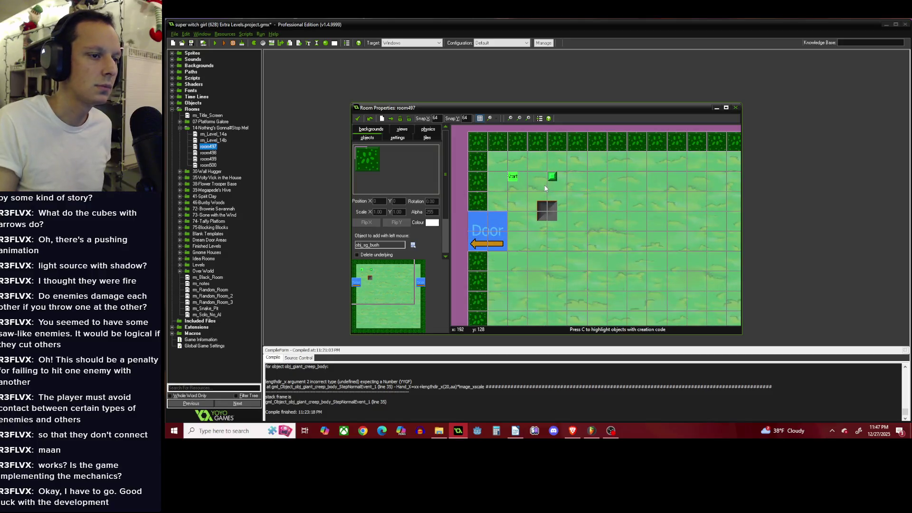
Move the dark push block up toward the top wall and one cell right.
left_click_drag(613, 197, 672, 178)
scroll(514, 190, "down", 1)
scroll(515, 190, "up", 1)
left_click_drag(582, 185, 606, 175)
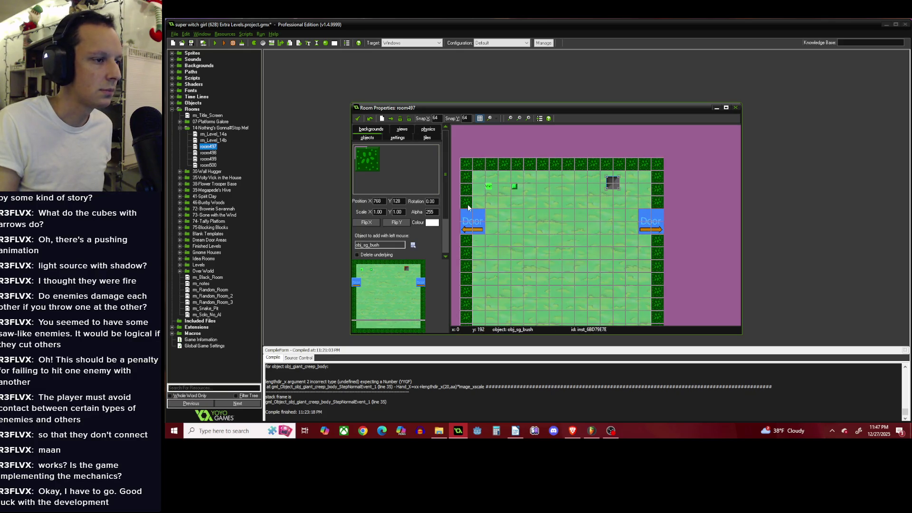
Fill the two gaps below the left door with bushes and paint a five-bush row from the left wall.
scroll(467, 207, "up", 1)
Delete the two bushes above the left door and raise the door two cells.
right_click(465, 181)
right_click(466, 200)
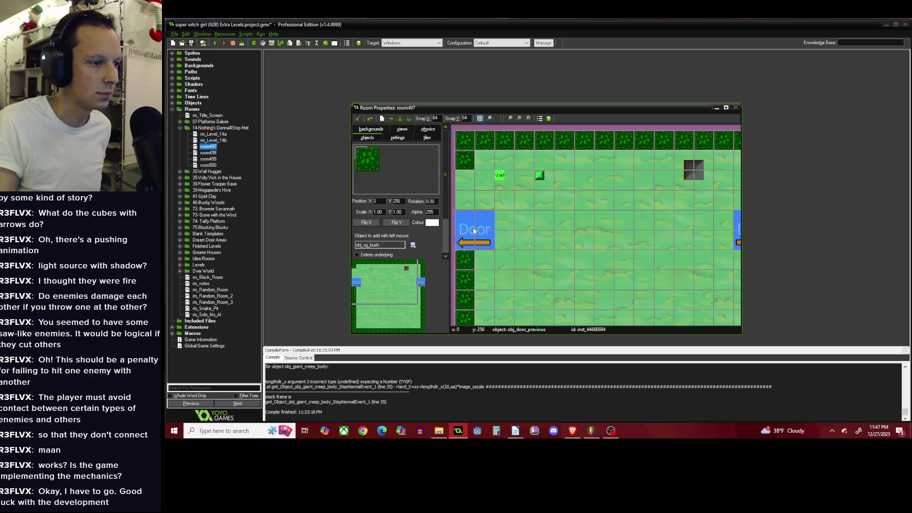
left_click_drag(470, 230, 470, 190)
left_click(465, 219)
left_click(464, 238)
scroll(493, 201, "down", 2)
scroll(507, 218, "up", 1)
left_click_drag(483, 227, 551, 231)
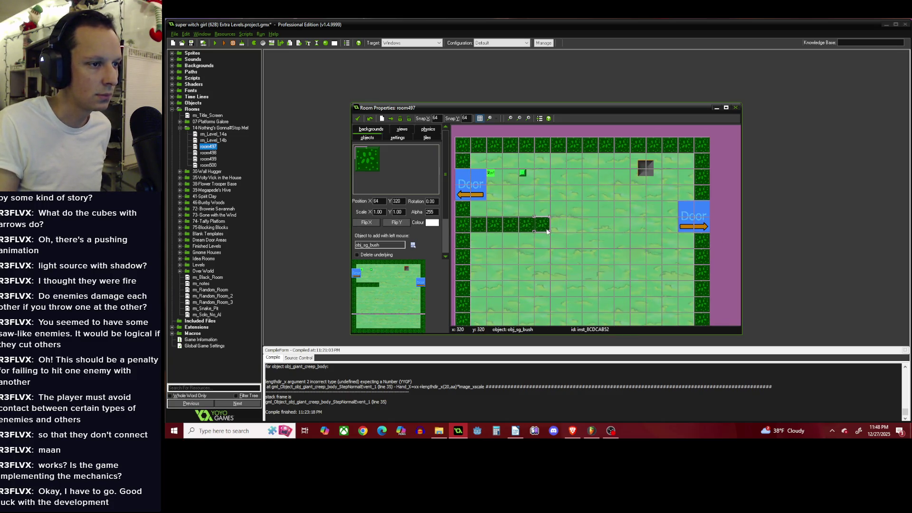
scroll(554, 231, "down", 1)
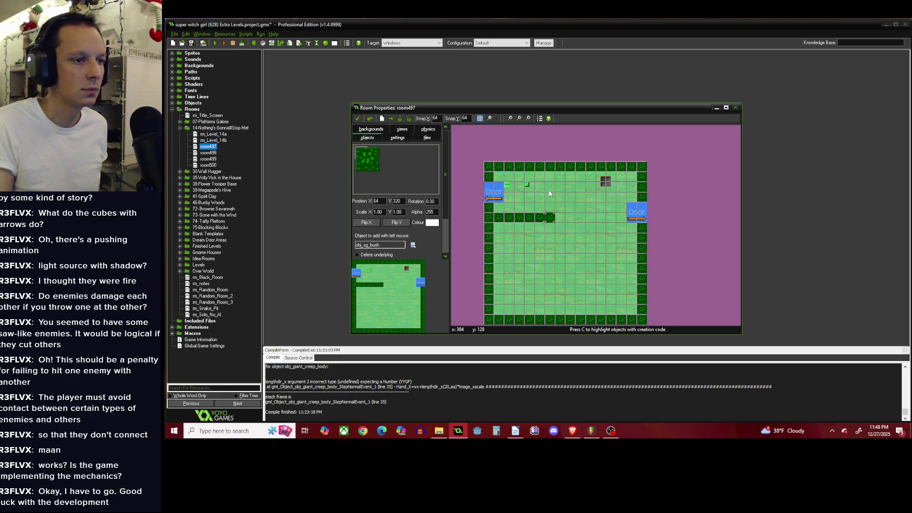
scroll(543, 217, "up", 1)
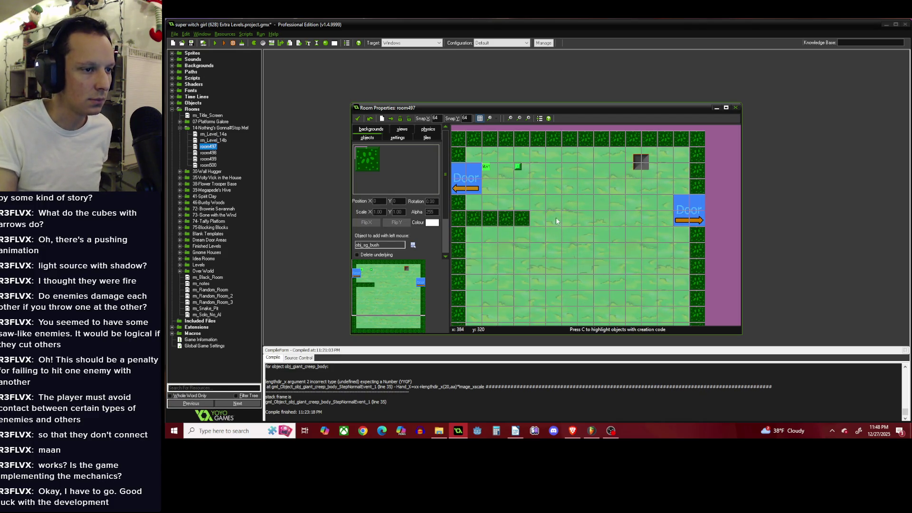
scroll(483, 198, "down", 1)
scroll(475, 190, "up", 1)
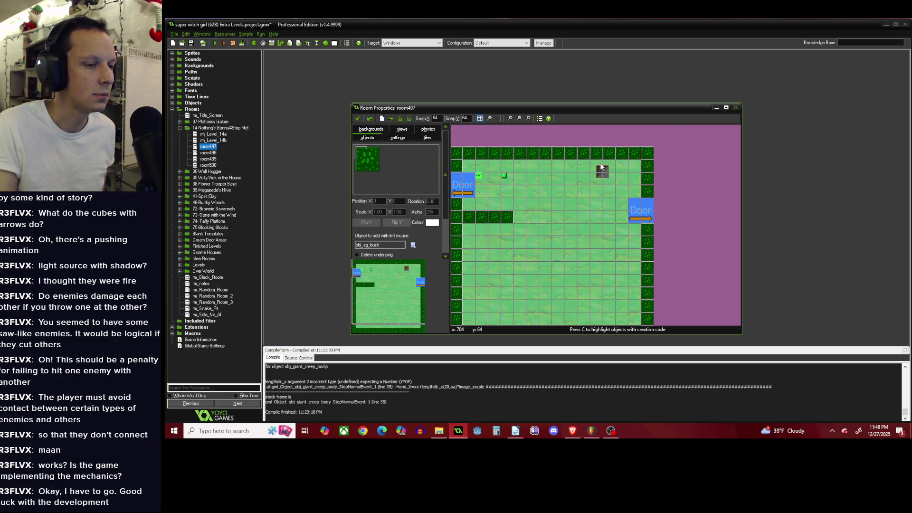
left_click(414, 245)
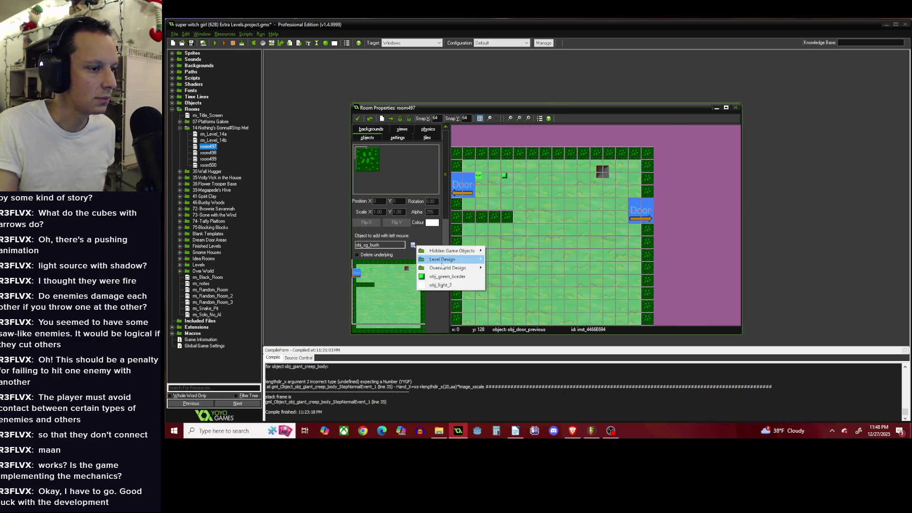
Place a yellow creep enemy near the top of the room.
mouse_move(442, 260)
mouse_move(535, 80)
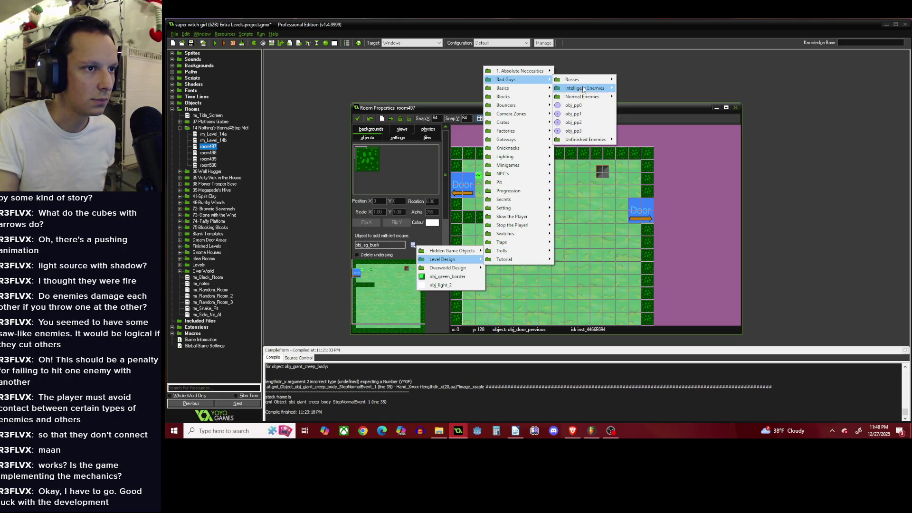
mouse_move(598, 97)
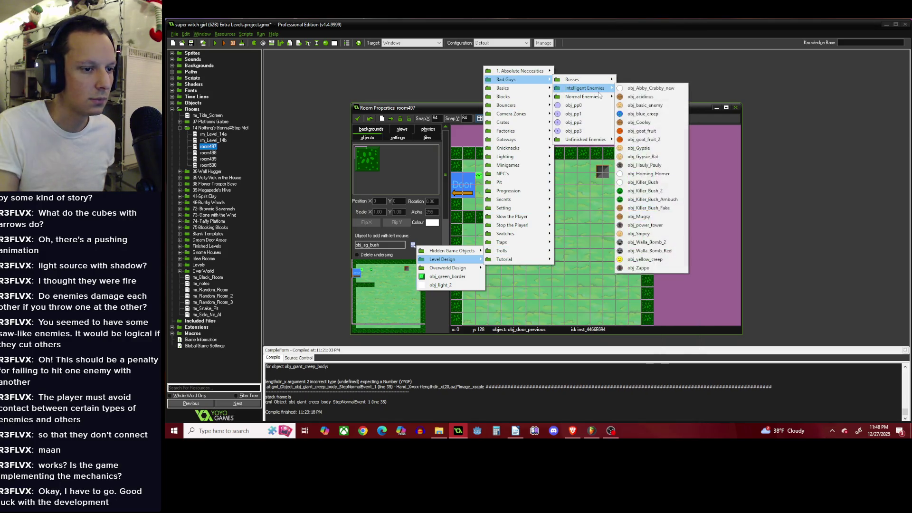
left_click(648, 259)
left_click(547, 191)
Pick the ring pickup for placing and shift the dark push block two cells right.
left_click(413, 245)
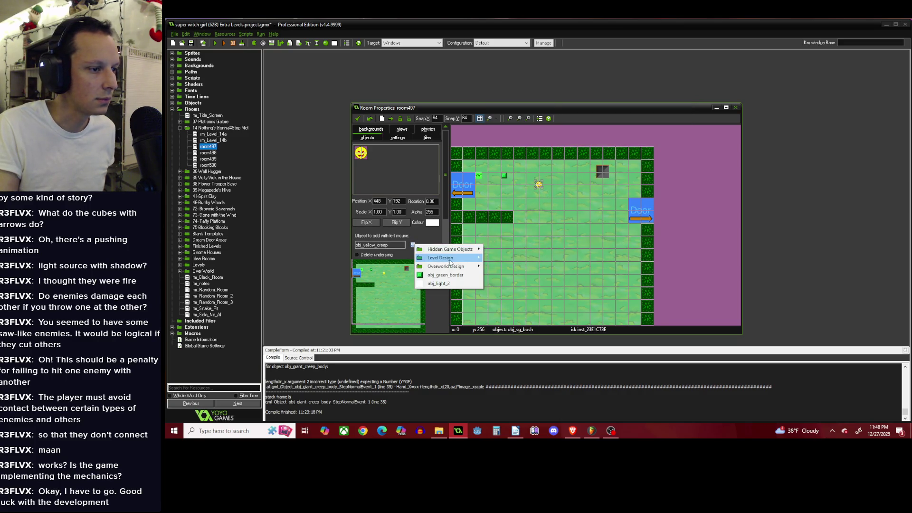
mouse_move(441, 257)
mouse_move(531, 215)
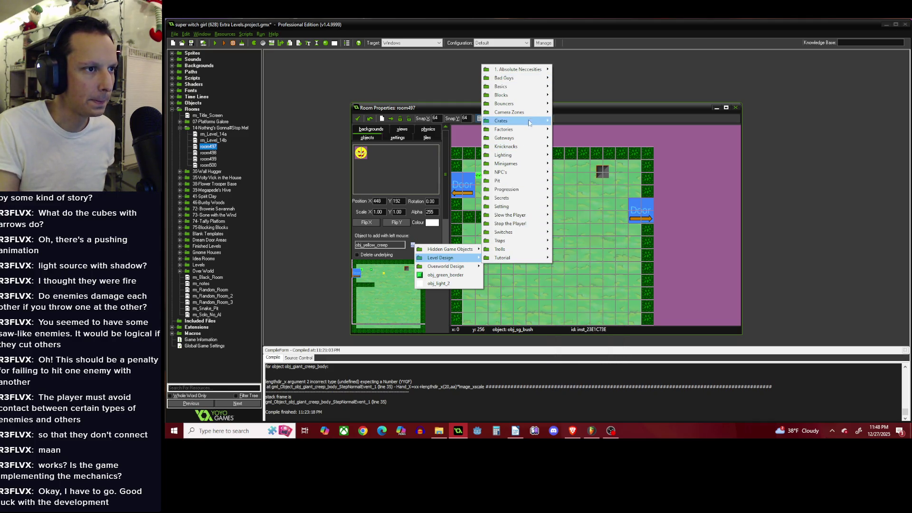
mouse_move(515, 78)
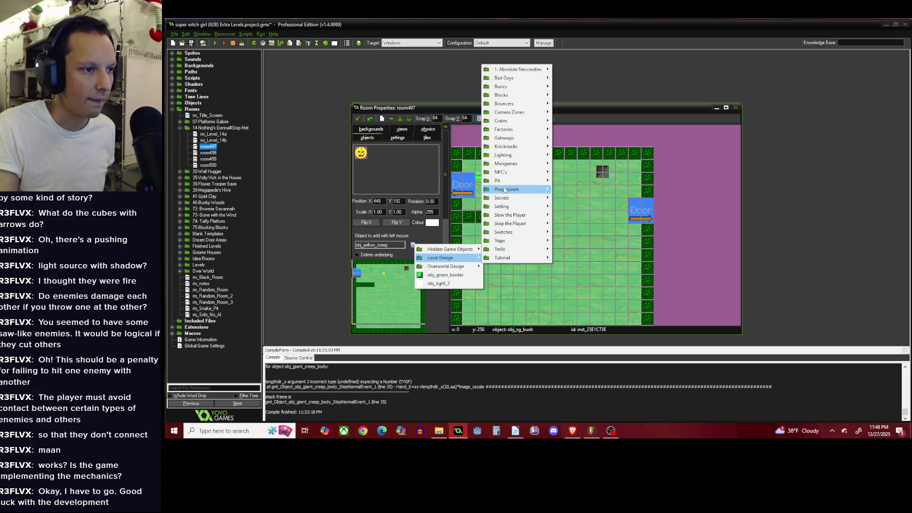
mouse_move(509, 234)
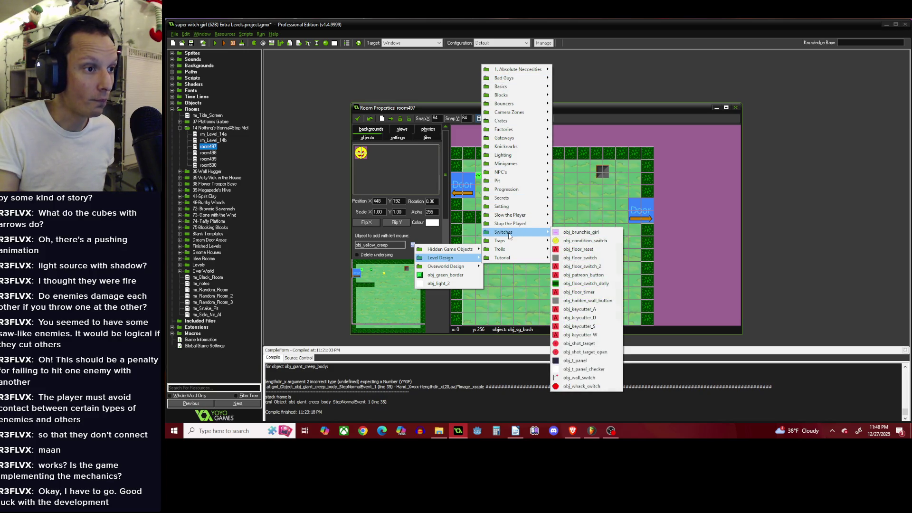
mouse_move(579, 89)
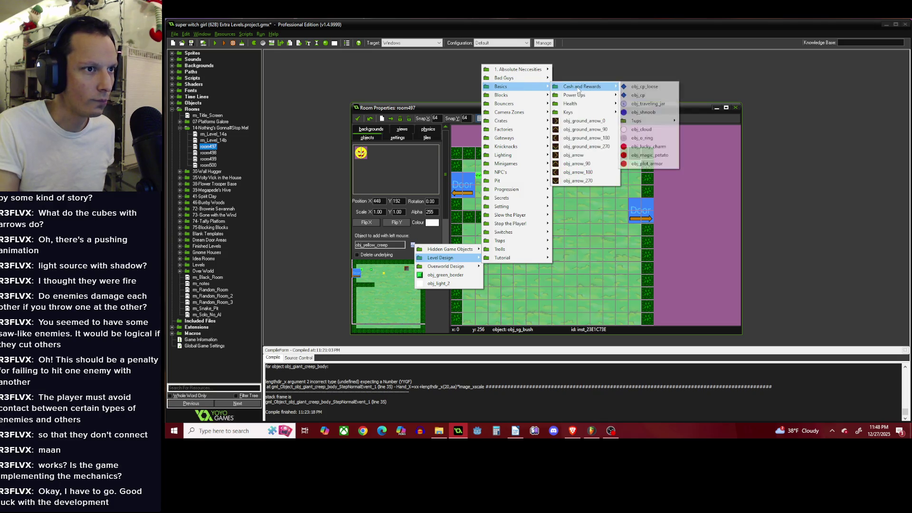
left_click(642, 137)
left_click_drag(598, 170, 648, 170)
Place three rings in a row near the top and reposition the third ring.
left_click(536, 206)
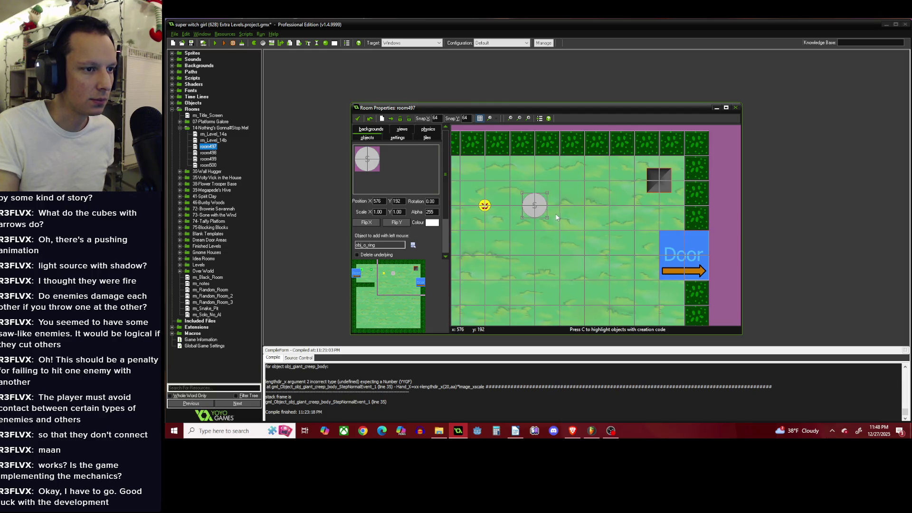
left_click(584, 206)
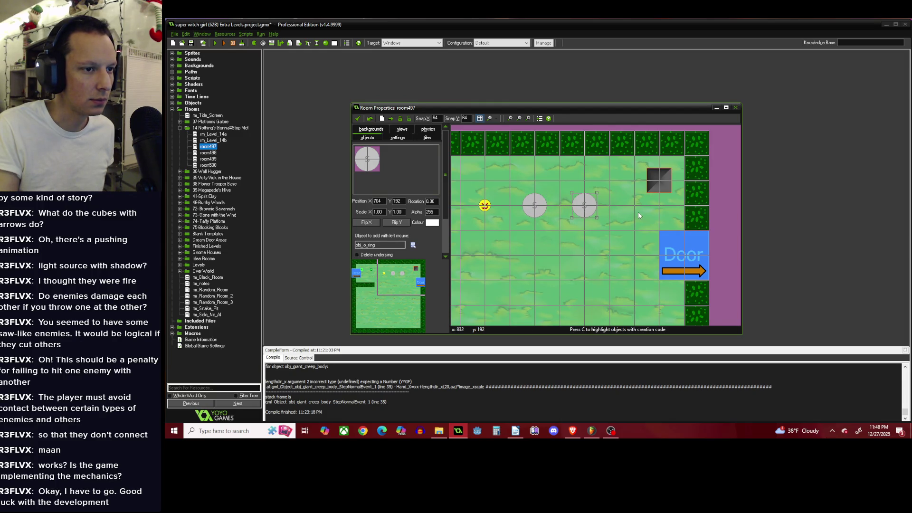
left_click(610, 206)
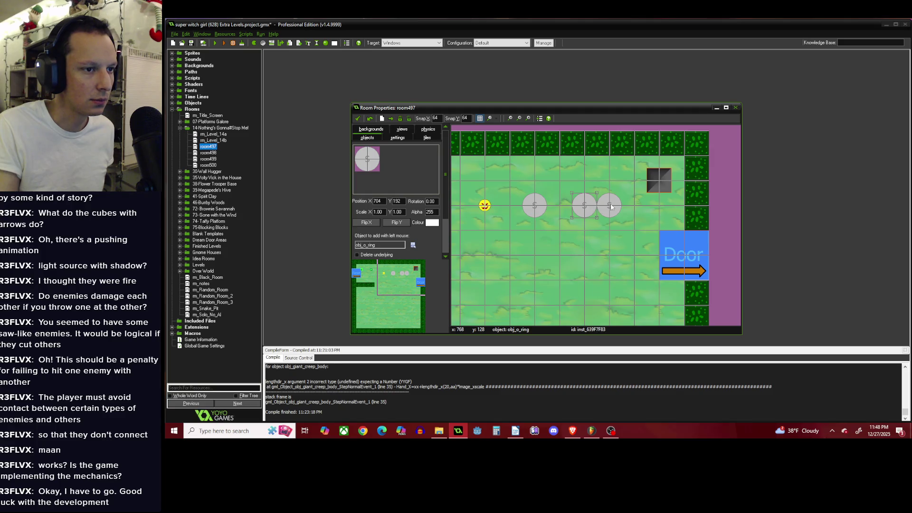
mouse_move(610, 206)
left_mouse_down()
mouse_move(634, 206)
mouse_move(587, 232)
mouse_move(586, 280)
mouse_move(608, 293)
left_mouse_up()
scroll(545, 172, "down", 2)
scroll(543, 171, "down", 1)
scroll(544, 173, "up", 1)
scroll(523, 213, "down", 2)
scroll(523, 212, "up", 1)
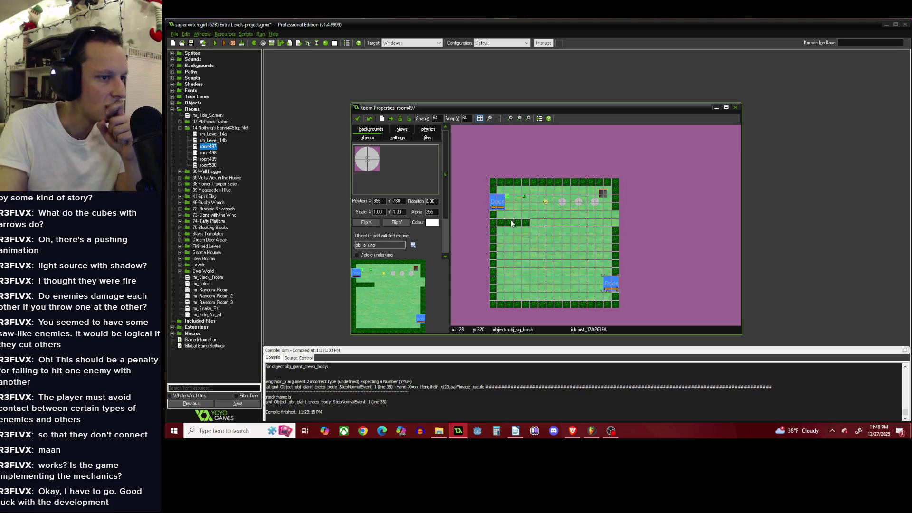
Pick obj_floral_blockade_1 for placing and move two bushes down one row.
left_click(413, 244)
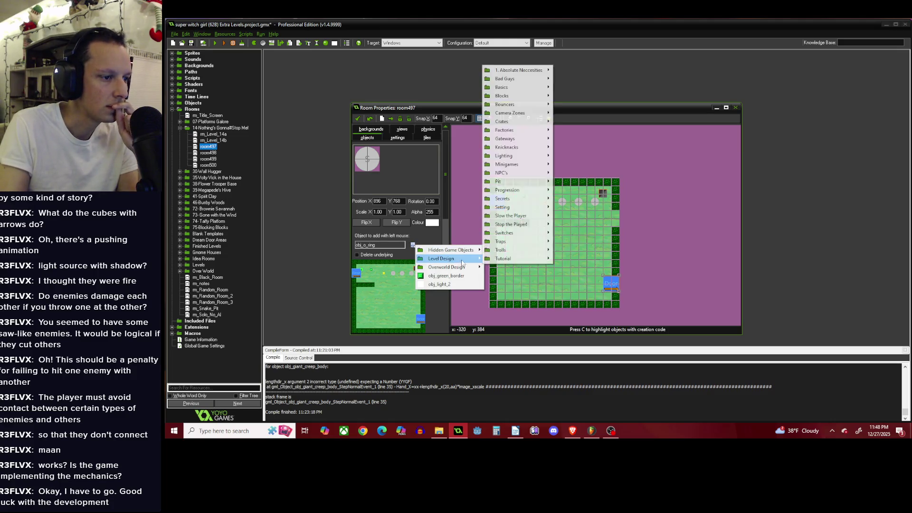
mouse_move(536, 232)
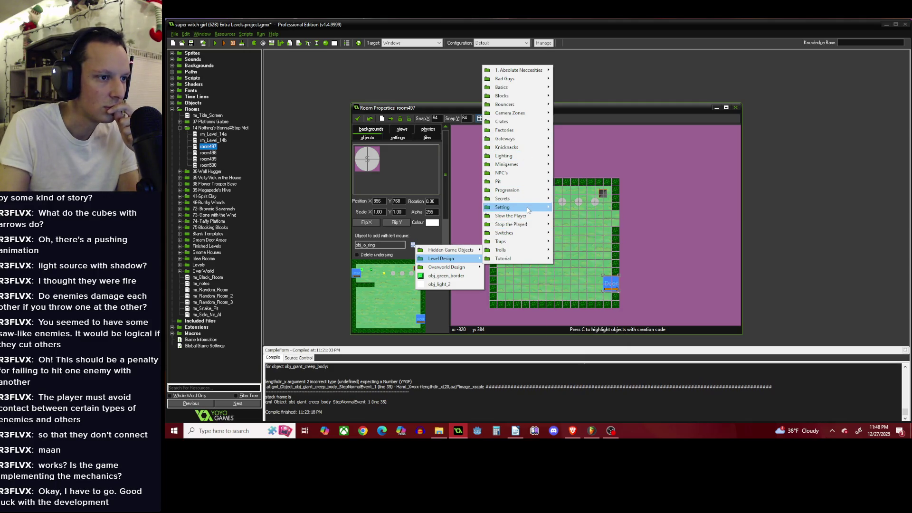
mouse_move(529, 209)
mouse_move(577, 277)
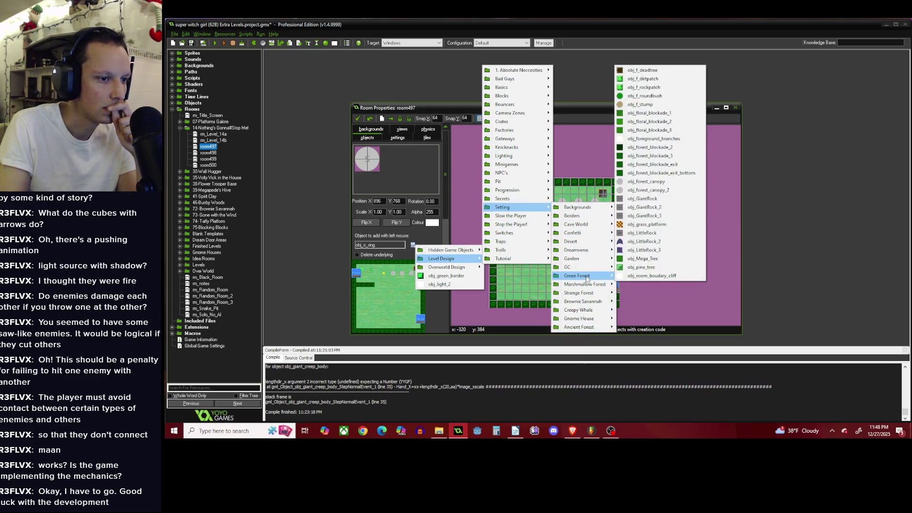
left_click(675, 113)
scroll(492, 265, "up", 1)
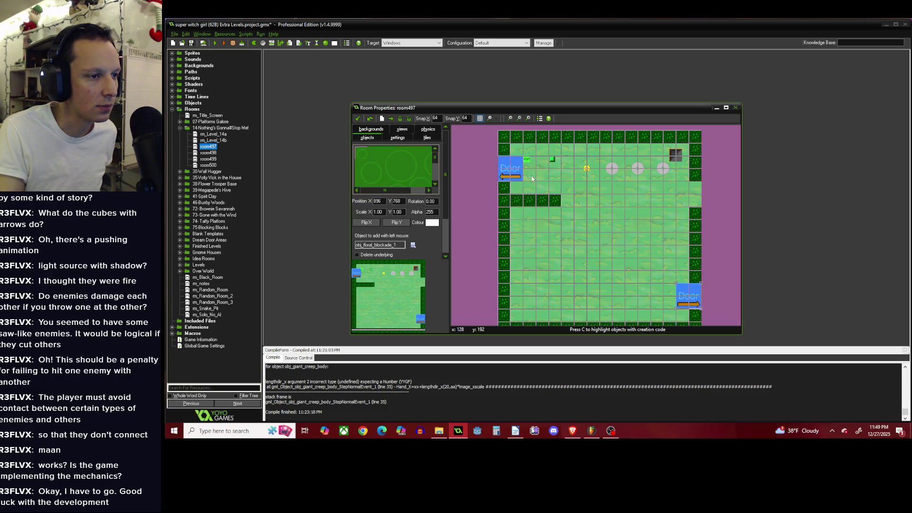
mouse_move(529, 200)
left_mouse_down()
mouse_move(529, 225)
mouse_move(542, 228)
left_mouse_up()
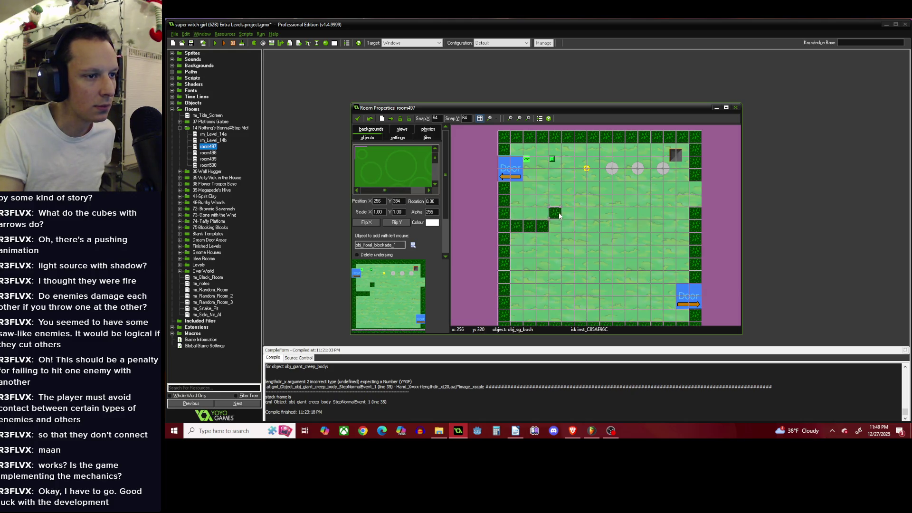
Delete four lower-left wall bushes and place the first floral blockade there.
right_click(503, 239)
right_click(503, 252)
right_click(503, 264)
right_click(504, 277)
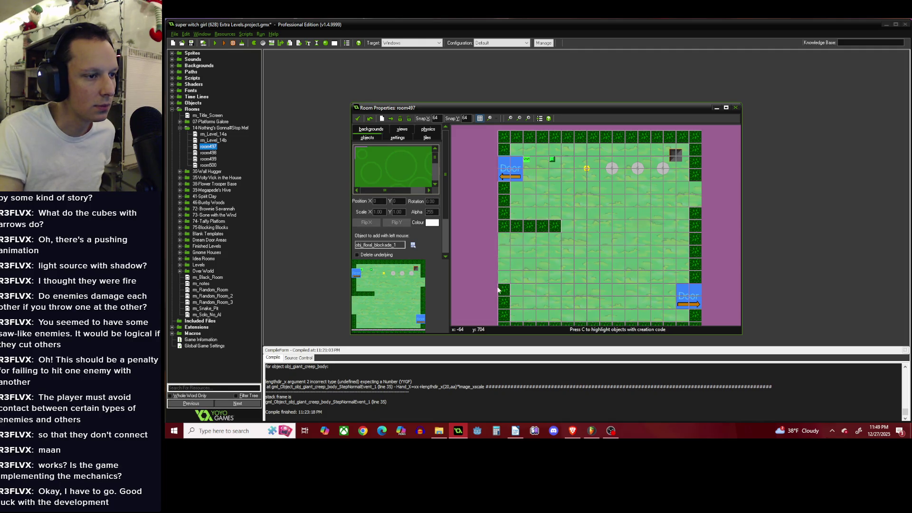
left_click(503, 235)
Clear six more bushes along the left wall and bottom row, then add a second blockade below.
scroll(502, 235, "down", 3)
right_click(499, 269)
right_click(499, 281)
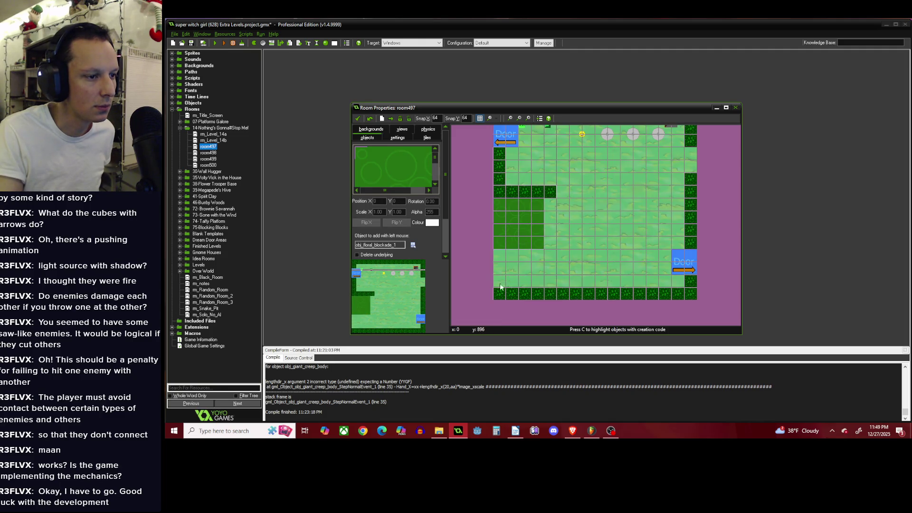
right_click(512, 293)
right_click(524, 293)
right_click(537, 294)
right_click(550, 293)
left_click(504, 261)
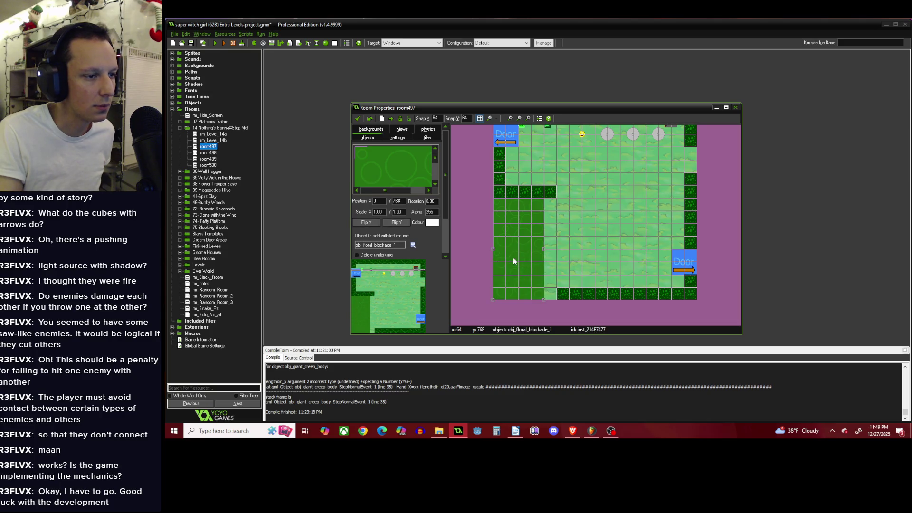
scroll(522, 233, "down", 1)
scroll(542, 229, "up", 1)
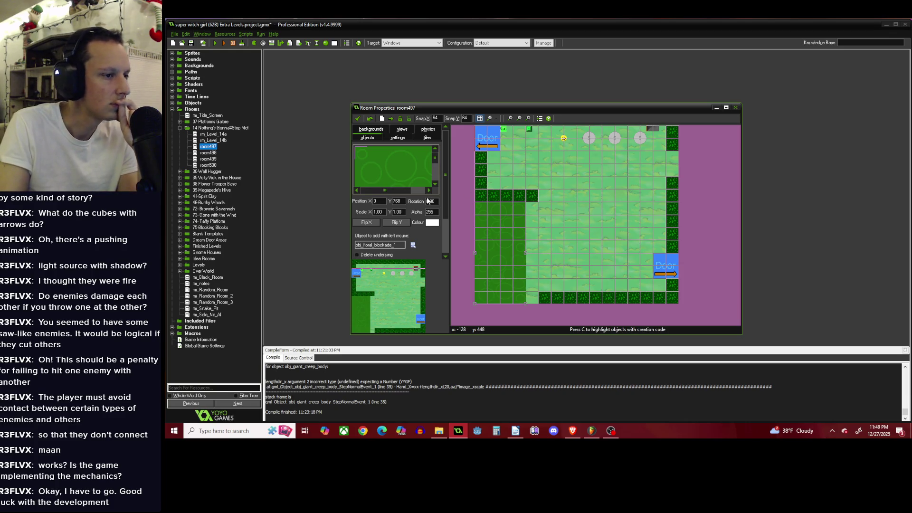
Select the garden bush obj_sg_bush as the object to place.
left_click(413, 245)
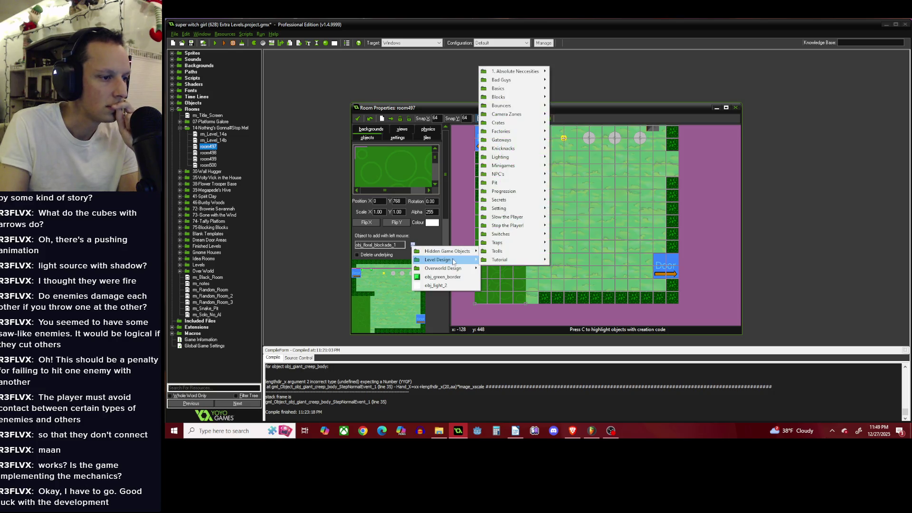
mouse_move(527, 209)
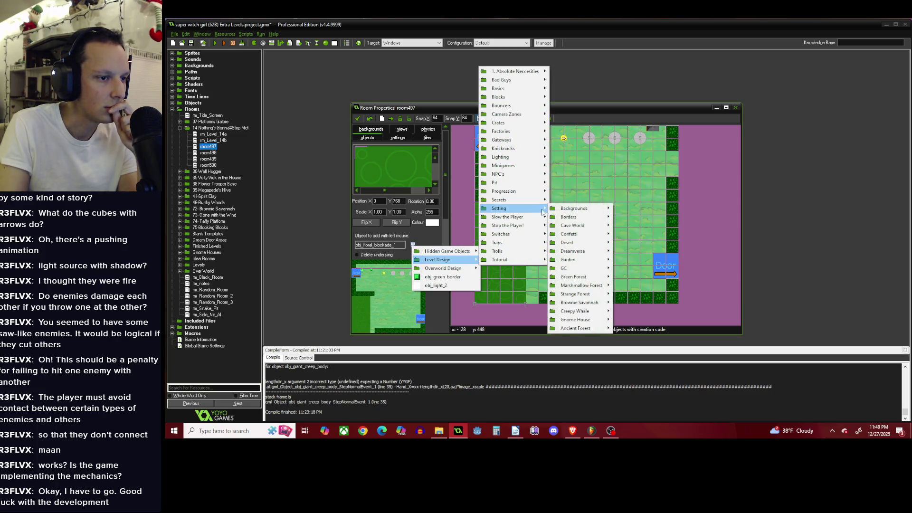
mouse_move(584, 261)
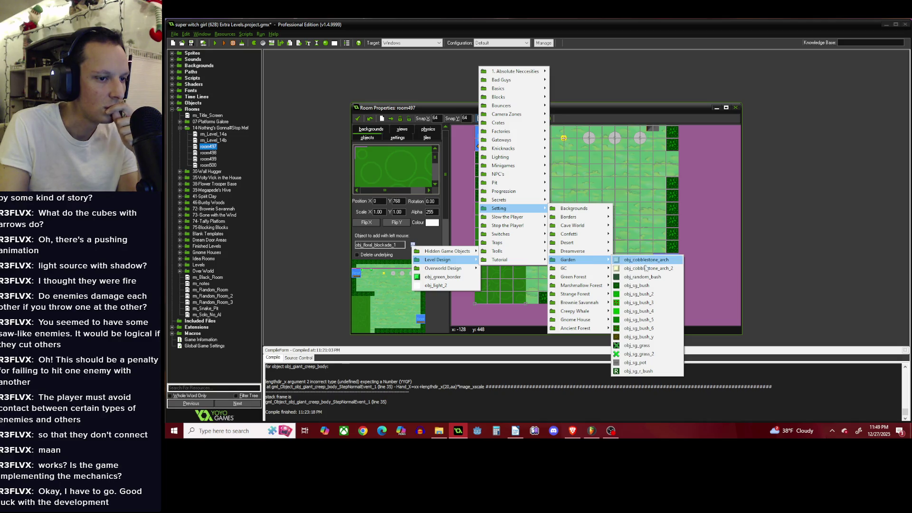
left_click(642, 287)
Add an obj_sg_bush to the room's right-edge wall.
scroll(550, 203, "down", 1)
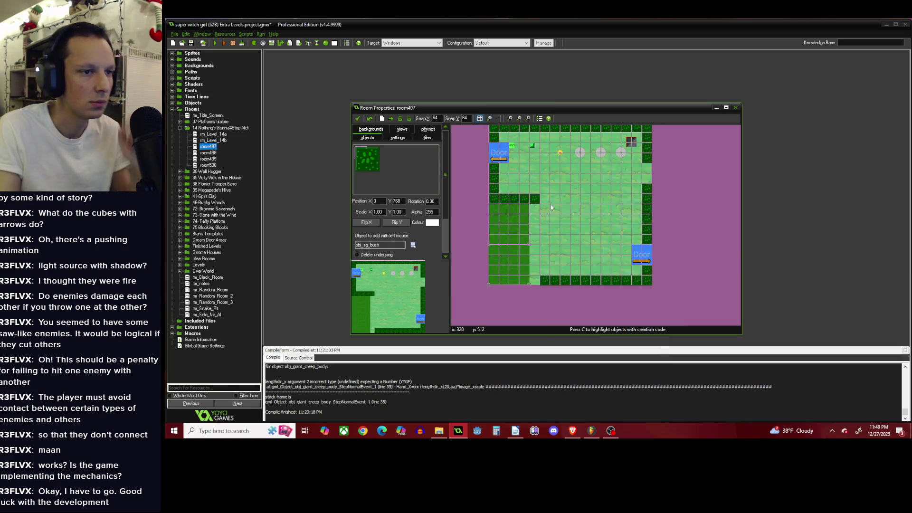
scroll(646, 160, "up", 1)
left_click(656, 185)
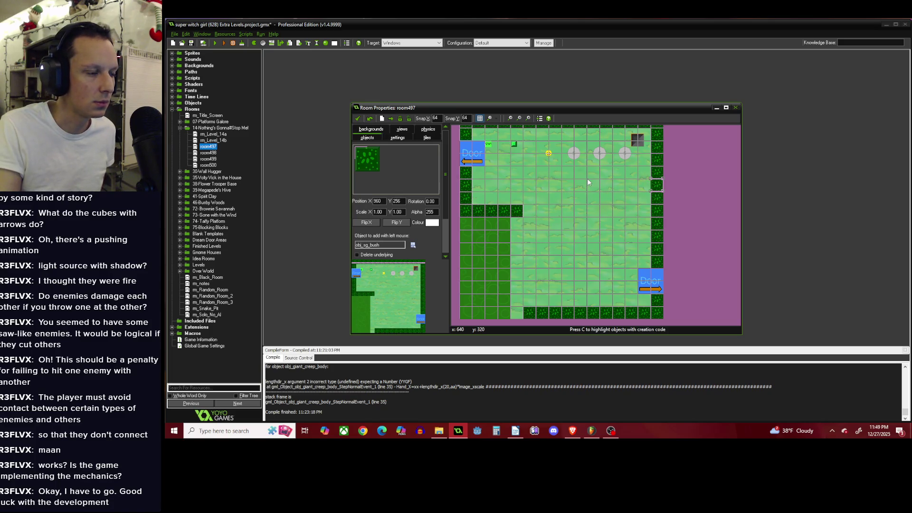
Place an obj_Mugsy enemy in the grass area, nudged one cell up and right.
left_click(413, 245)
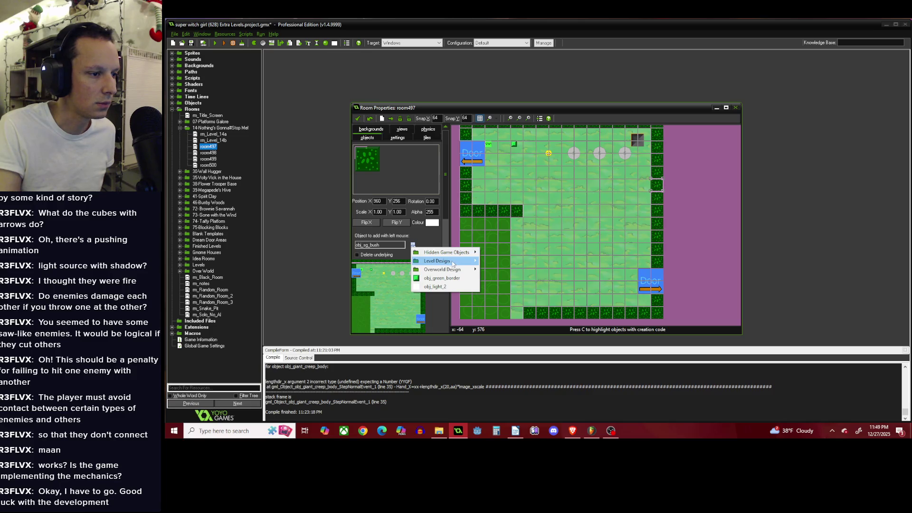
mouse_move(453, 263)
mouse_move(536, 81)
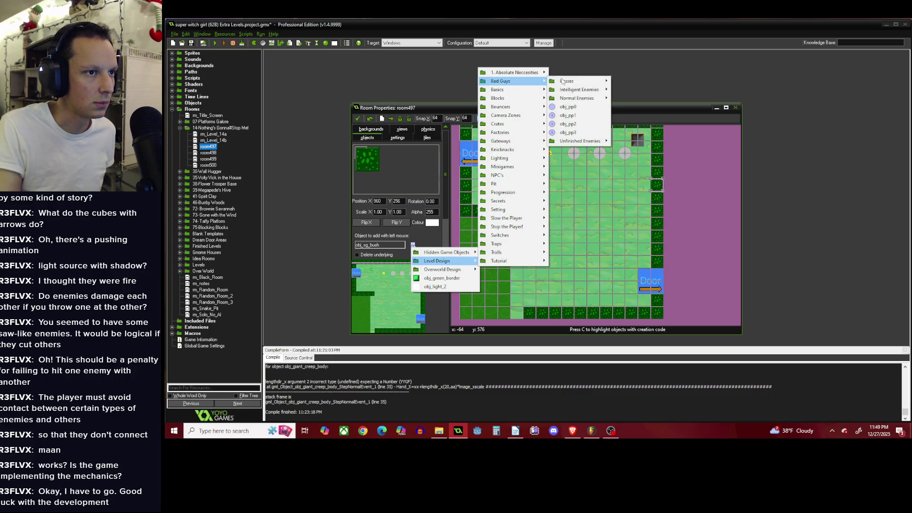
mouse_move(589, 98)
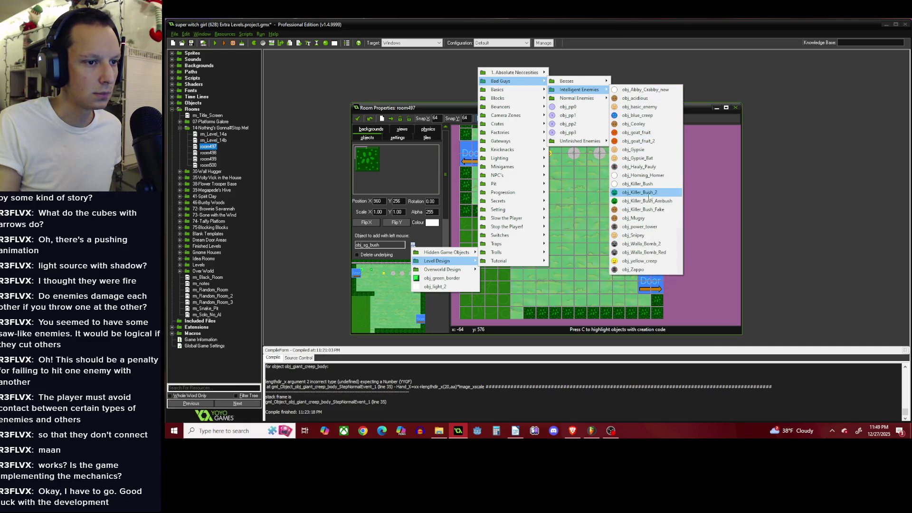
left_click(632, 218)
left_click(615, 201)
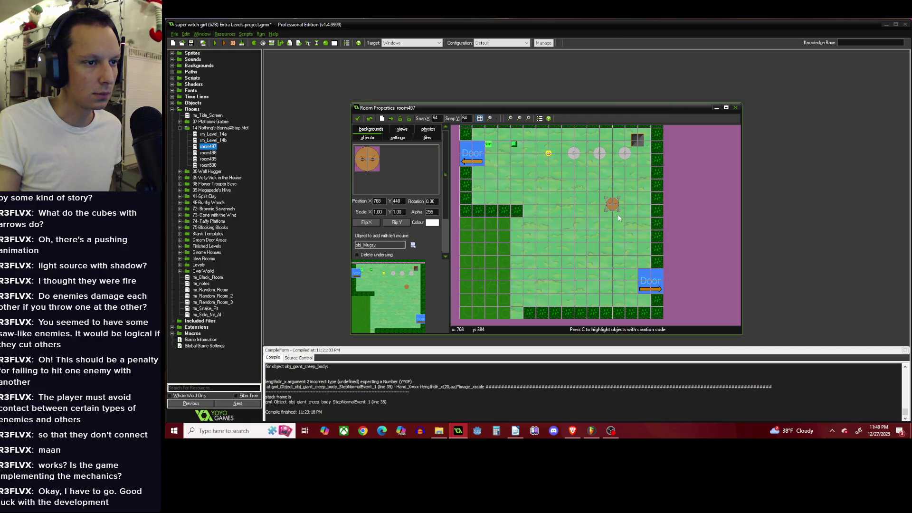
left_click_drag(620, 215, 628, 202)
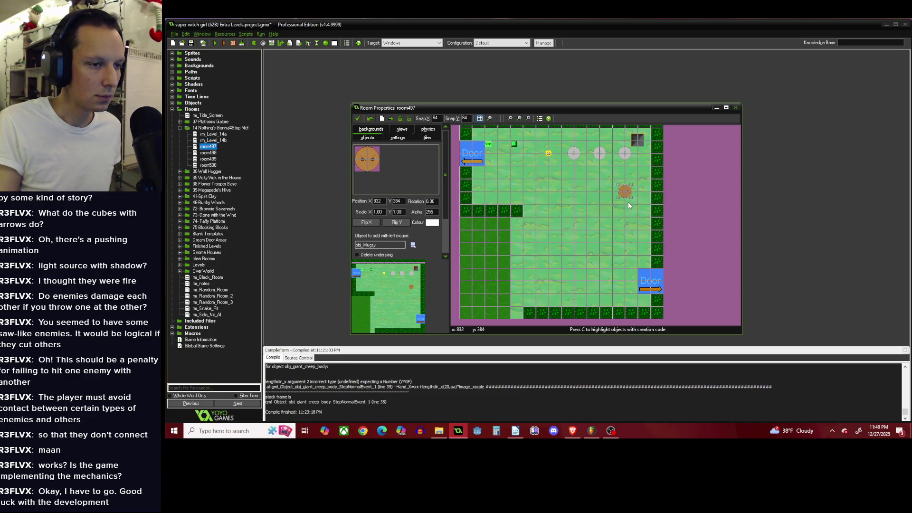
left_click(516, 210)
left_click(413, 245)
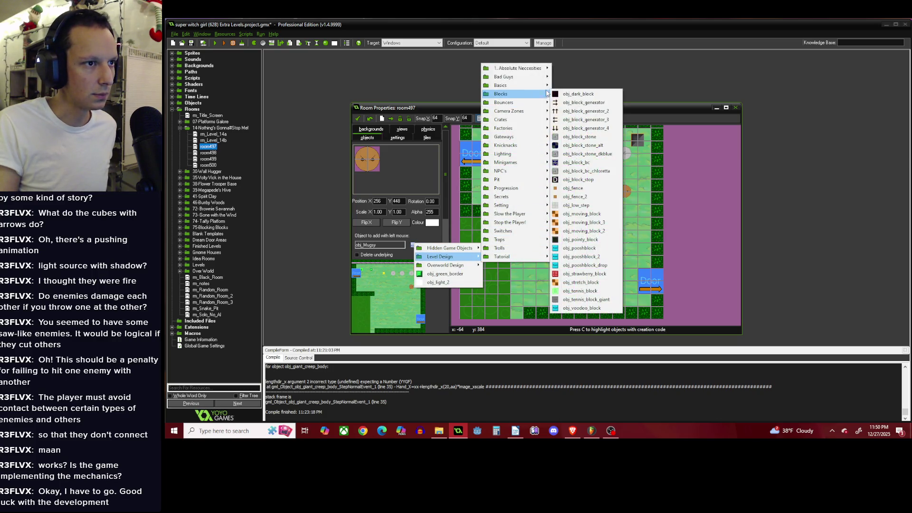
Paint a vertical column of obj_sg_bush downward through the room.
mouse_move(530, 210)
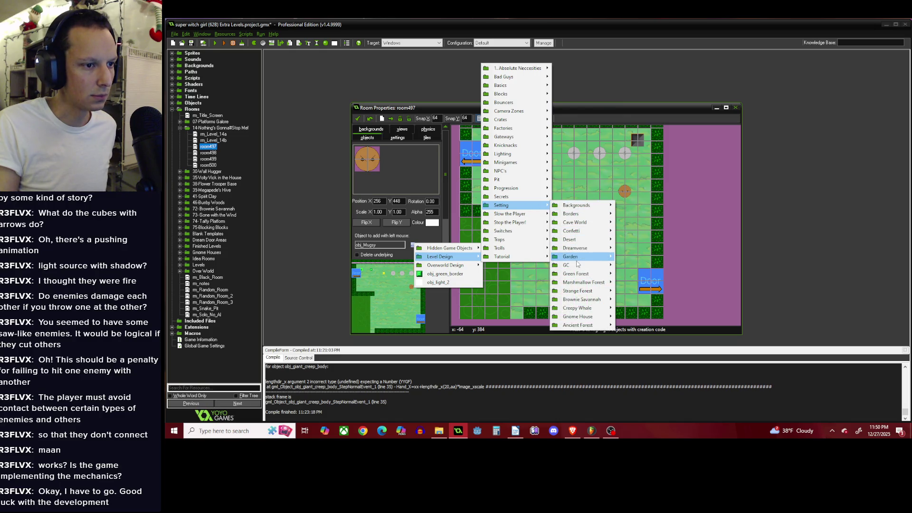
mouse_move(577, 259)
left_click(645, 283)
left_click_drag(521, 231, 518, 300)
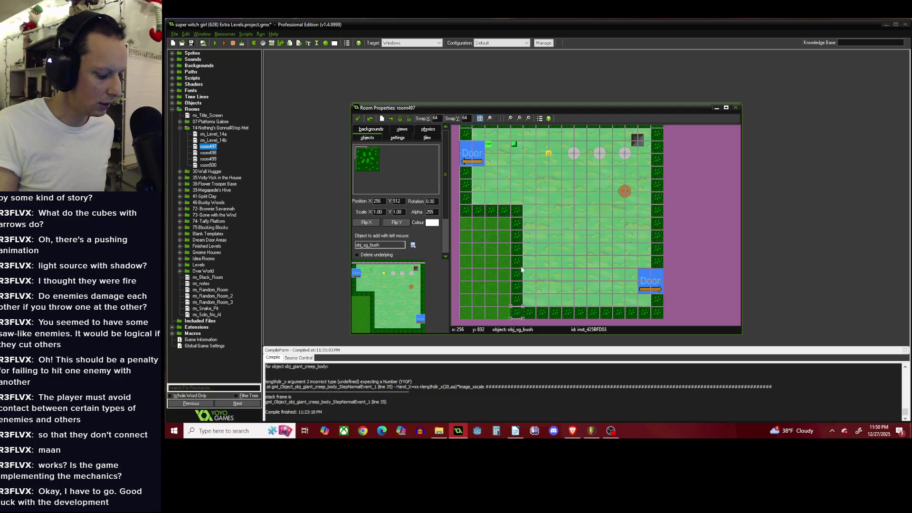
scroll(522, 256, "down", 1)
scroll(535, 198, "up", 1)
scroll(571, 210, "up", 1)
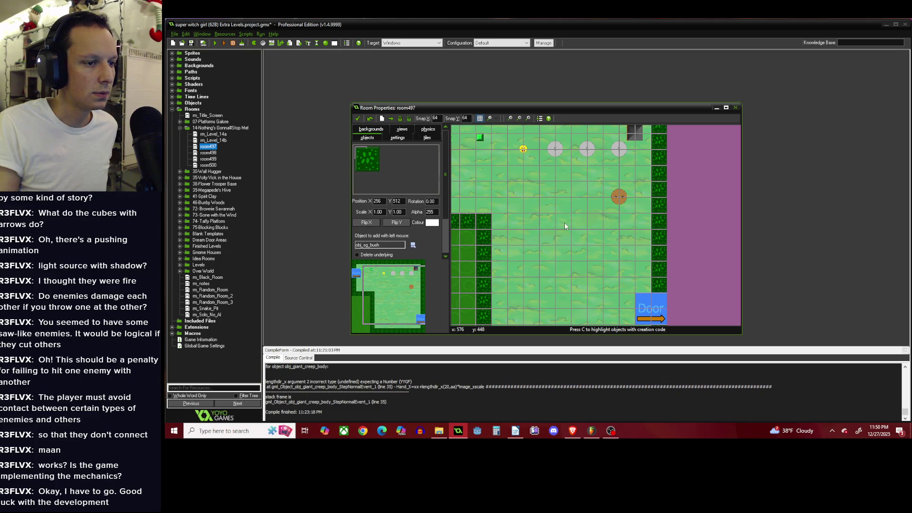
Paint two stacked rows of five bushes across the grass.
left_click_drag(565, 223, 637, 222)
scroll(617, 233, "down", 1)
scroll(581, 238, "up", 1)
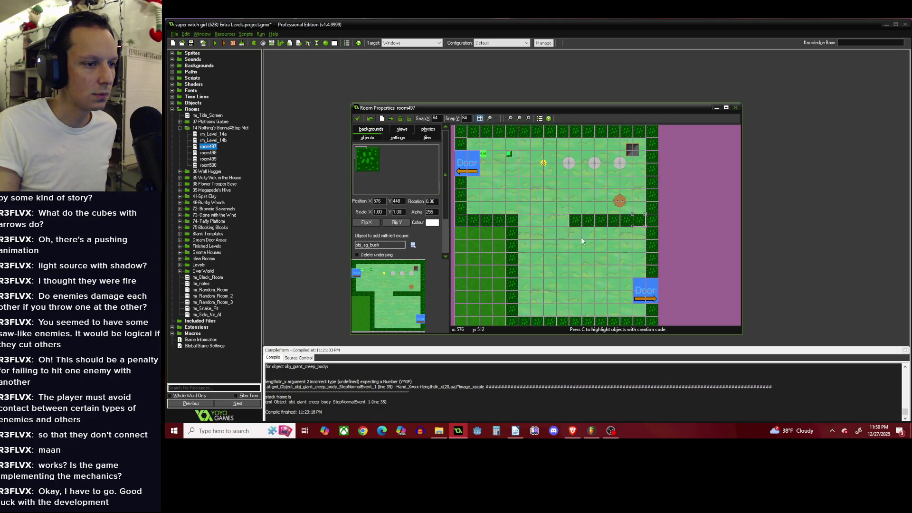
left_click_drag(575, 233, 637, 238)
scroll(570, 228, "down", 1)
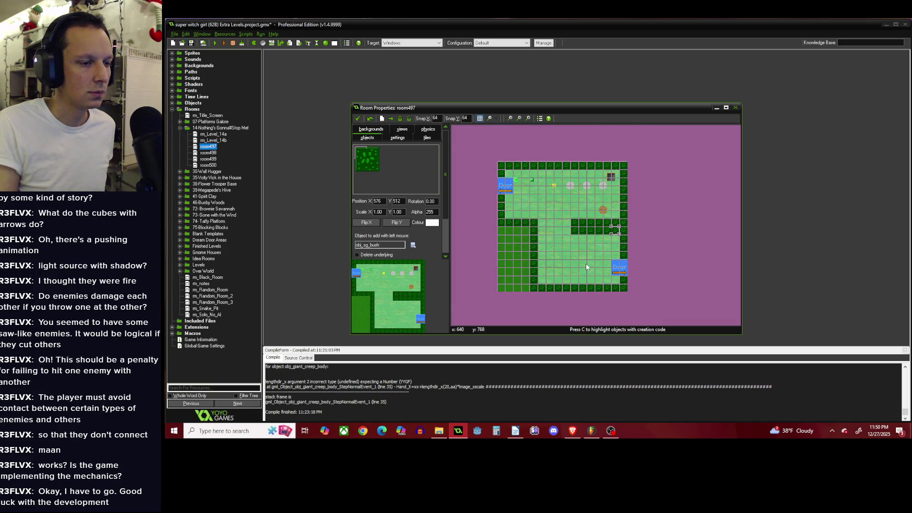
scroll(586, 264, "up", 1)
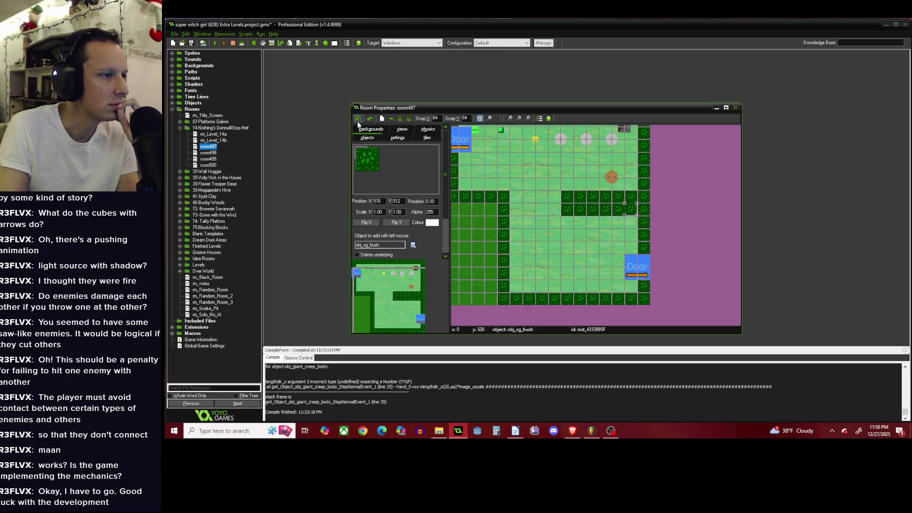
scroll(551, 214, "down", 1)
scroll(533, 238, "up", 1)
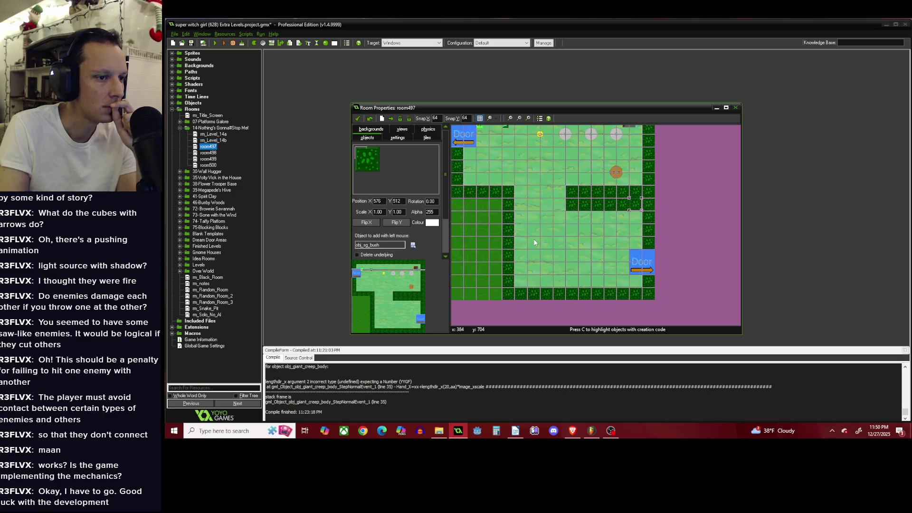
left_click(413, 244)
mouse_move(442, 255)
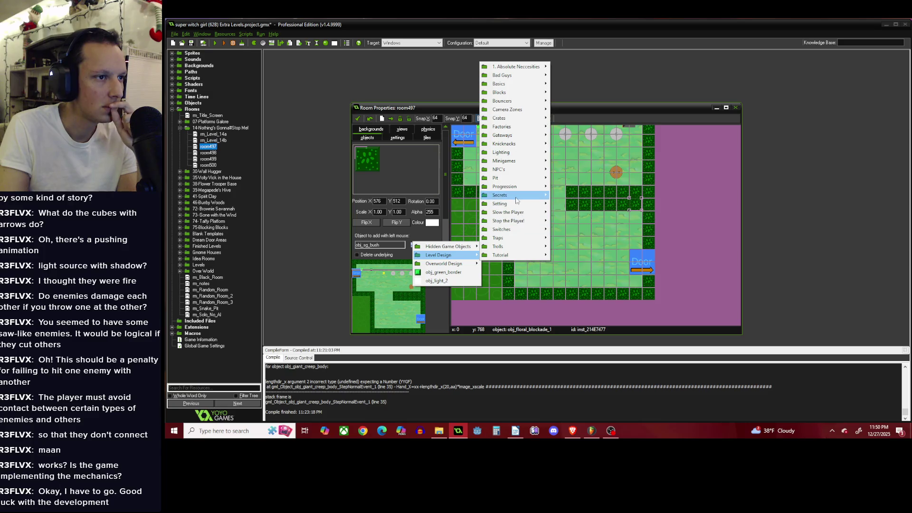
mouse_move(522, 221)
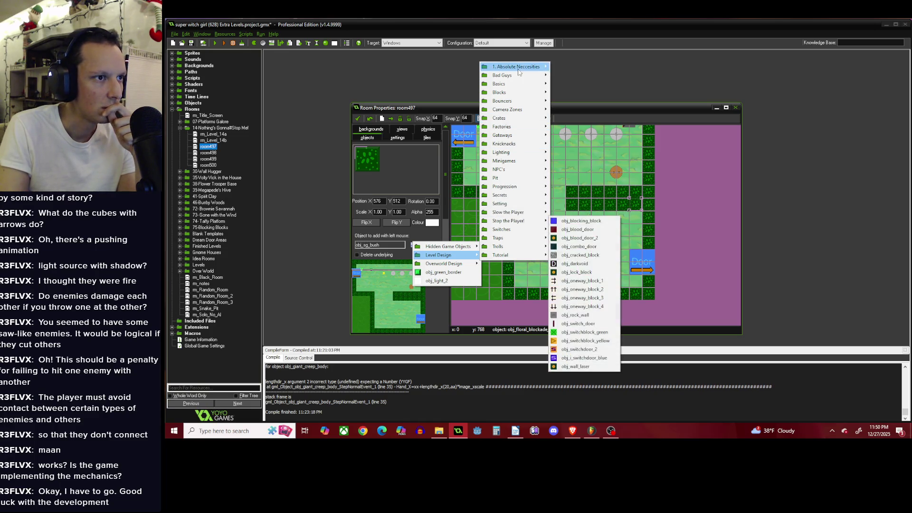
Lay a three-crate obj_crate row with a crate column below, and paste a second yellow creep lower down.
mouse_move(525, 96)
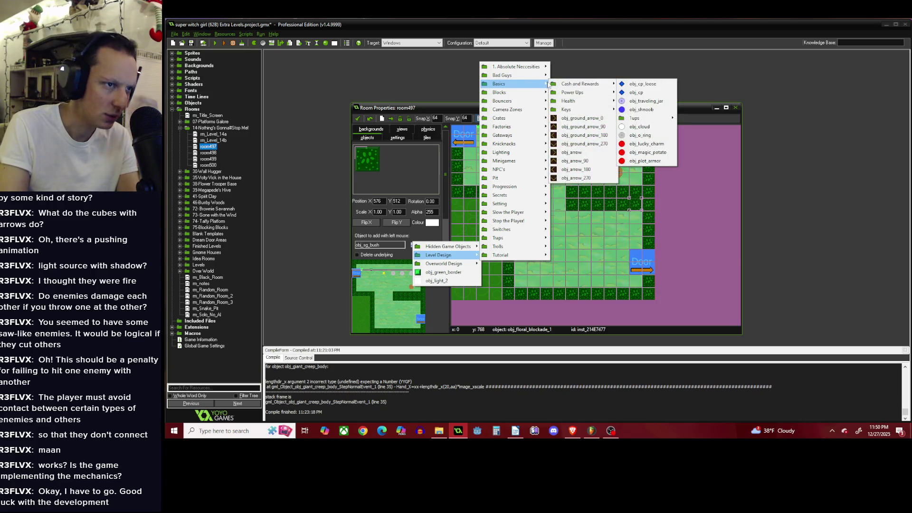
mouse_move(537, 123)
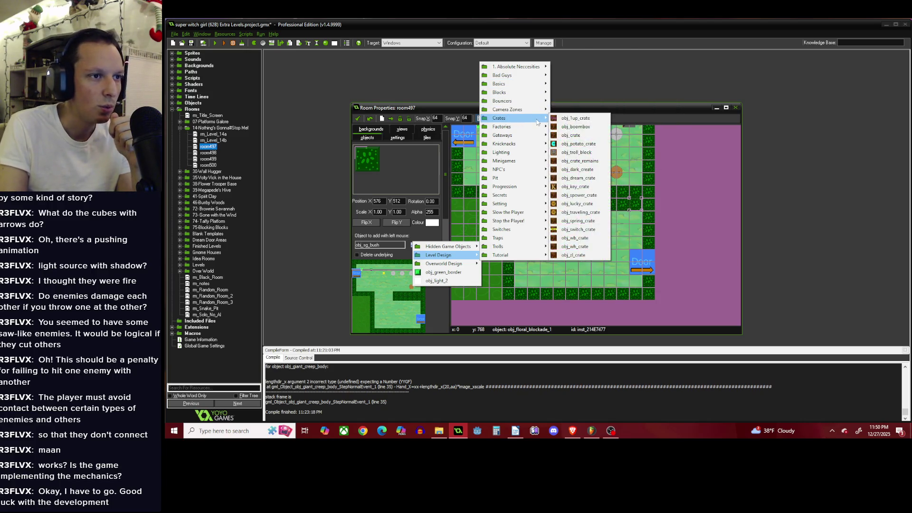
left_click(576, 135)
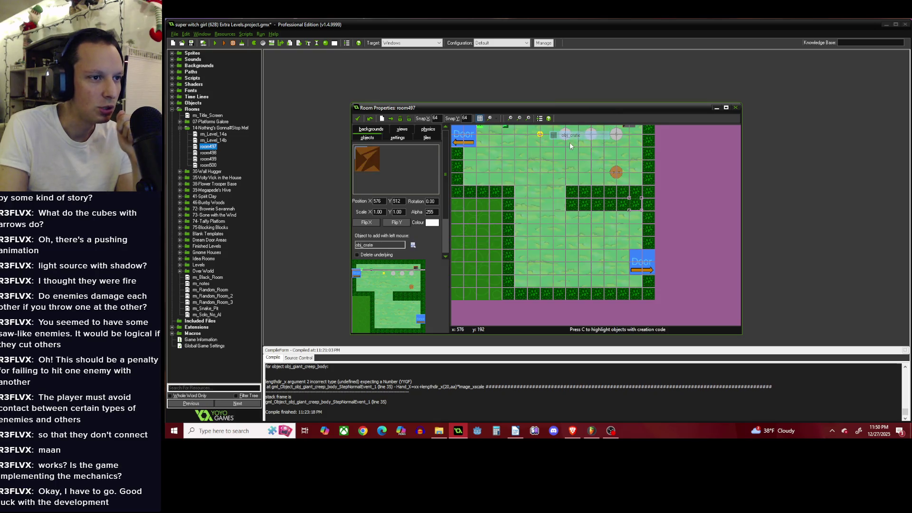
left_click(524, 210)
left_click(548, 207)
left_click(561, 207)
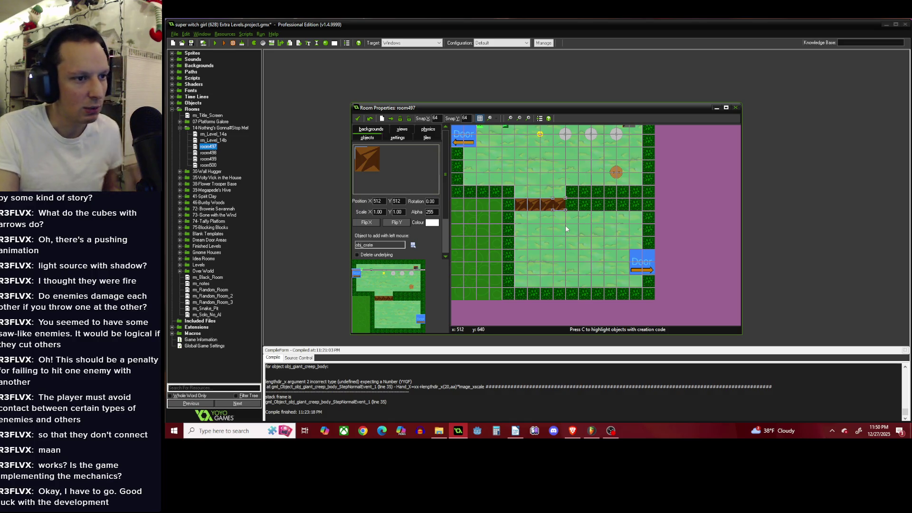
left_click(569, 218)
left_click_drag(570, 221, 575, 242)
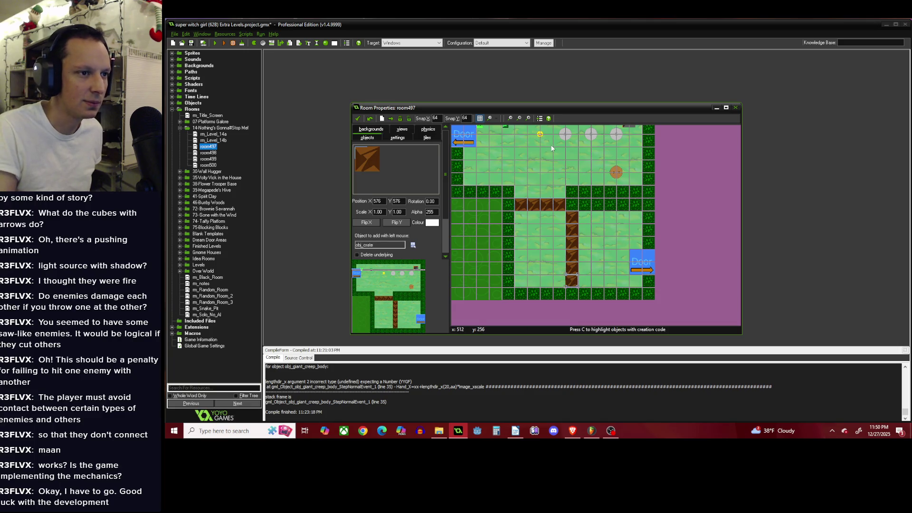
left_click(540, 134)
key("ctrl+v")
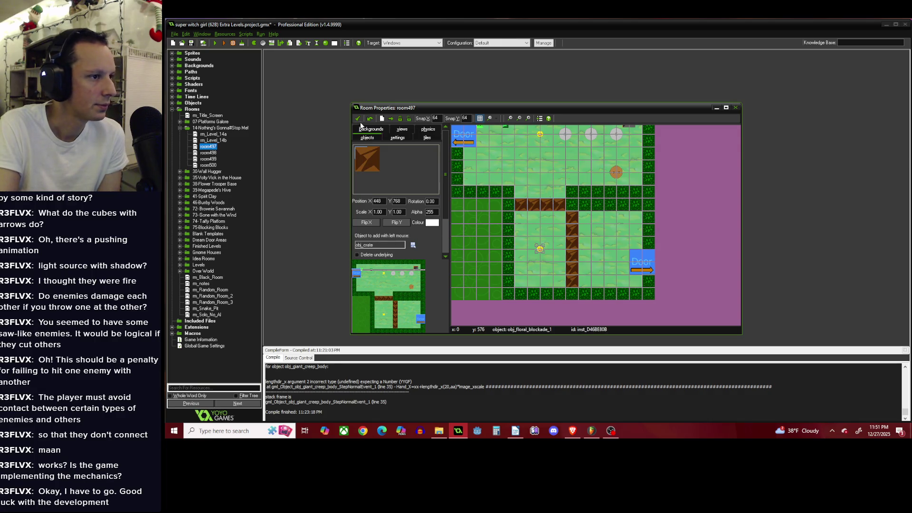
Rename room497 to rm_Level_14c and save it.
left_click(393, 139)
double_click(392, 149)
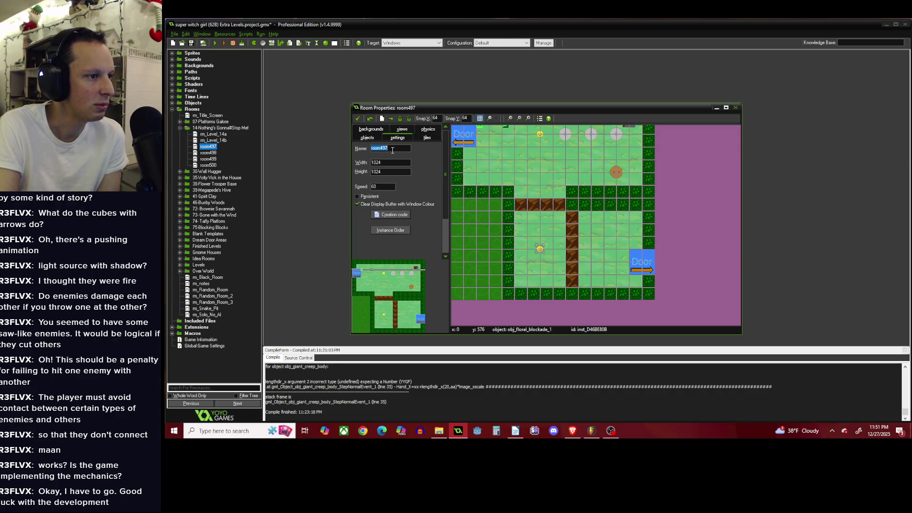
type("rm_")
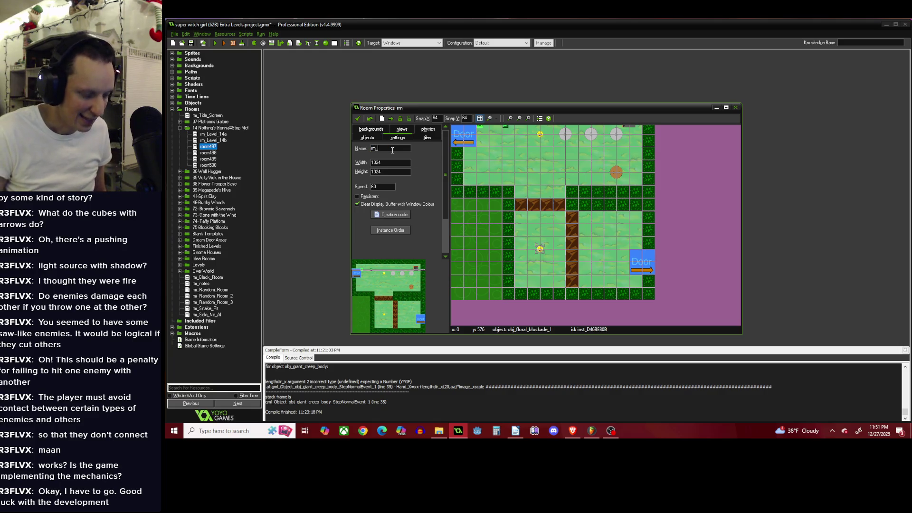
type("Level")
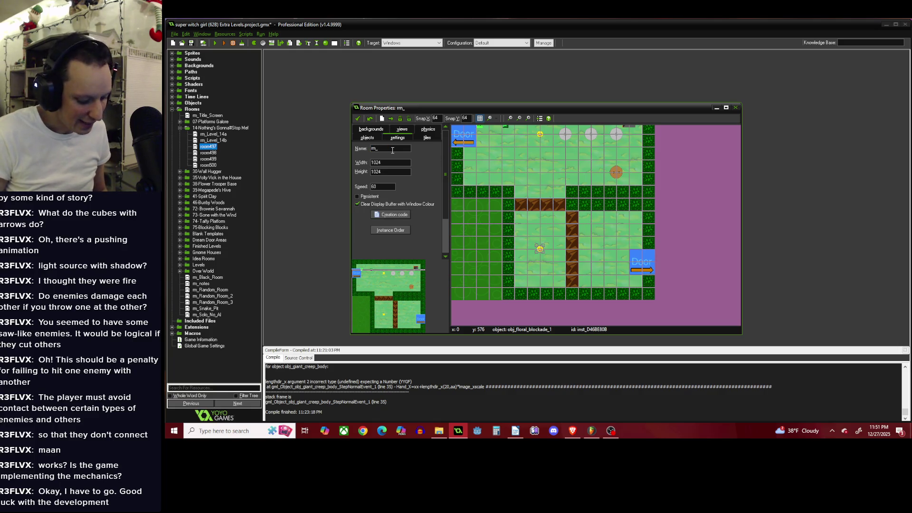
type("_14c")
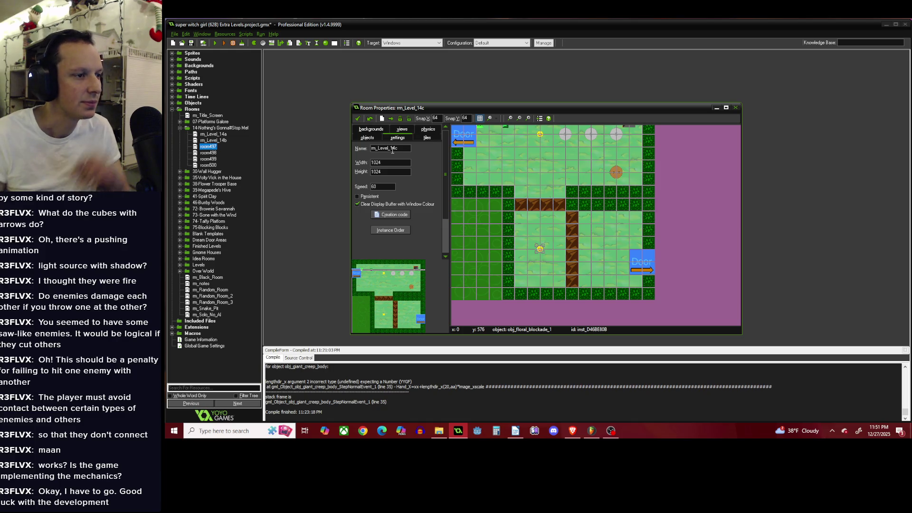
left_click(357, 119)
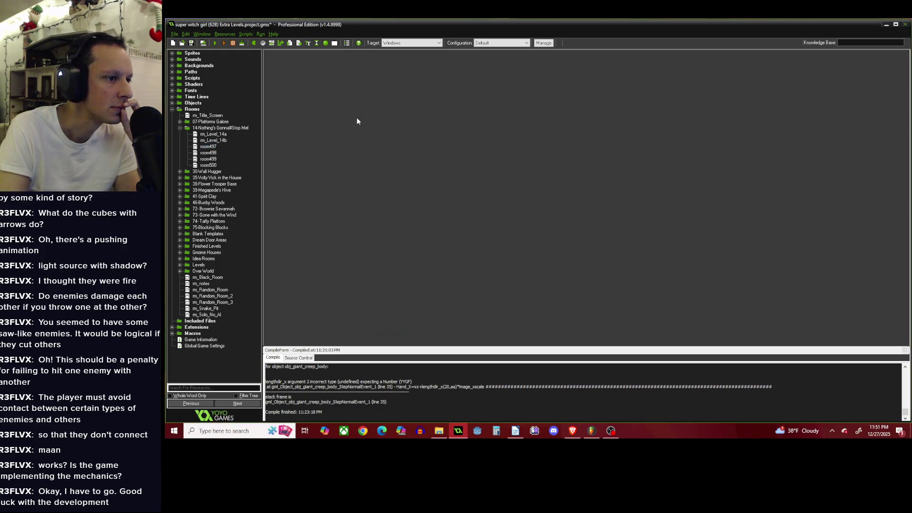
Open room498, then reopen rm_Level_14c's editor and close it again.
double_click(208, 153)
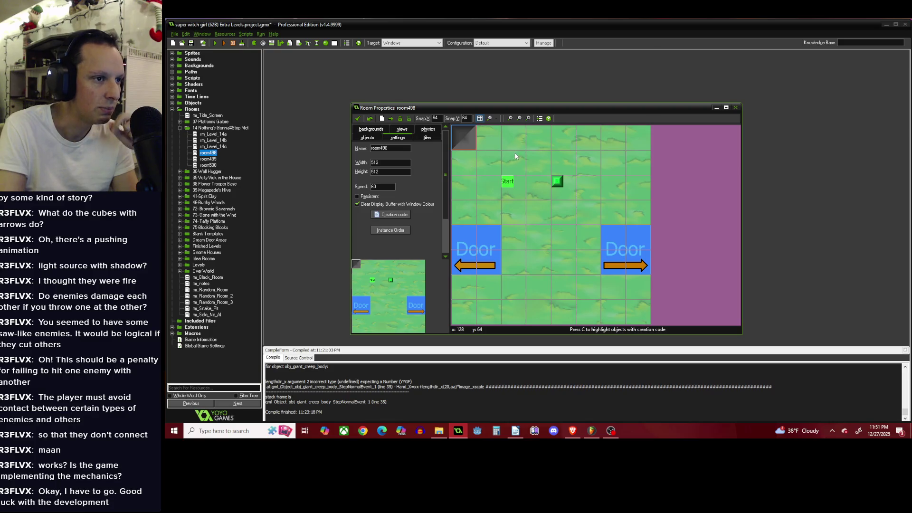
scroll(513, 154, "down", 2)
scroll(511, 155, "up", 1)
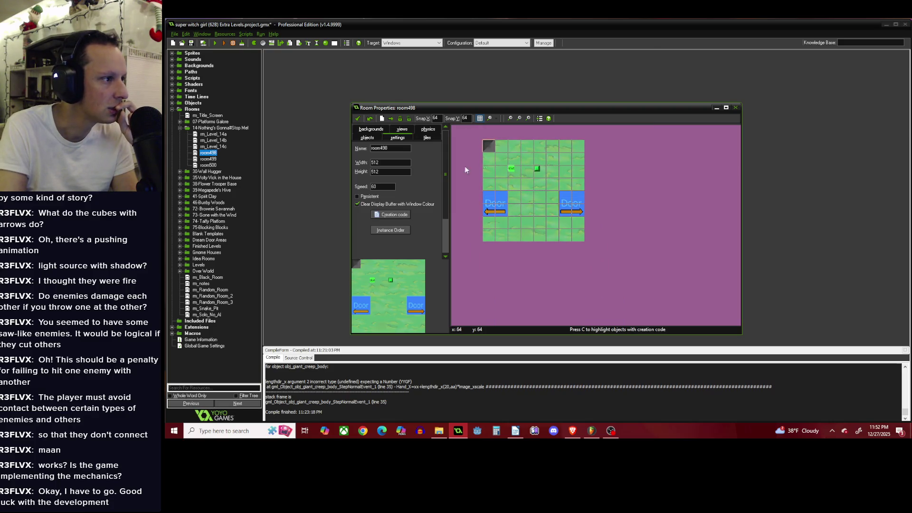
double_click(215, 146)
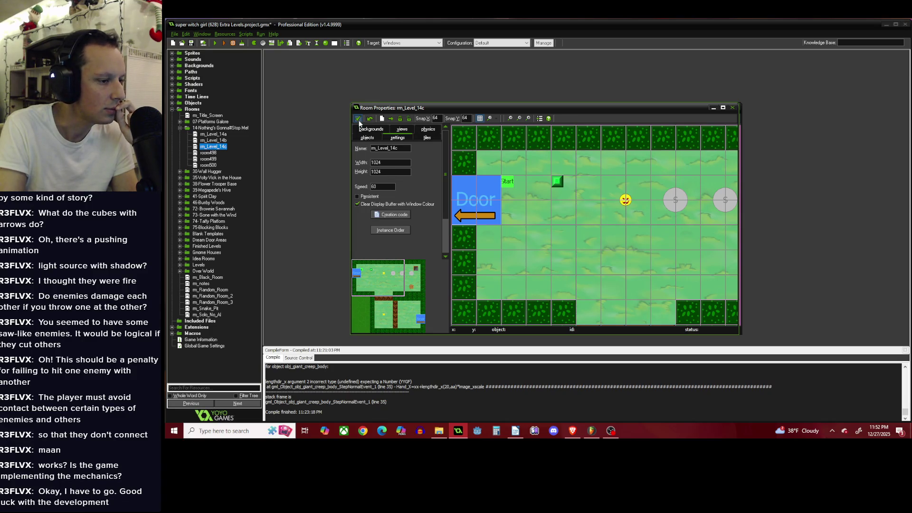
left_click(358, 119)
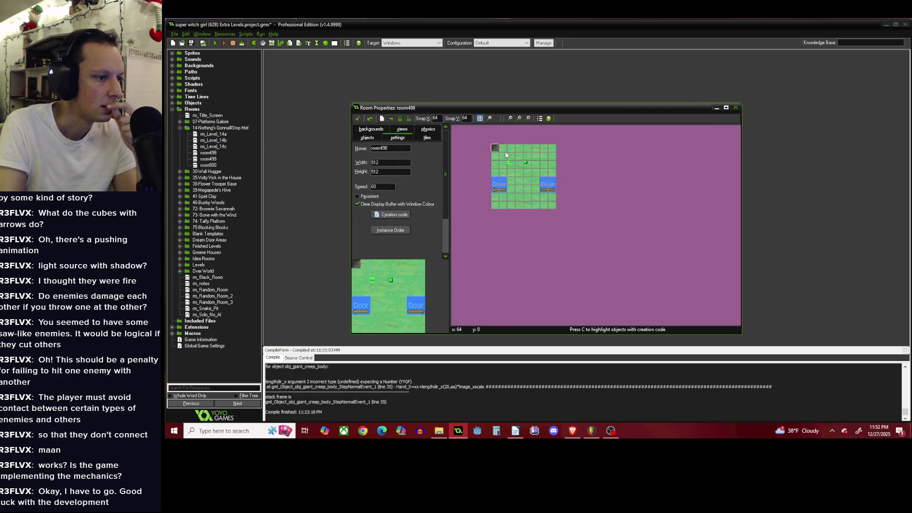
Name room498 rm_Level_14d, set width and height to 1024, and drag the second door to the lower right.
scroll(505, 151, "up", 1)
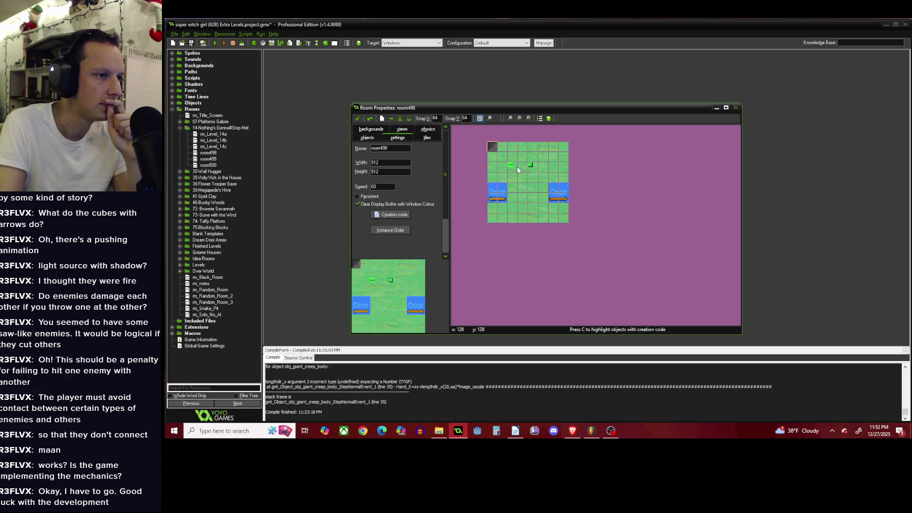
scroll(517, 167, "up", 1)
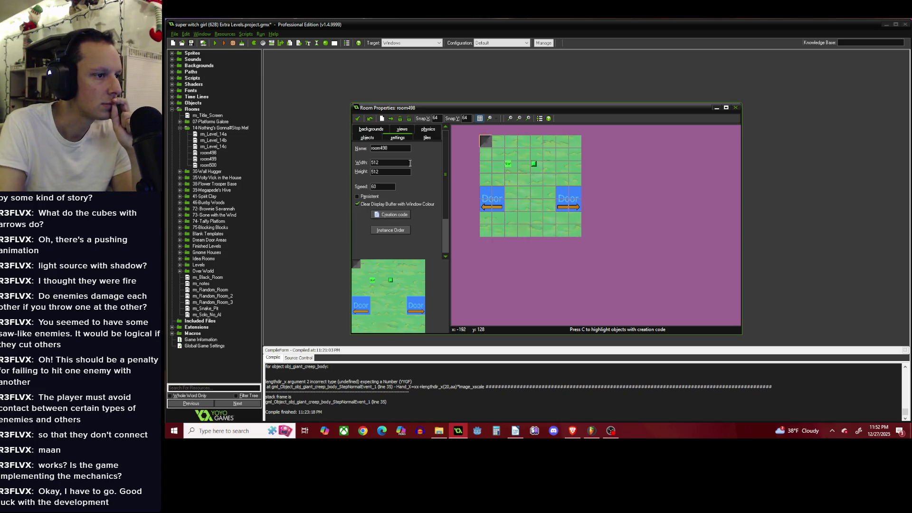
double_click(398, 148)
key("BackSpace")
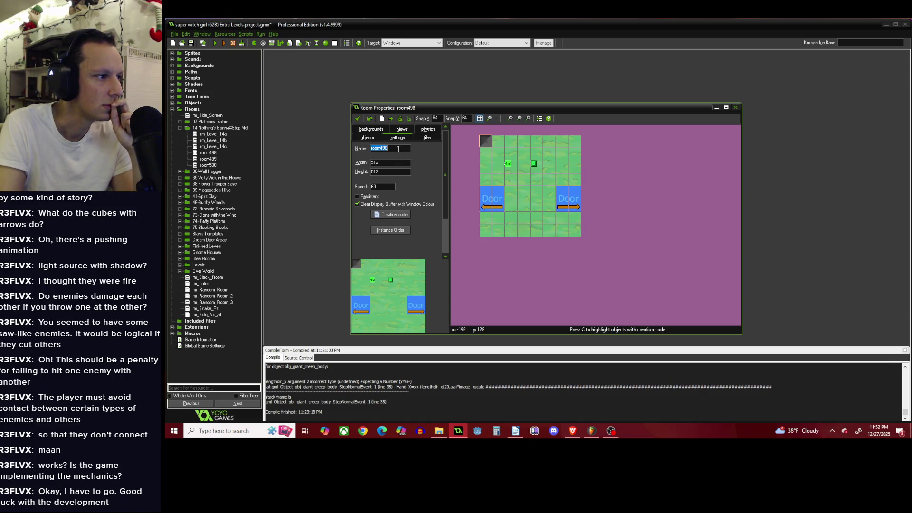
type("rm_L")
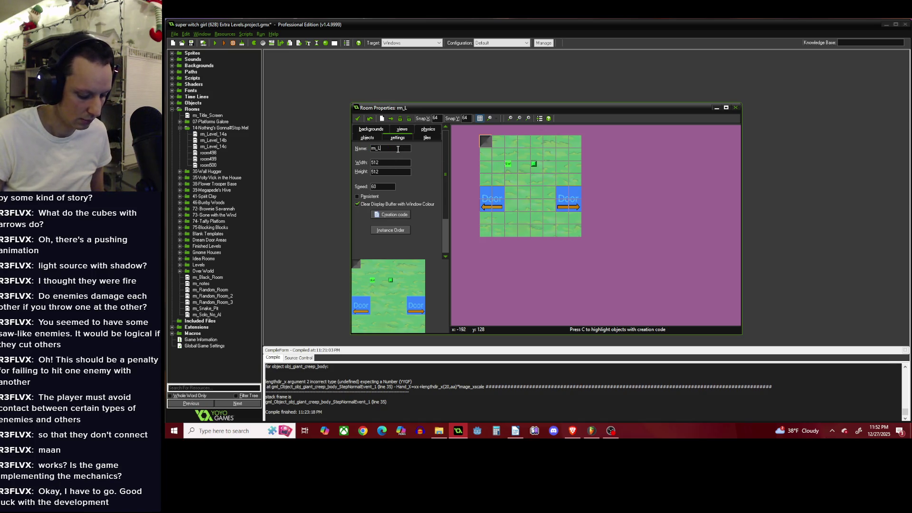
type("evel_14d")
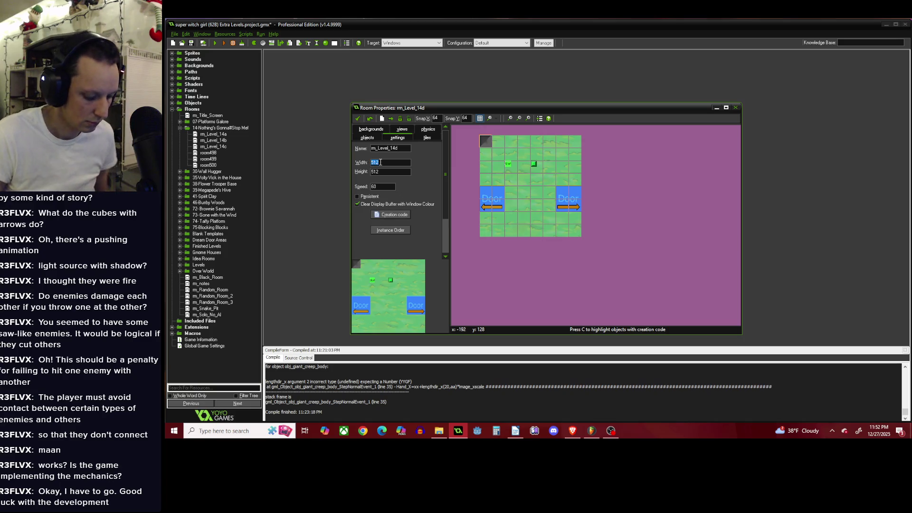
type("1024")
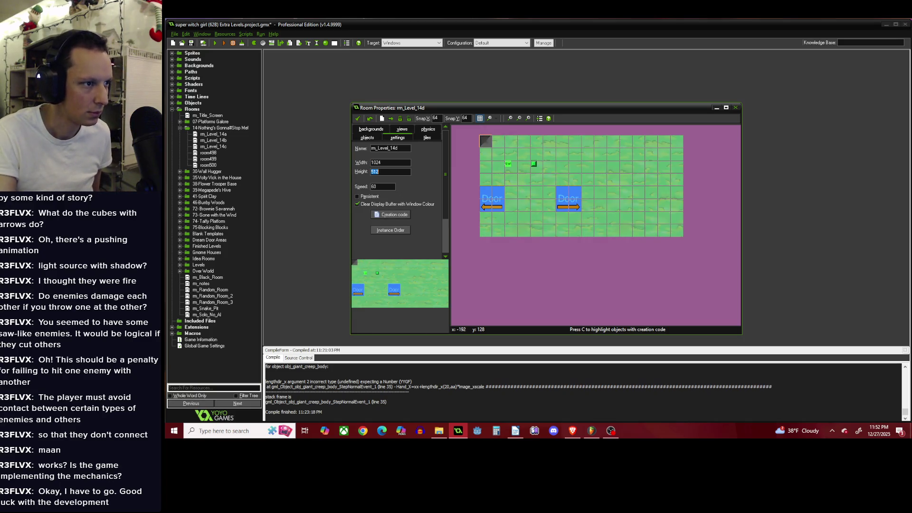
key("Tab")
type("1024")
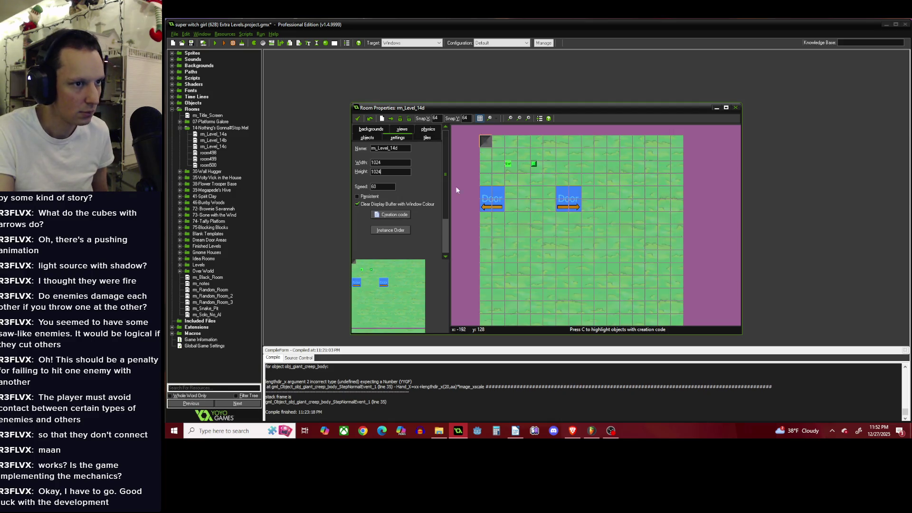
left_click_drag(561, 180, 626, 245)
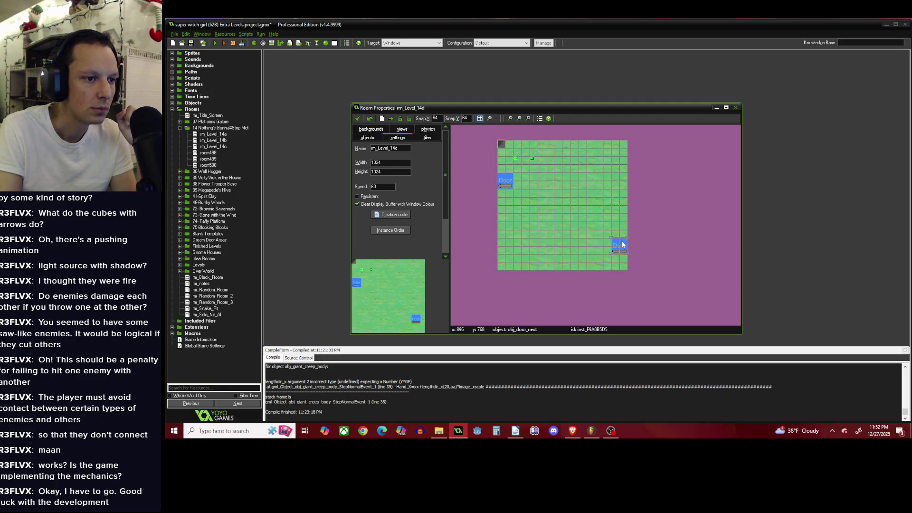
Choose obj_sg_bush from Setting > Garden as the object to place.
left_click(372, 139)
left_click(413, 245)
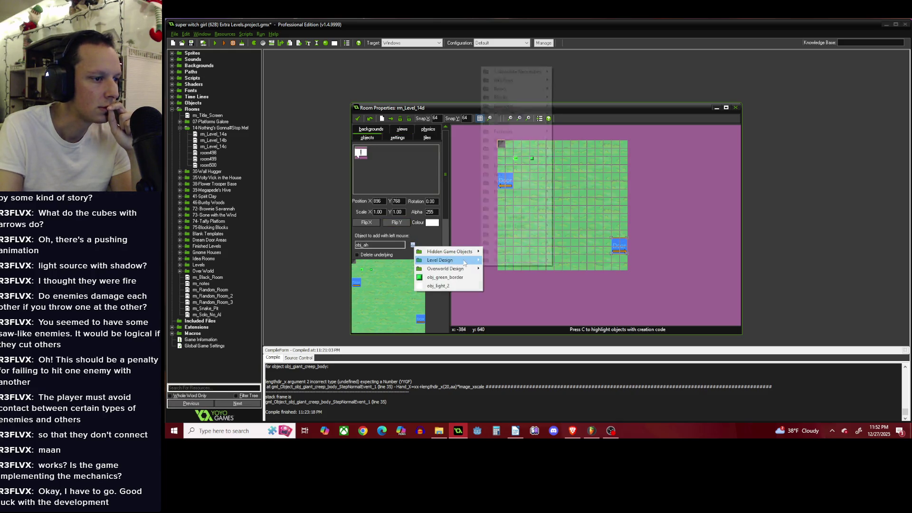
mouse_move(439, 259)
mouse_move(511, 226)
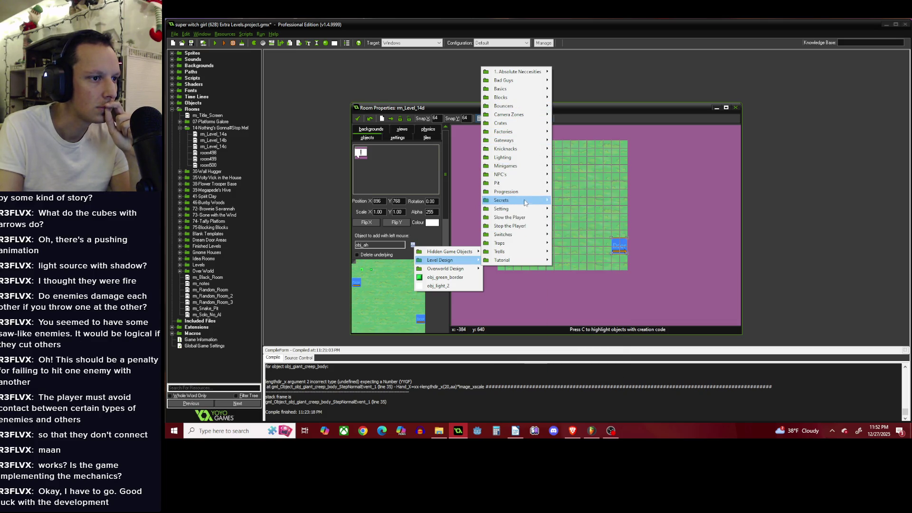
mouse_move(525, 210)
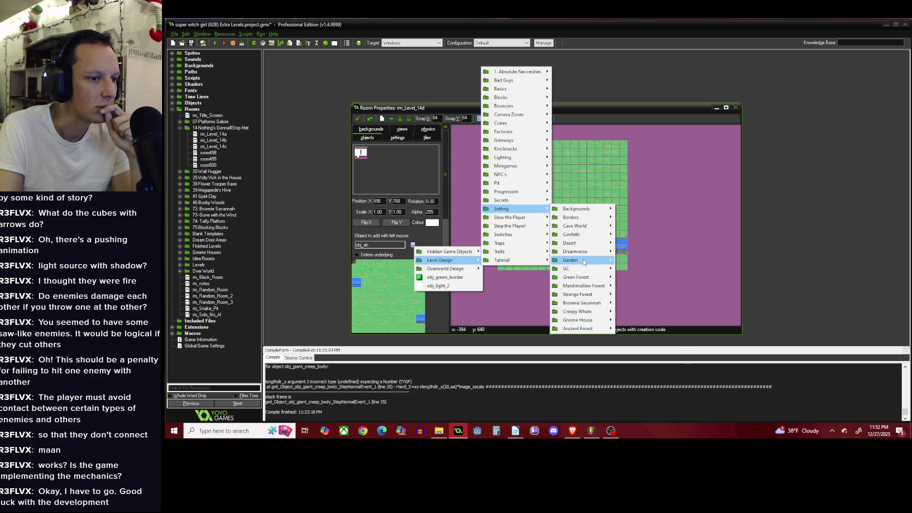
mouse_move(584, 262)
left_click(640, 287)
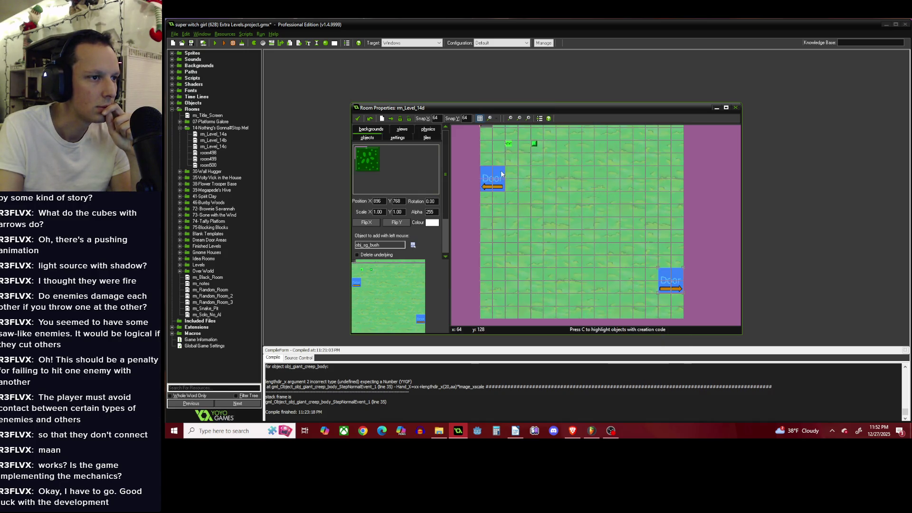
Move the room organizer and change its creation code Music from -1 to mus_Push_on_Forward.
left_click_drag(495, 152, 550, 196)
right_click(552, 195)
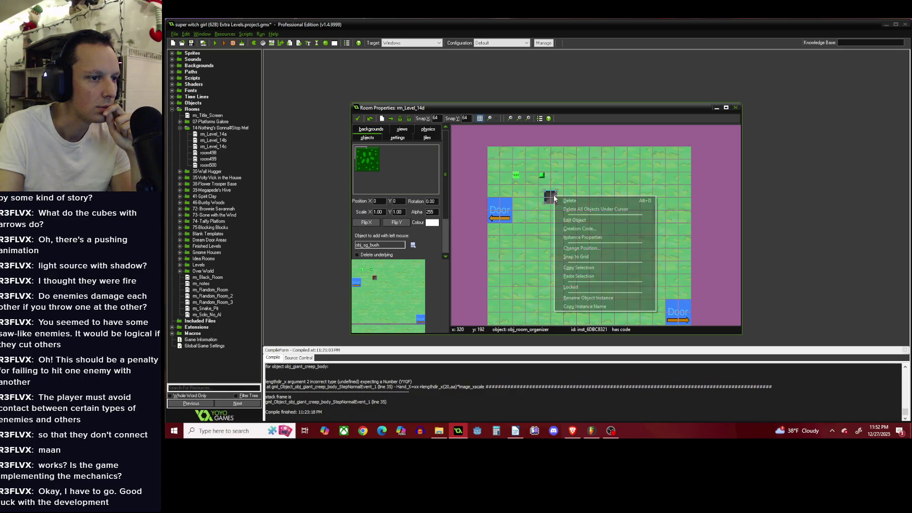
left_click(572, 230)
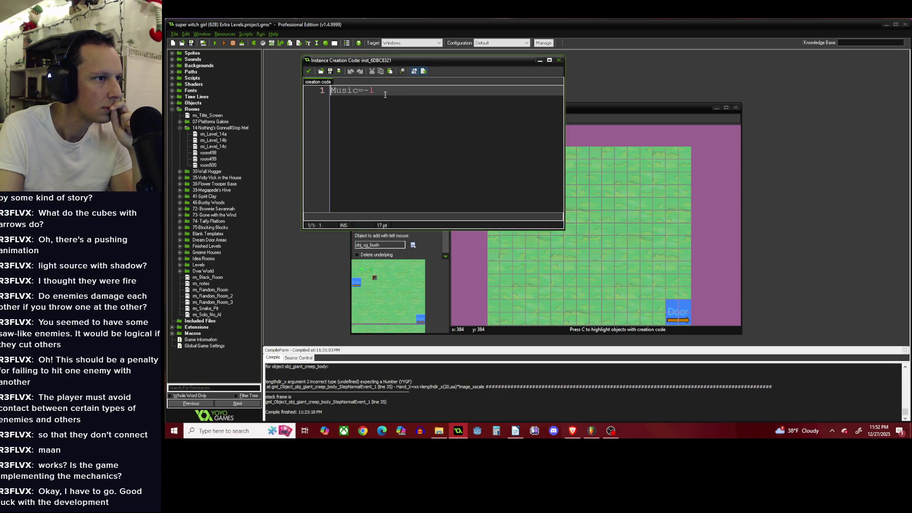
key("BackSpace")
key("Delete")
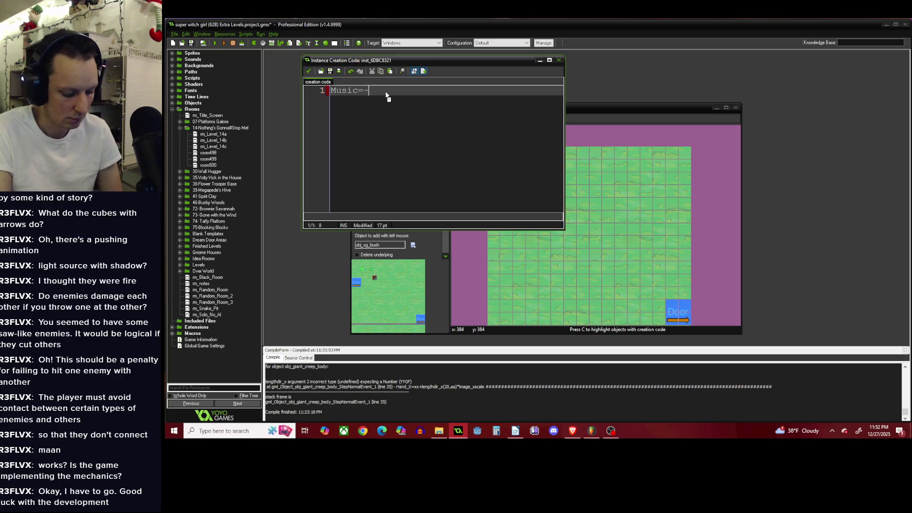
type("mus_L")
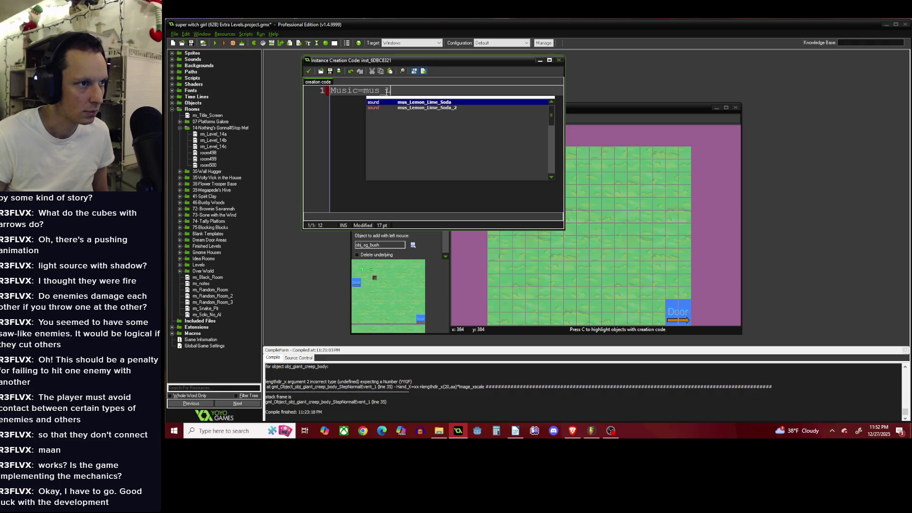
key("BackSpace")
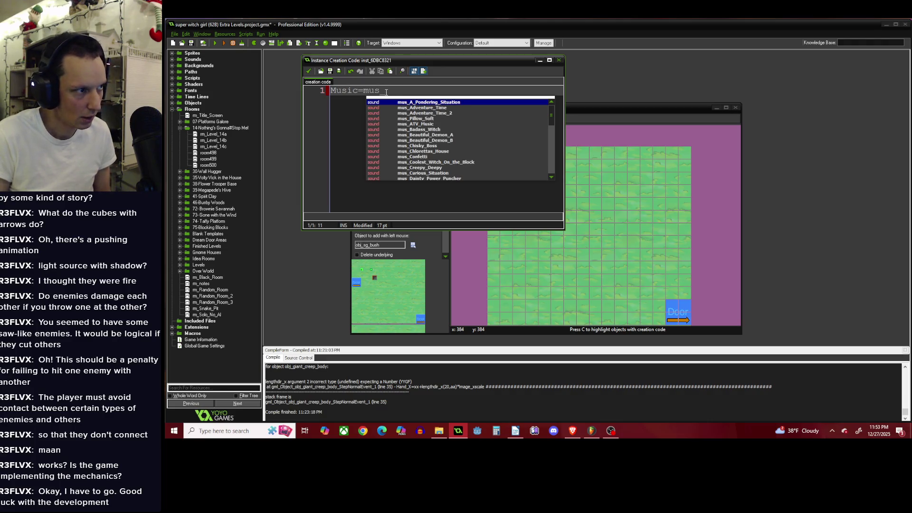
type("l")
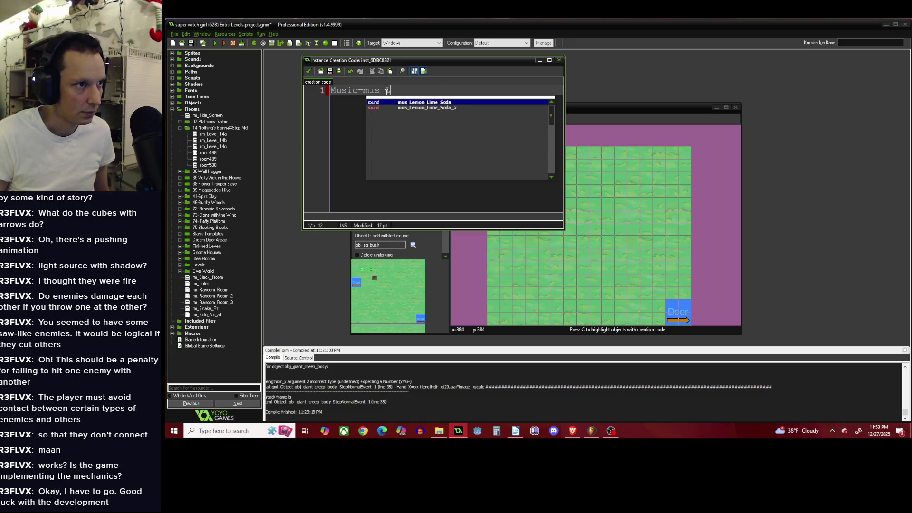
key("BackSpace")
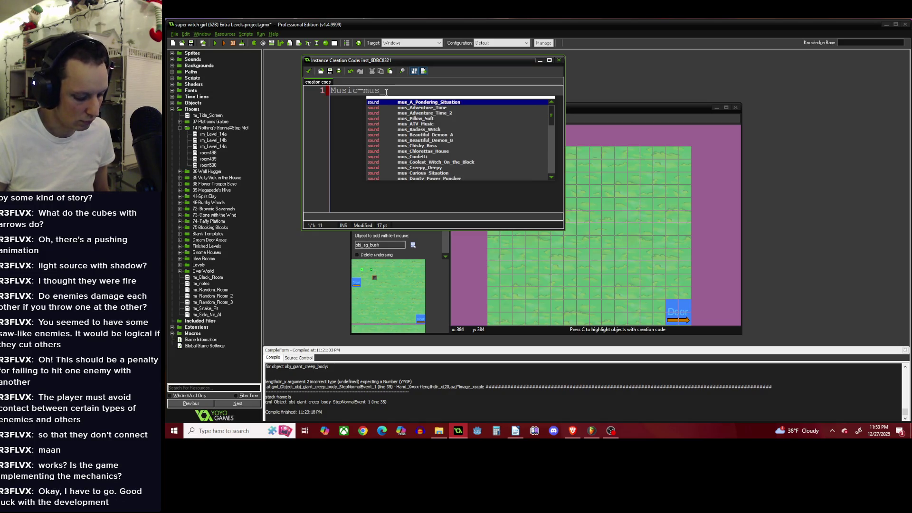
type("pu")
key("Return")
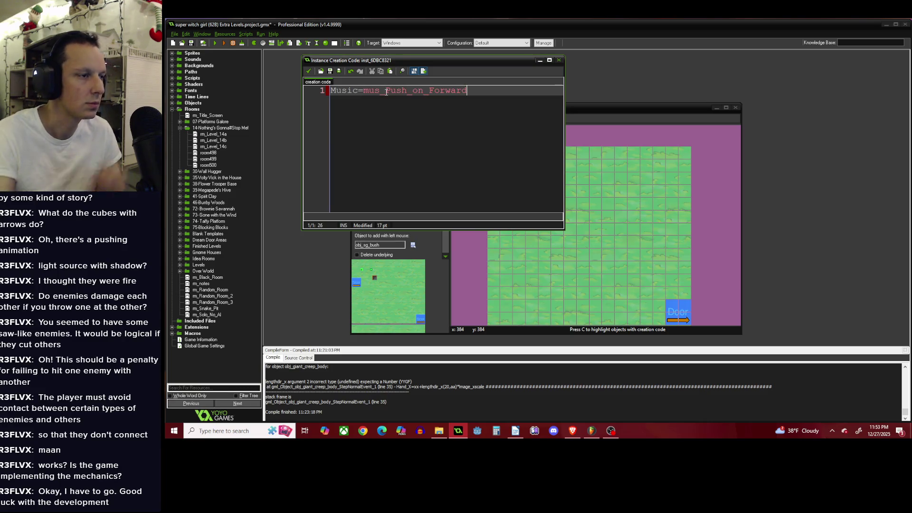
left_click(309, 71)
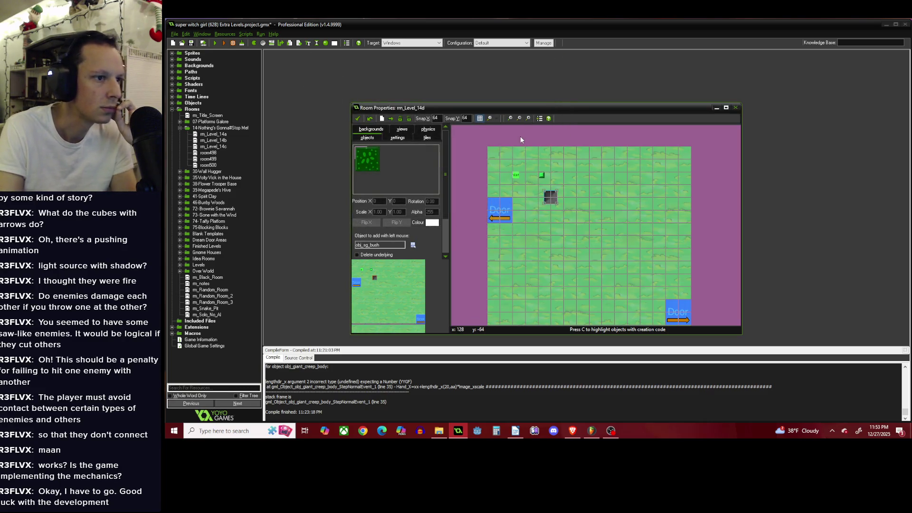
Paint bushes along the top row, down the left edge and along the bottom.
mouse_move(494, 152)
left_mouse_down()
mouse_move(670, 152)
mouse_move(688, 178)
mouse_move(684, 295)
left_mouse_up()
scroll(553, 153, "down", 1)
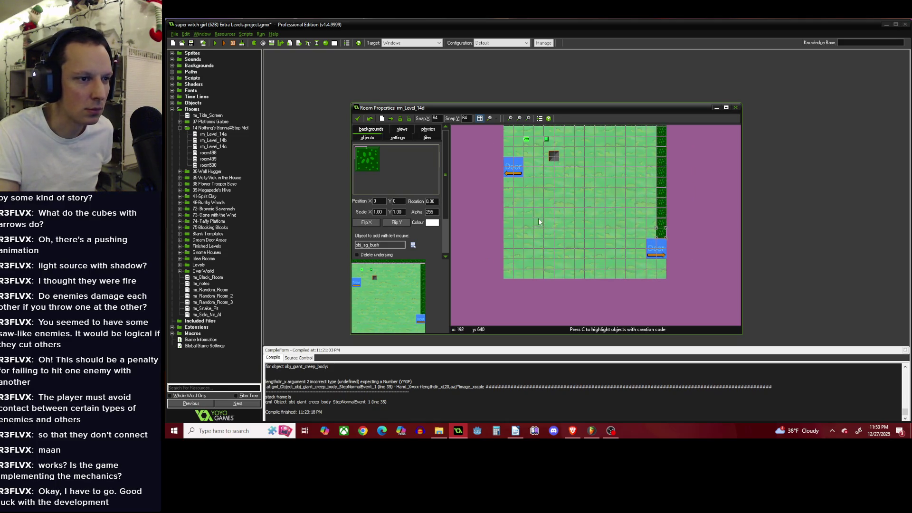
mouse_move(508, 184)
left_mouse_down()
mouse_move(508, 257)
mouse_move(575, 273)
mouse_move(646, 274)
mouse_move(633, 236)
mouse_move(622, 233)
left_mouse_up()
scroll(644, 232, "up", 1)
Add a short bush wall beside and under the lower door.
left_click(651, 282)
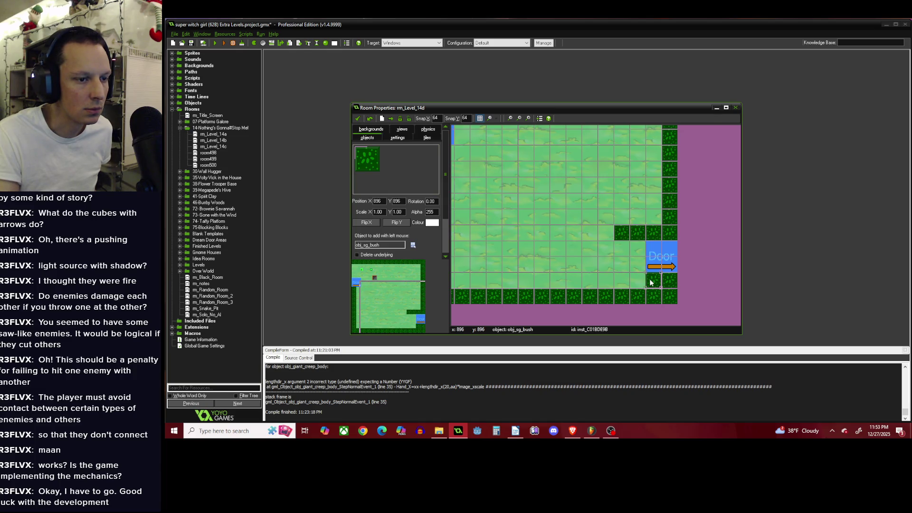
left_click(637, 279)
left_click(621, 280)
scroll(617, 277, "down", 1)
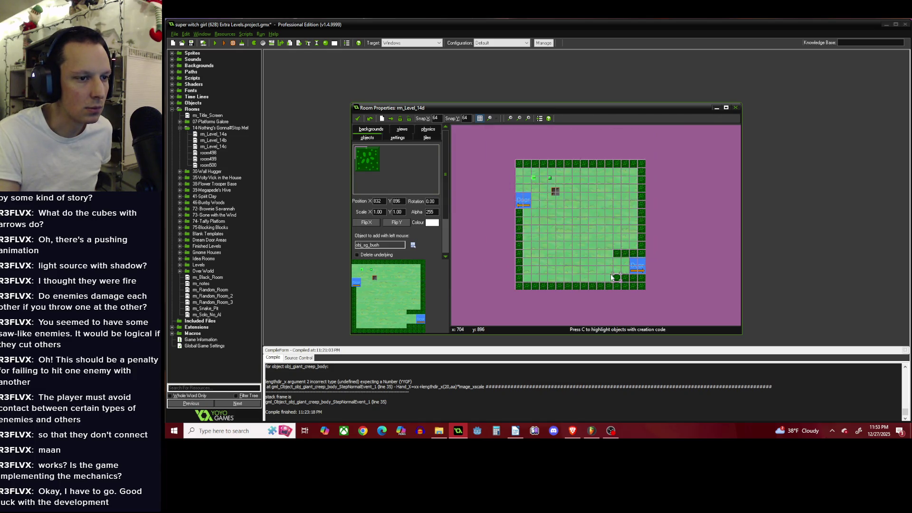
scroll(527, 189, "up", 1)
Fill the top-left cells and the second column from the left with bushes.
left_click(577, 176)
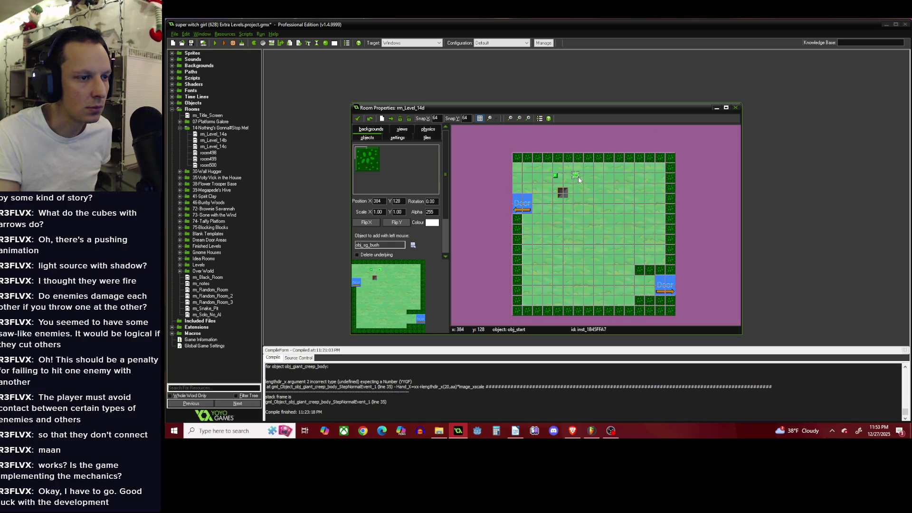
mouse_move(526, 166)
left_mouse_down()
mouse_move(518, 190)
mouse_move(517, 168)
left_mouse_up()
mouse_move(526, 216)
left_mouse_down()
mouse_move(530, 294)
mouse_move(534, 221)
mouse_move(545, 231)
mouse_move(540, 298)
mouse_move(543, 169)
mouse_move(537, 185)
left_mouse_up()
scroll(552, 227, "up", 2)
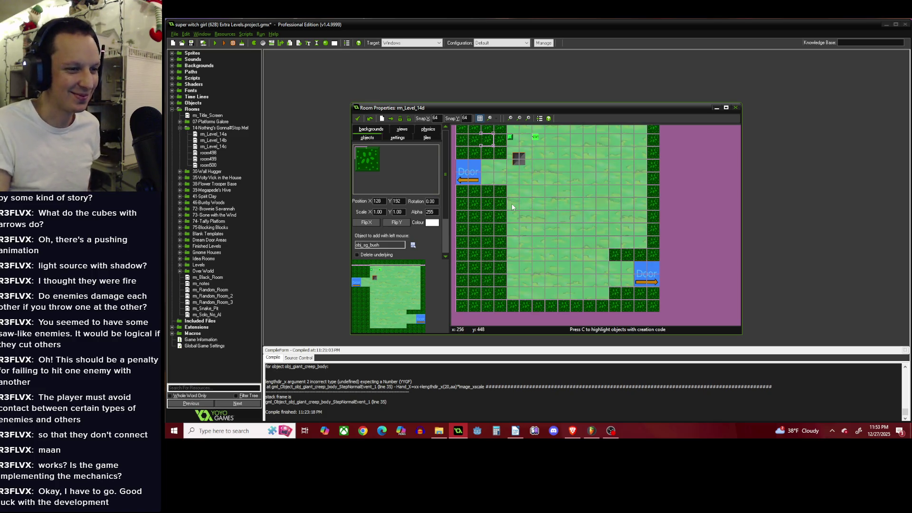
left_click(398, 137)
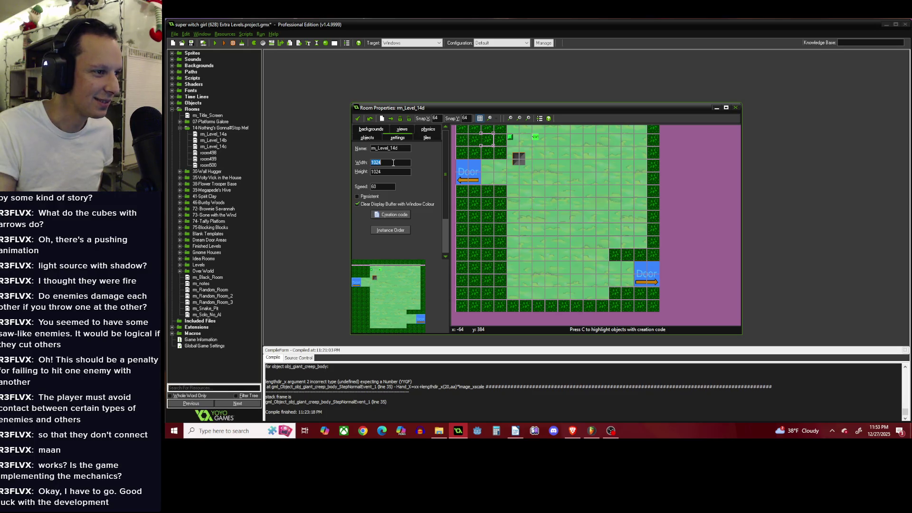
Widen the room to 1536 and move the door to the new right edge.
type("15")
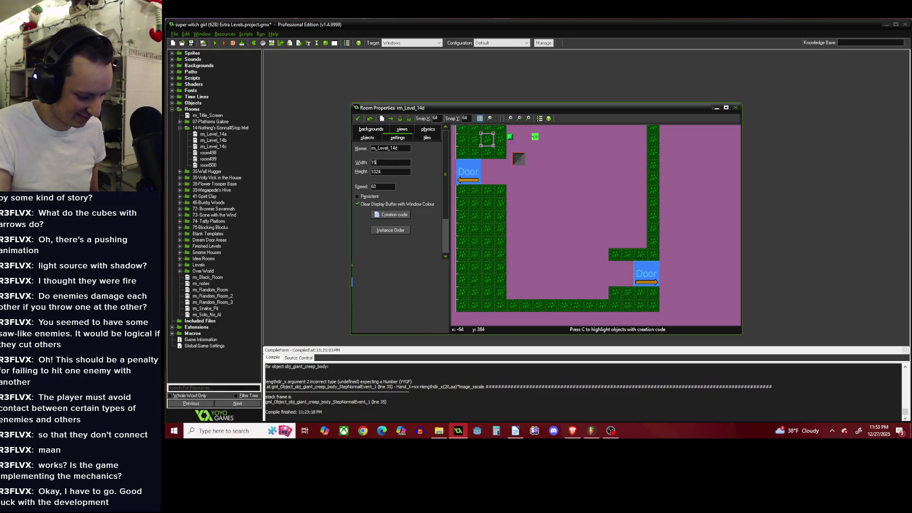
type("36")
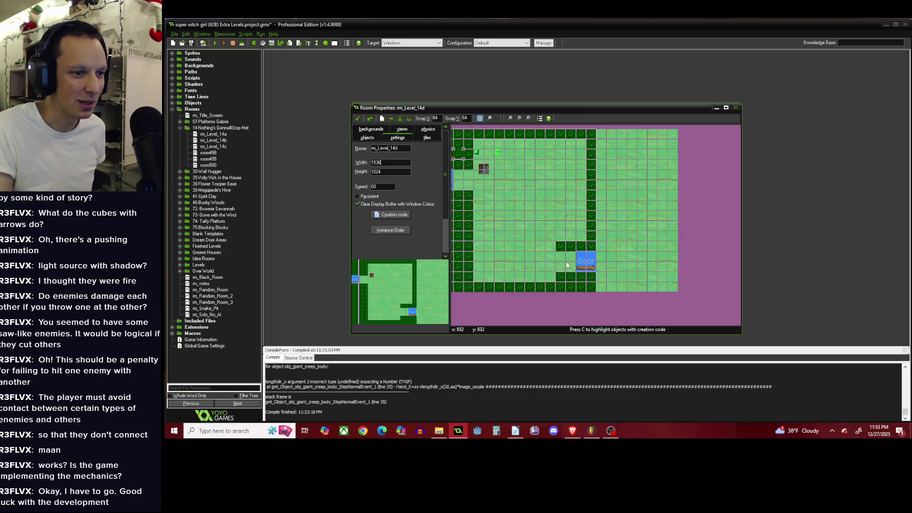
left_click_drag(586, 261, 667, 259)
scroll(592, 250, "up", 1)
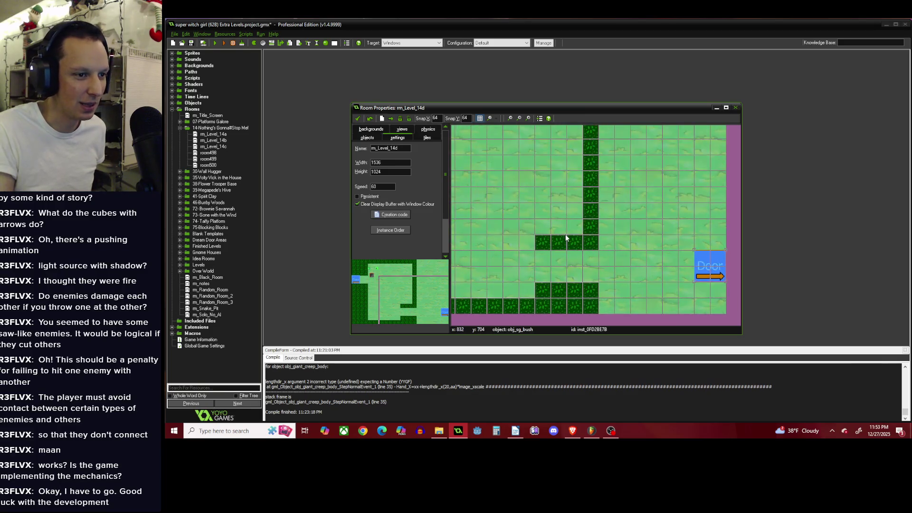
scroll(594, 205, "down", 2)
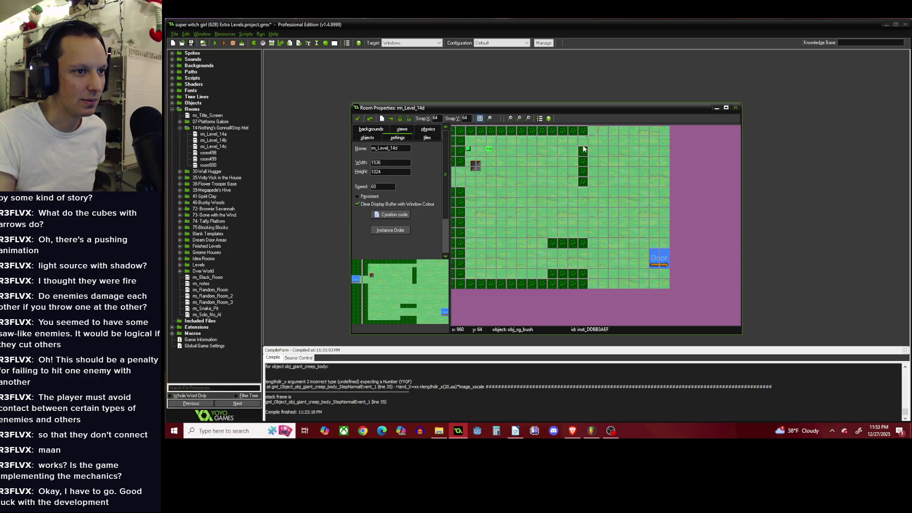
Erase the vertical bush column, extend the top bush row and add a new column.
right_click(583, 149)
right_click(583, 162)
right_click(583, 172)
right_click(584, 181)
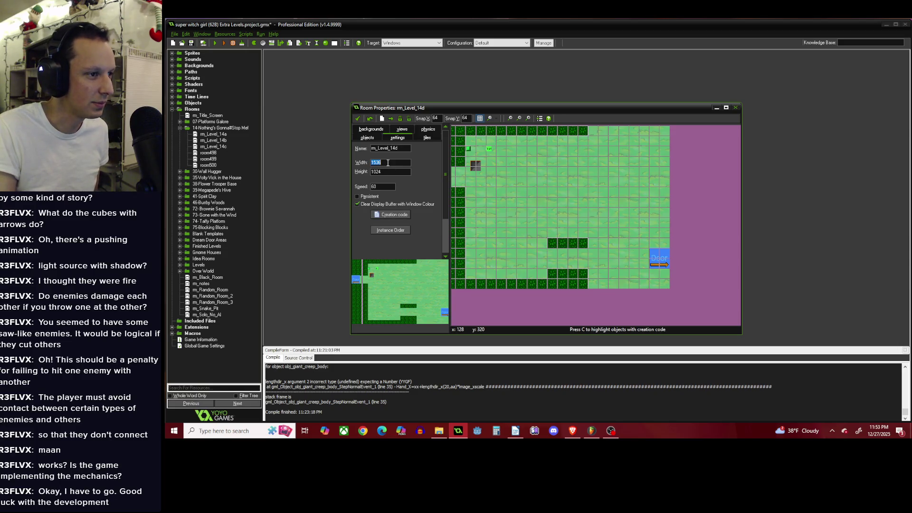
mouse_move(594, 131)
left_mouse_down()
mouse_move(665, 133)
mouse_move(664, 243)
left_mouse_up()
right_click(570, 243)
Fill the bottom row below the door and paint a bush row and column on the right.
mouse_move(655, 277)
left_mouse_down()
mouse_move(662, 285)
mouse_move(664, 275)
left_mouse_up()
left_click_drag(589, 288, 646, 285)
scroll(635, 208, "down", 1)
scroll(636, 208, "up", 1)
mouse_move(696, 266)
left_mouse_down()
mouse_move(675, 243)
mouse_move(685, 163)
mouse_move(696, 209)
mouse_move(692, 258)
mouse_move(686, 171)
left_mouse_up()
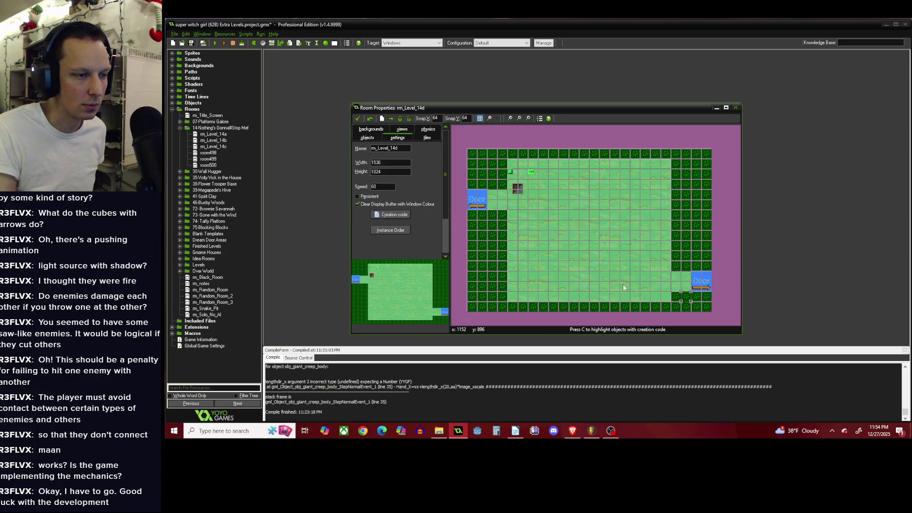
scroll(587, 205, "up", 1)
Paint a hollow square ring of bushes in the room centre.
mouse_move(576, 214)
left_mouse_down()
mouse_move(577, 265)
mouse_move(629, 266)
left_mouse_up()
mouse_move(589, 214)
left_mouse_down()
mouse_move(628, 214)
mouse_move(627, 264)
left_mouse_up()
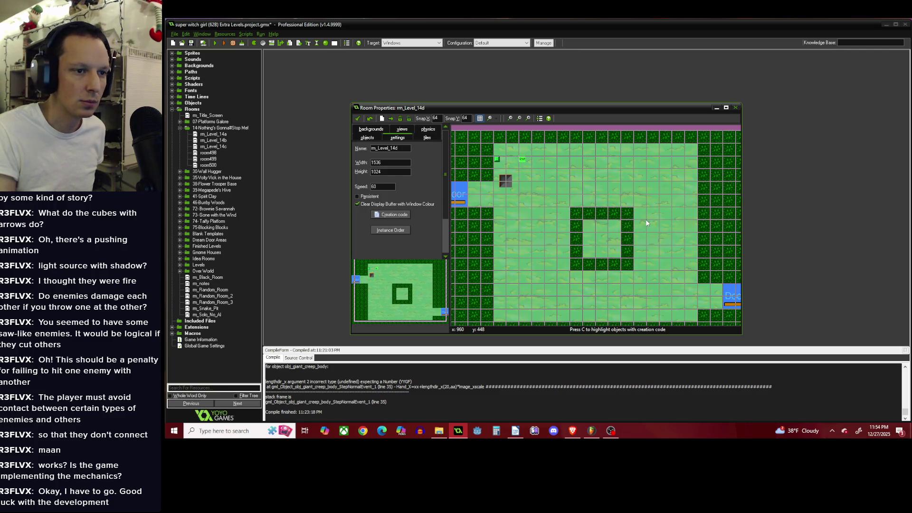
scroll(641, 197, "down", 1)
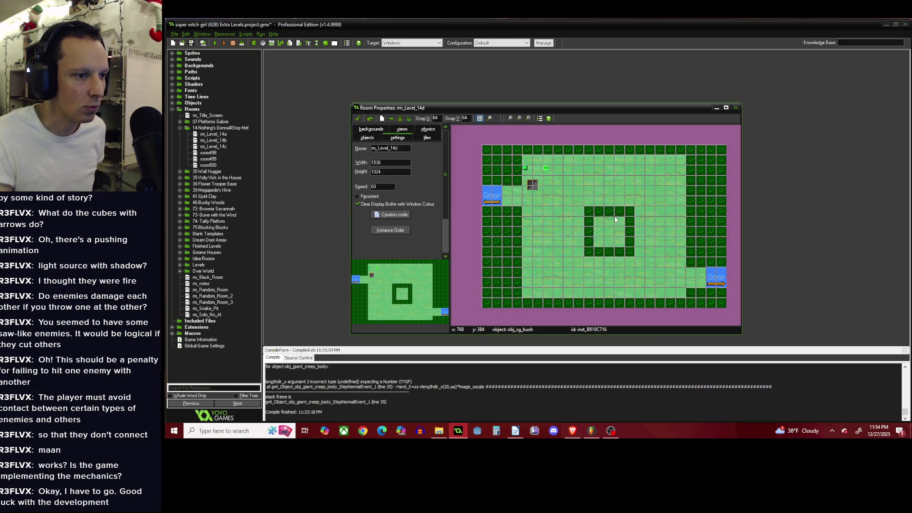
scroll(628, 213, "up", 1)
mouse_move(629, 213)
left_mouse_down()
mouse_move(631, 271)
mouse_move(582, 261)
left_mouse_up()
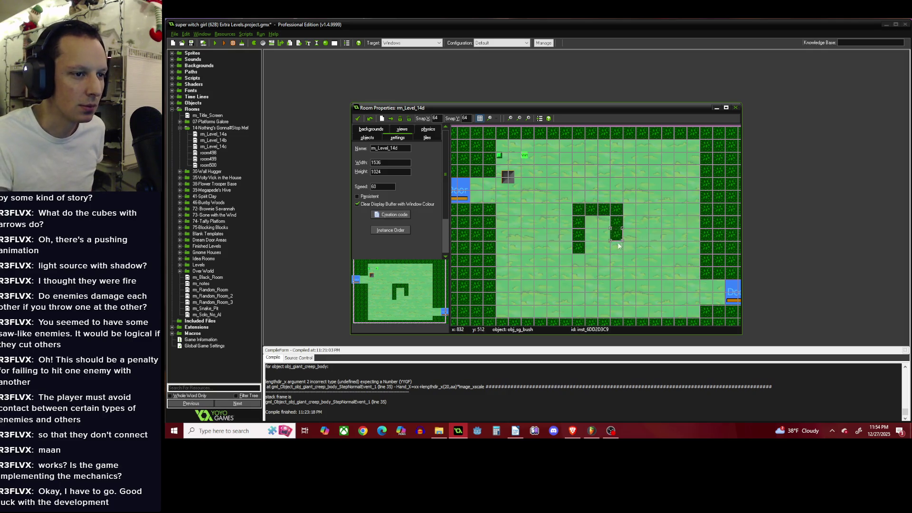
left_click_drag(616, 222, 593, 252)
scroll(586, 221, "down", 1)
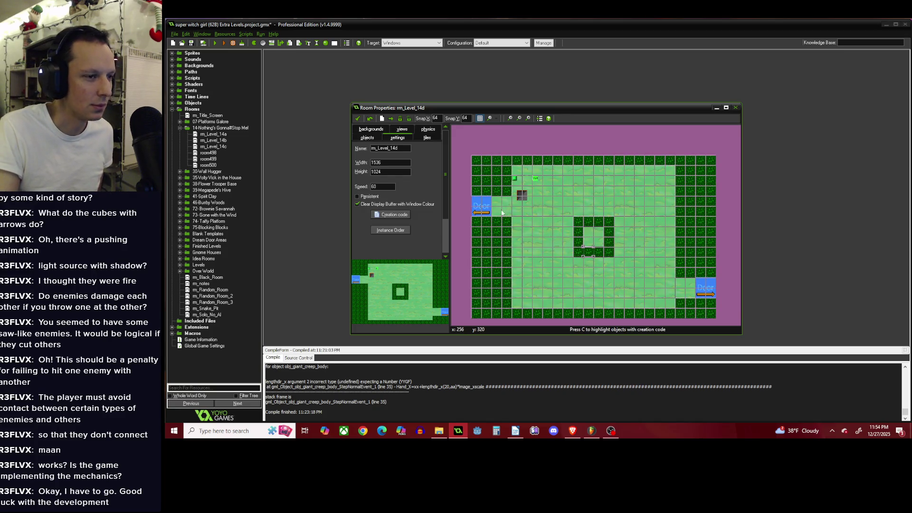
left_click(367, 138)
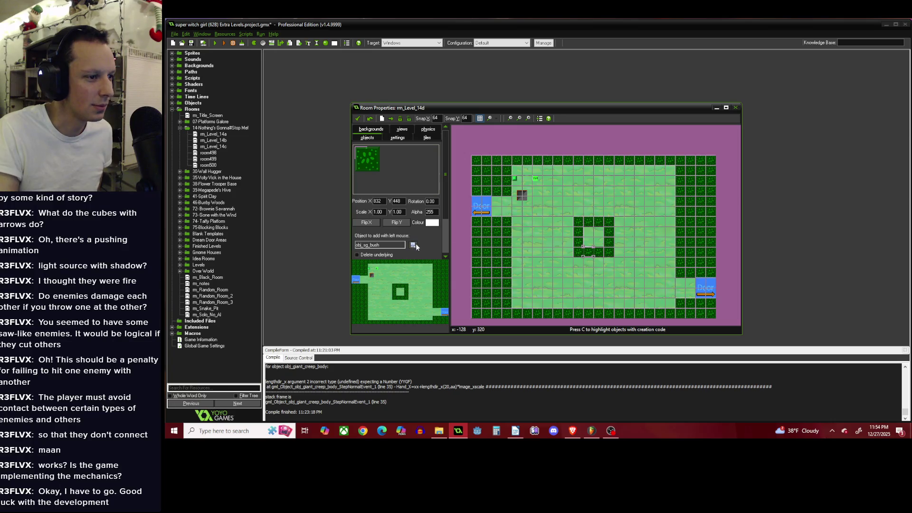
Choose obj_sg_bush_2 and place a lighter bush in the ring's centre.
left_click(414, 245)
mouse_move(441, 257)
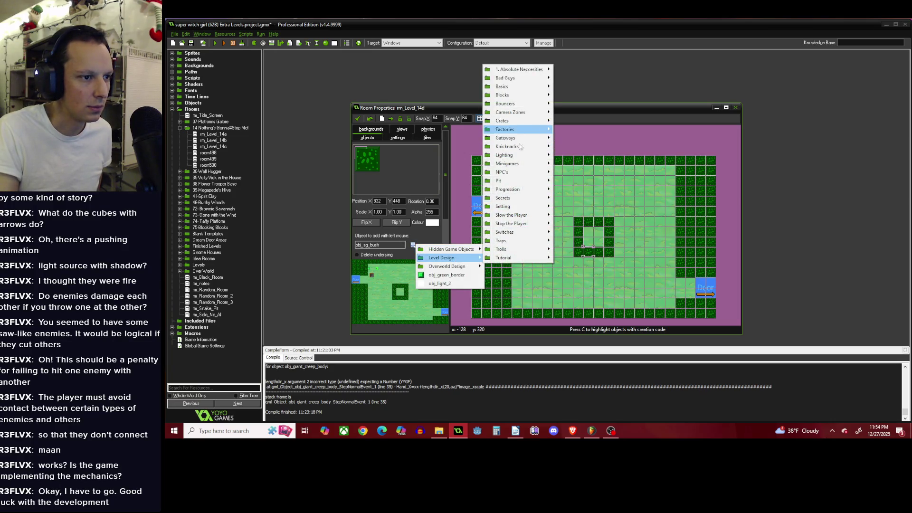
mouse_move(524, 207)
mouse_move(605, 260)
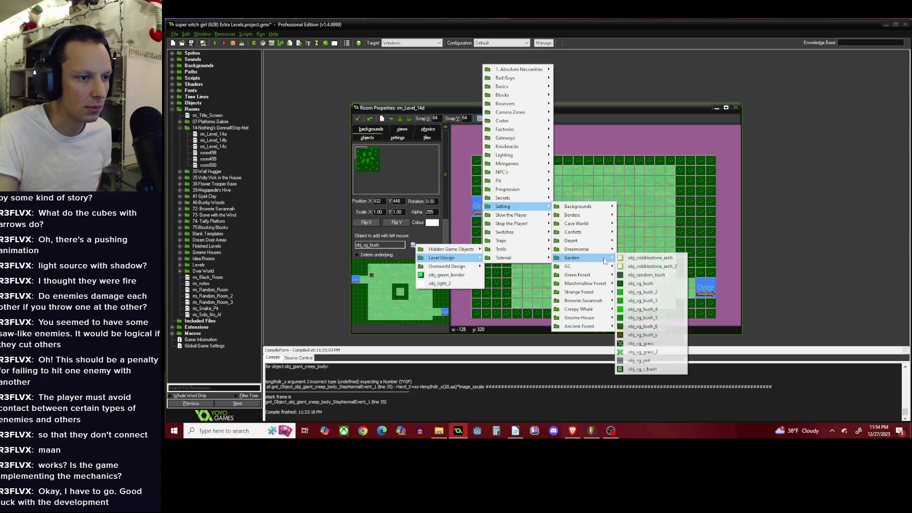
left_click(646, 291)
left_click(578, 222)
Replace the left edge columns and top-left corner with obj_sg_bush_2.
scroll(588, 217, "down", 1)
scroll(589, 217, "up", 1)
mouse_move(488, 209)
left_mouse_down()
mouse_move(498, 286)
mouse_move(486, 227)
left_mouse_up()
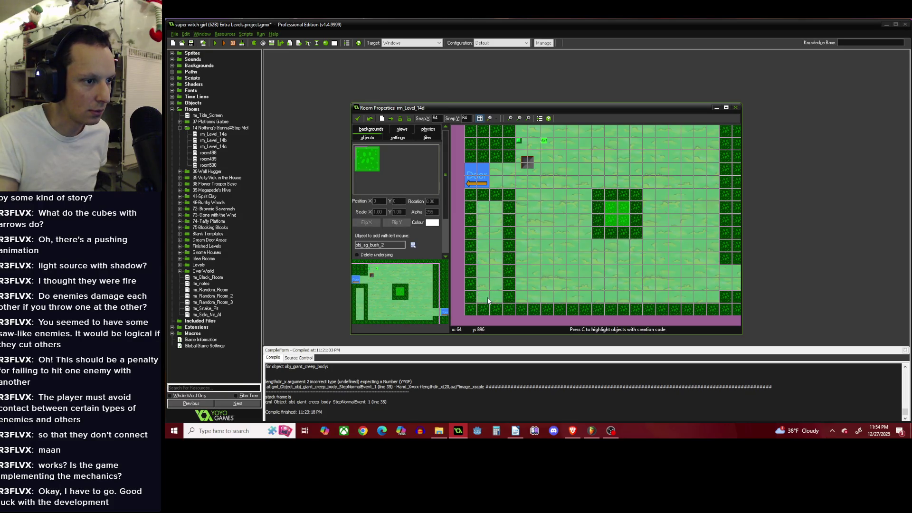
mouse_move(492, 290)
left_mouse_down()
mouse_move(495, 224)
mouse_move(483, 199)
mouse_move(486, 272)
left_mouse_up()
scroll(495, 238, "up", 3)
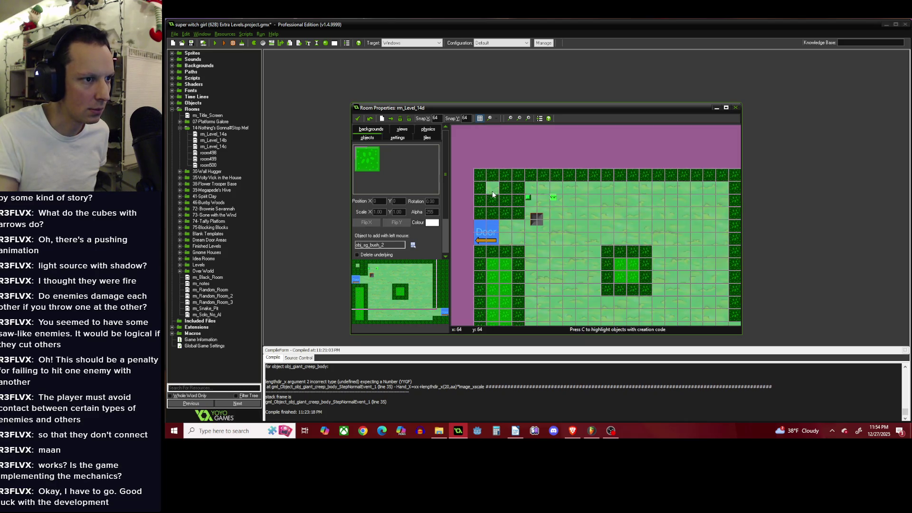
left_click(496, 195)
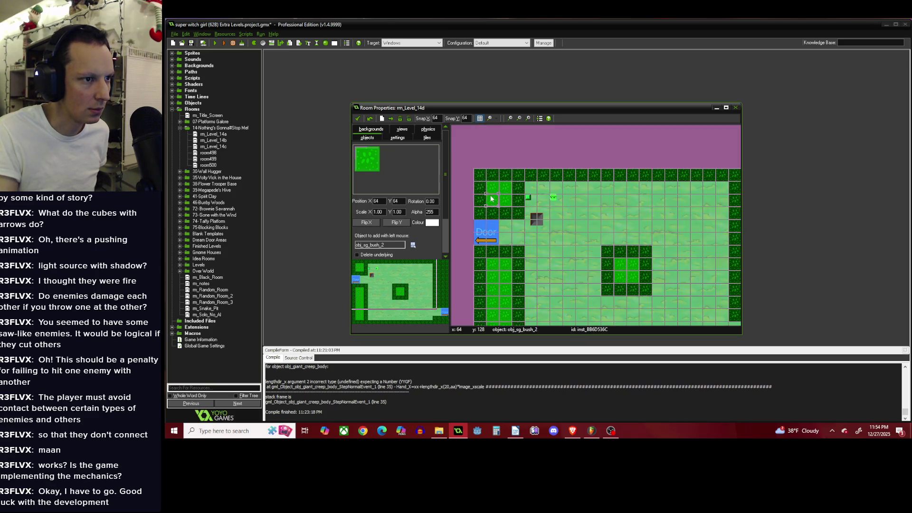
Replace the right-side column with lighter obj_sg_bush_2 bushes.
scroll(494, 198, "down", 1)
scroll(632, 217, "up", 1)
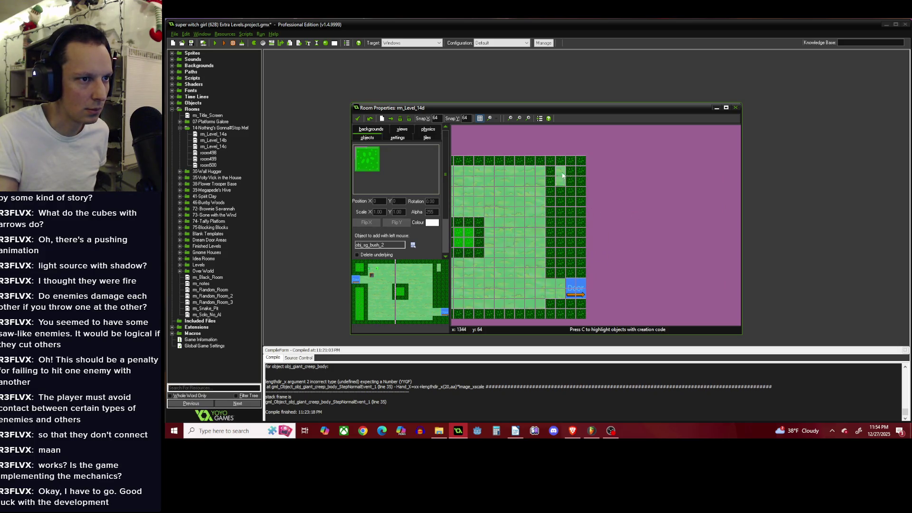
mouse_move(572, 189)
left_mouse_down()
mouse_move(573, 237)
mouse_move(558, 201)
left_mouse_up()
left_click(559, 185)
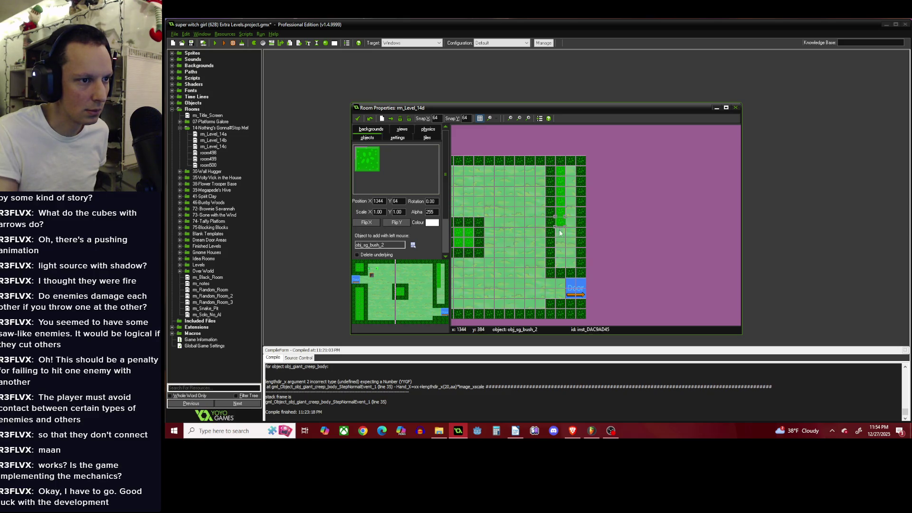
left_click_drag(571, 238, 569, 187)
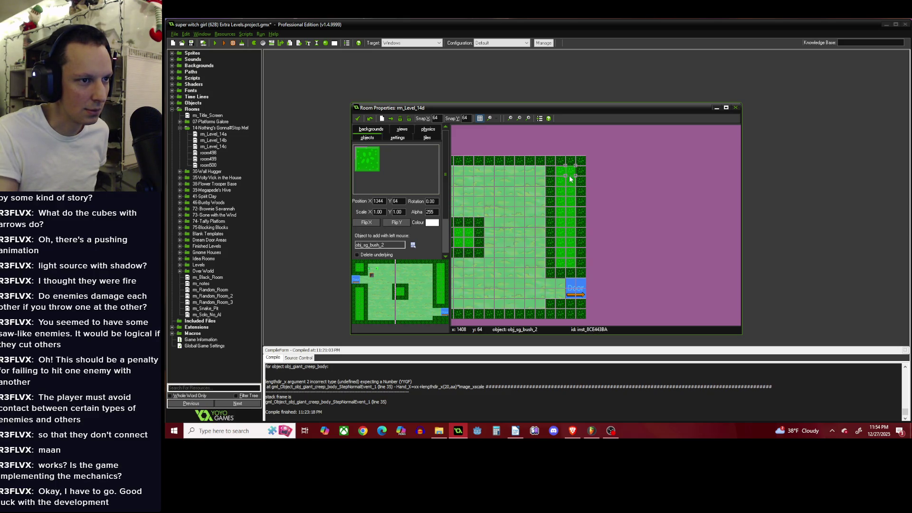
scroll(565, 204, "up", 4)
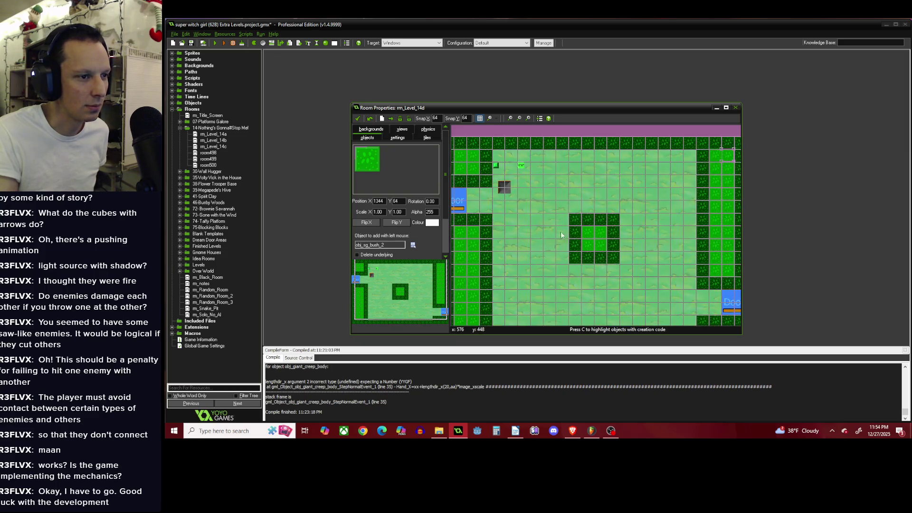
left_click(412, 245)
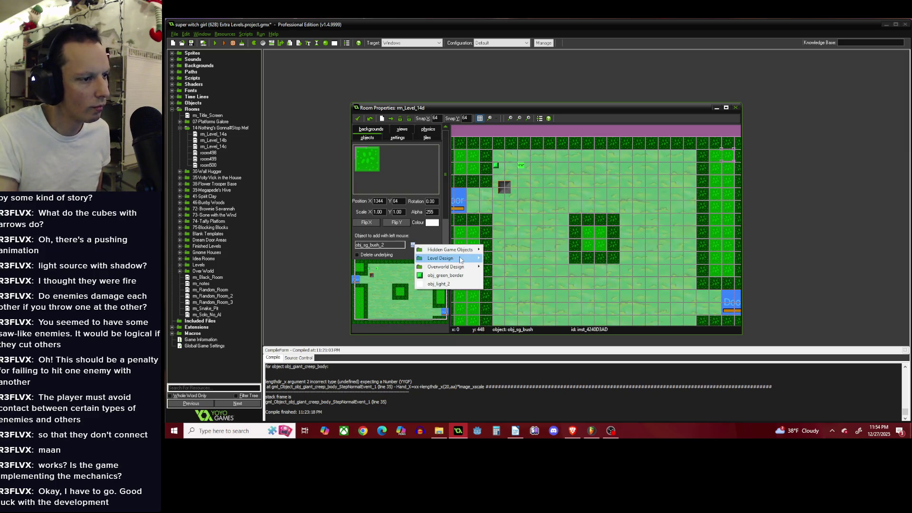
Place obj_oneway_block_1 arrow blocks beside the left door.
mouse_move(460, 259)
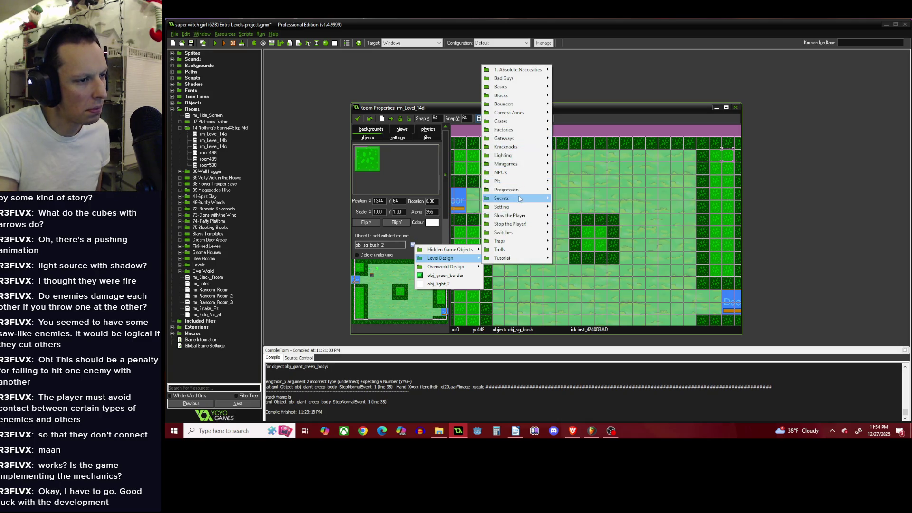
mouse_move(534, 225)
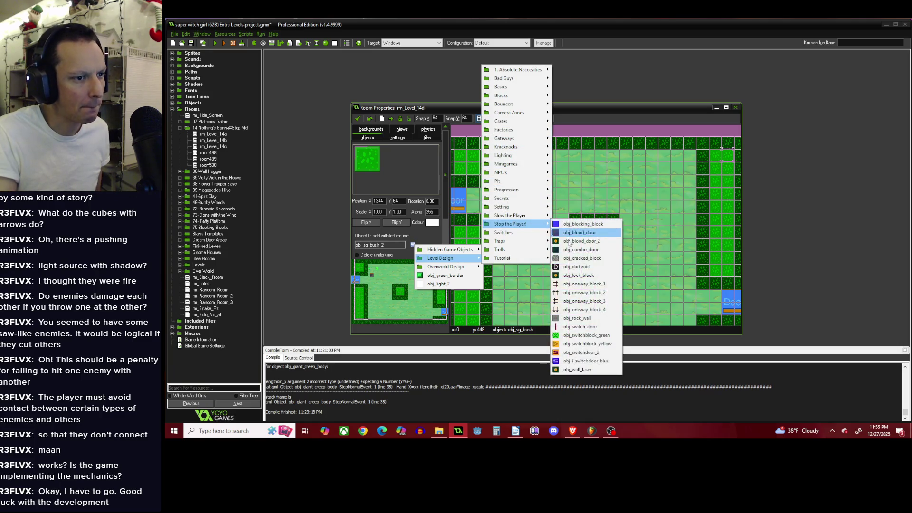
left_click(580, 284)
left_click_drag(485, 195, 485, 207)
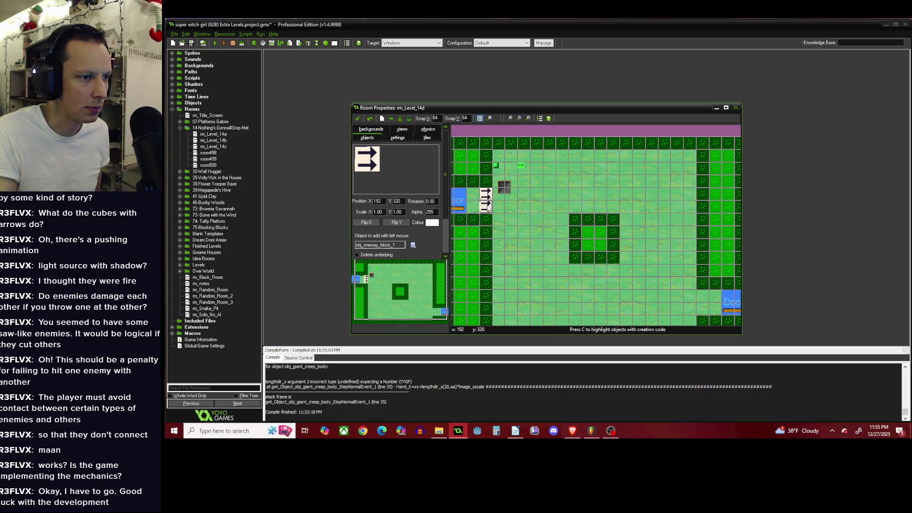
Place an obj_blood_door beside the right door with creation code Counter=6.
left_click(412, 245)
mouse_move(460, 259)
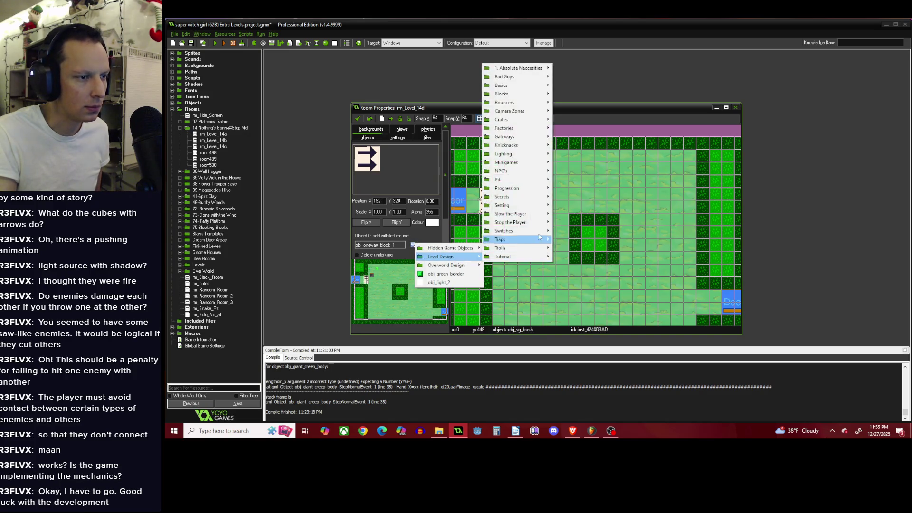
mouse_move(539, 223)
left_click(580, 230)
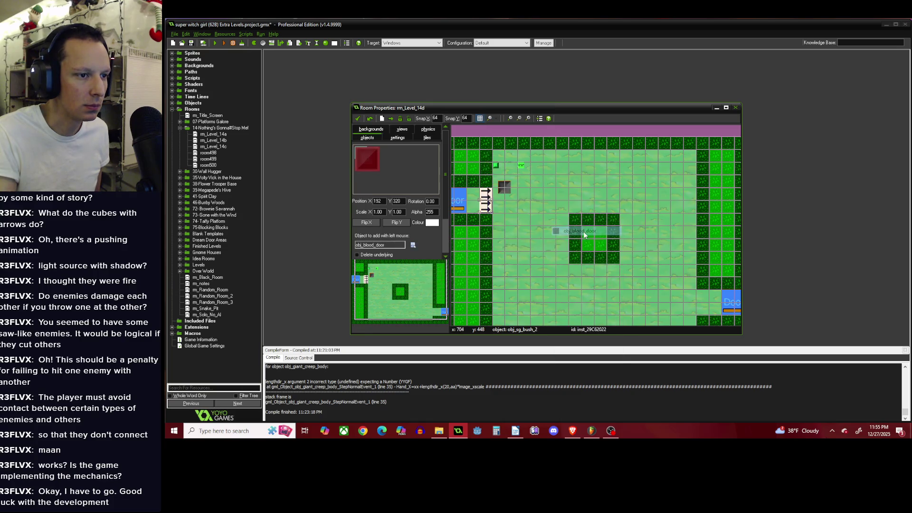
scroll(651, 284, "down", 3)
left_click(639, 241)
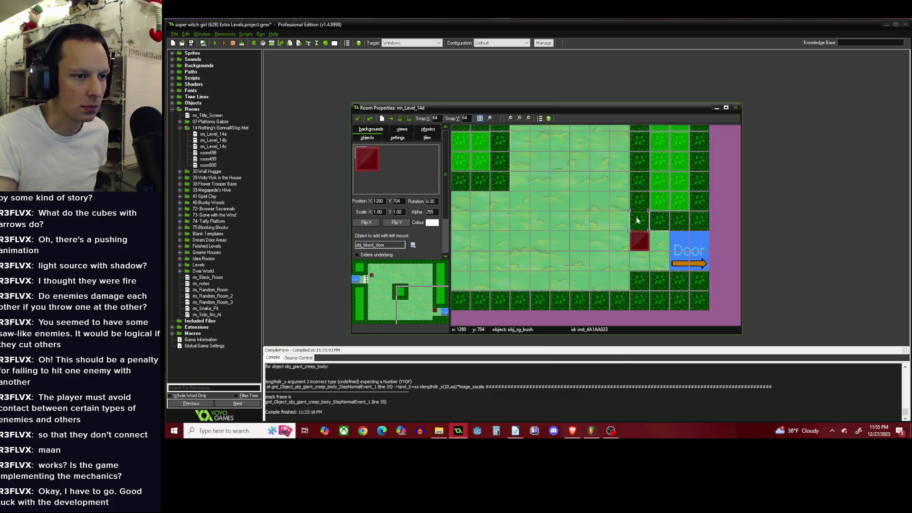
right_click(641, 239)
left_click(659, 273)
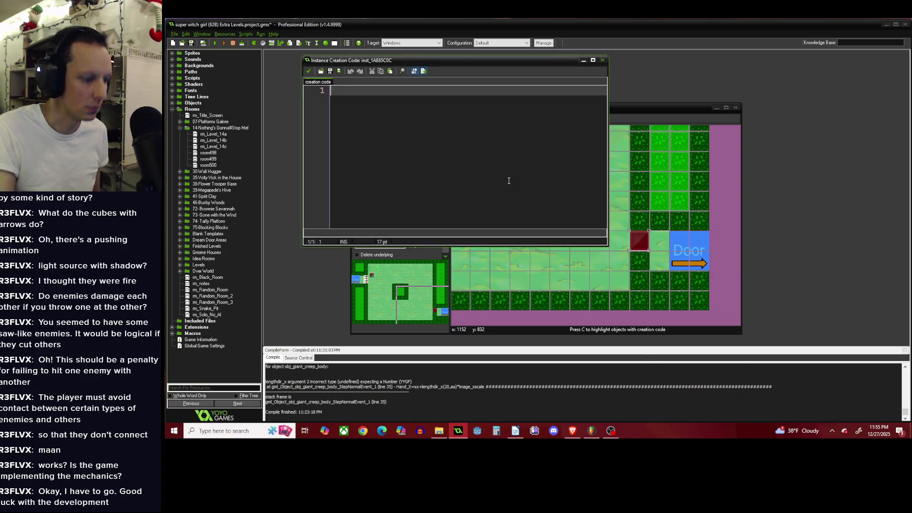
type("Counter=6")
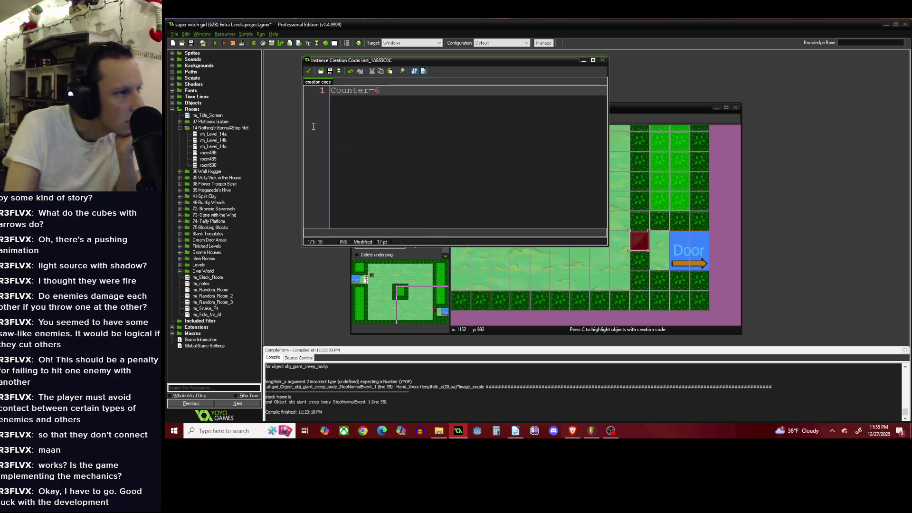
left_click(309, 71)
scroll(495, 211, "down", 2)
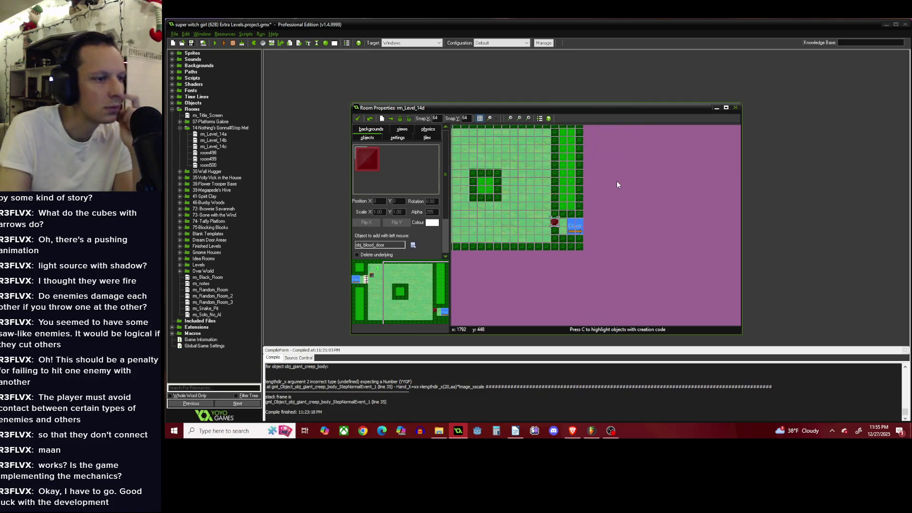
scroll(557, 168, "up", 3)
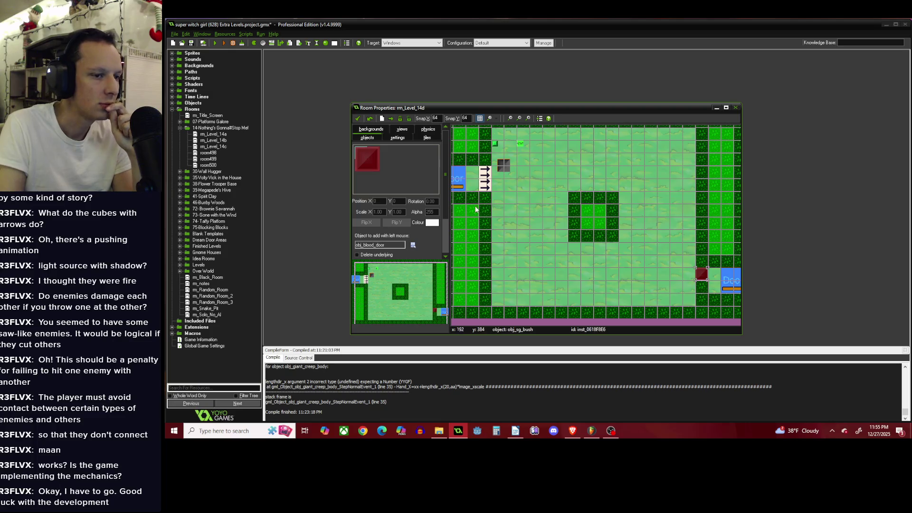
Open the placeable objects list and browse its folders.
left_click(412, 244)
mouse_move(467, 260)
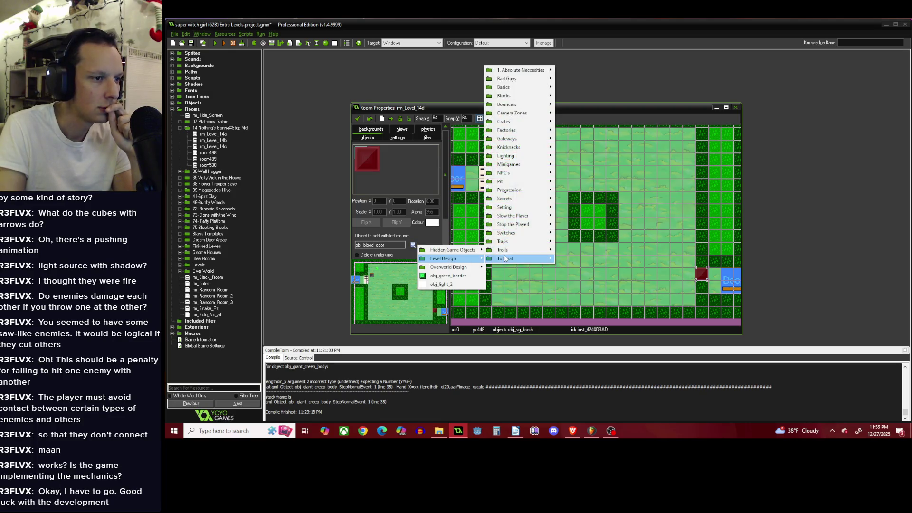
mouse_move(527, 207)
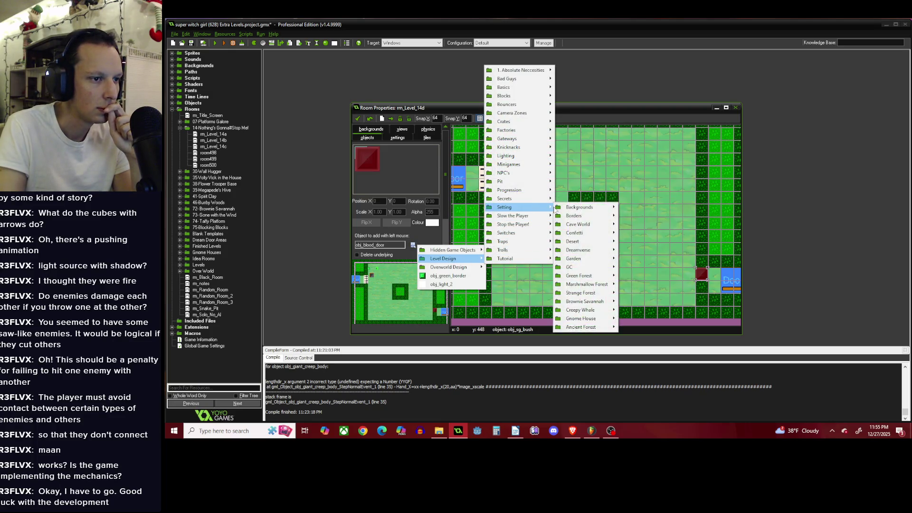
mouse_move(597, 259)
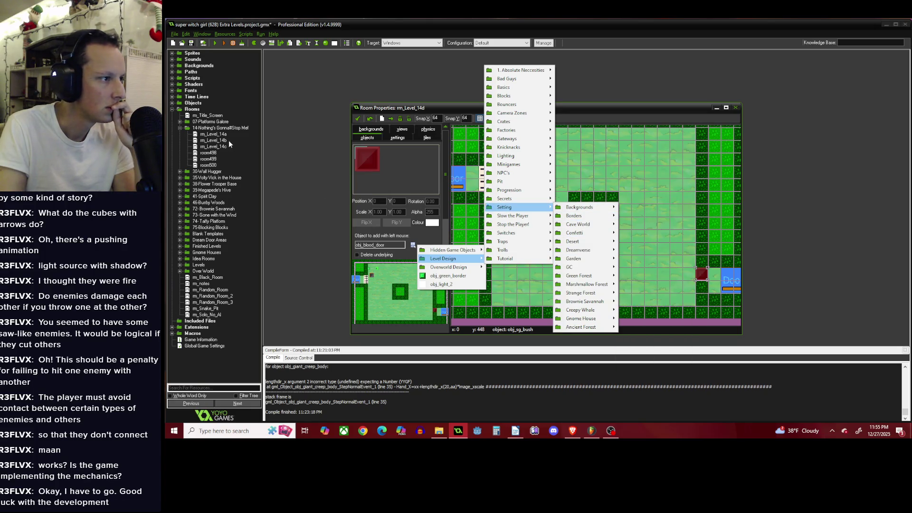
Open rm_Level_14b and inspect the pink producer's creation code.
double_click(213, 140)
scroll(589, 228, "down", 3)
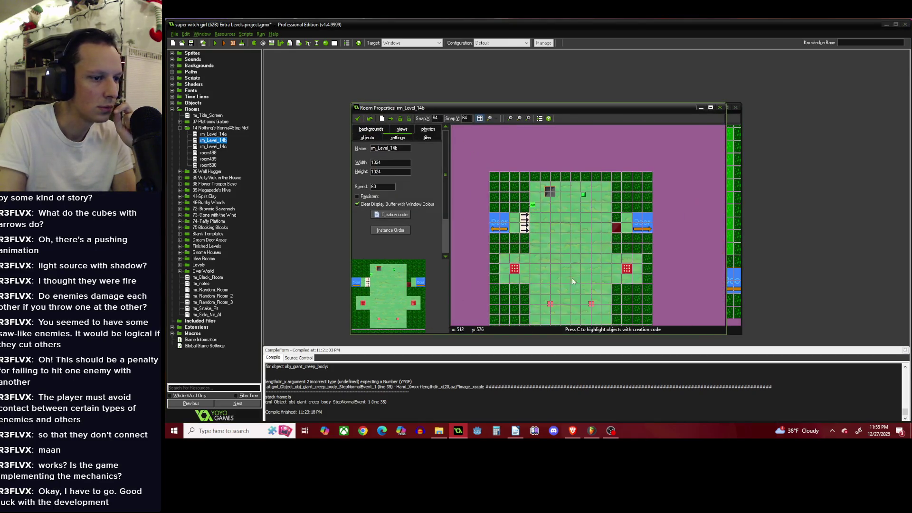
scroll(538, 285, "up", 2)
right_click(538, 293)
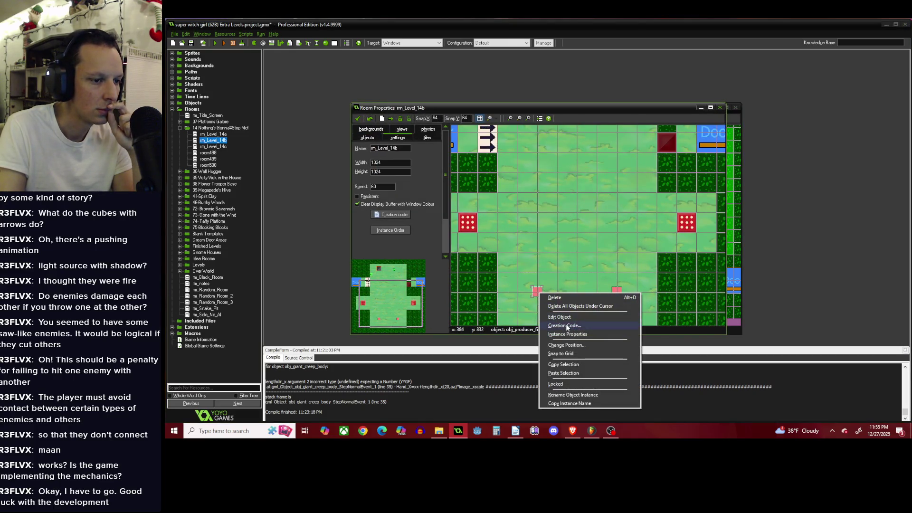
left_click(565, 326)
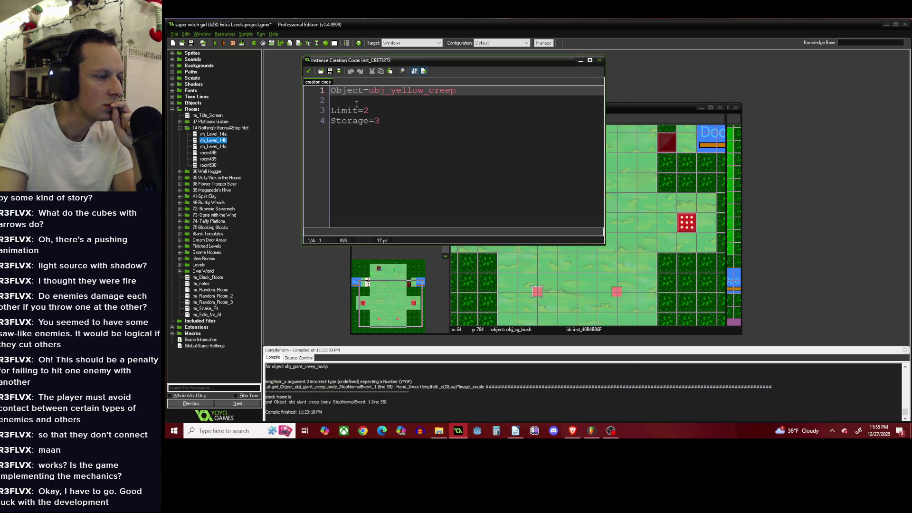
left_click(309, 71)
Add Activate=false after Storage=3 in the first producer's creation code.
right_click(540, 293)
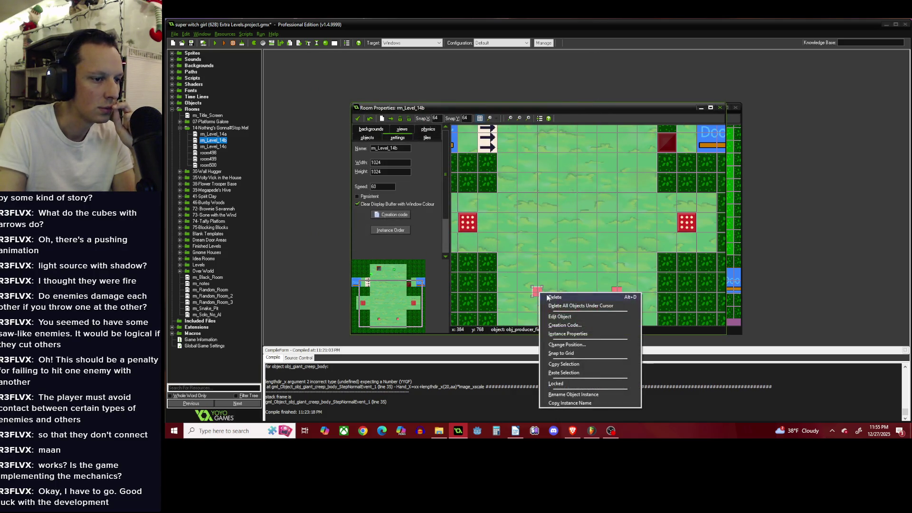
left_click(565, 325)
left_click(469, 187)
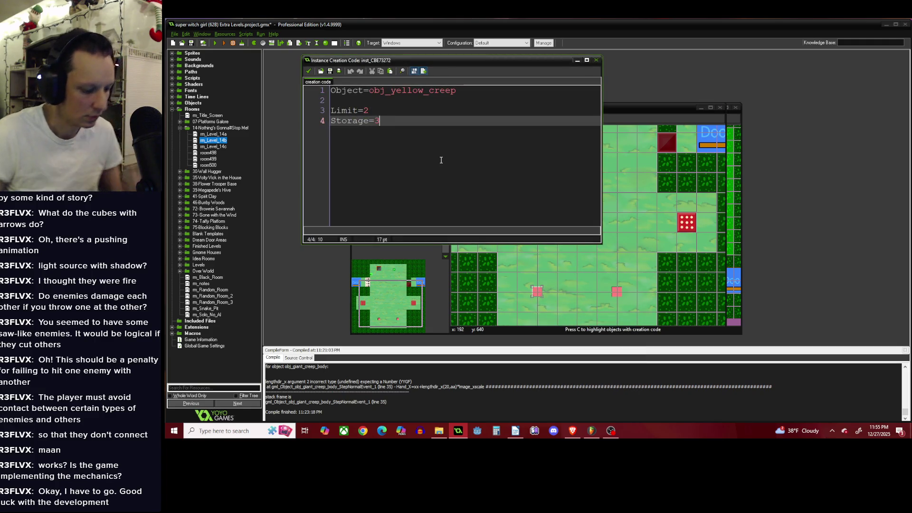
key("Return")
key("Return")
type("Activat")
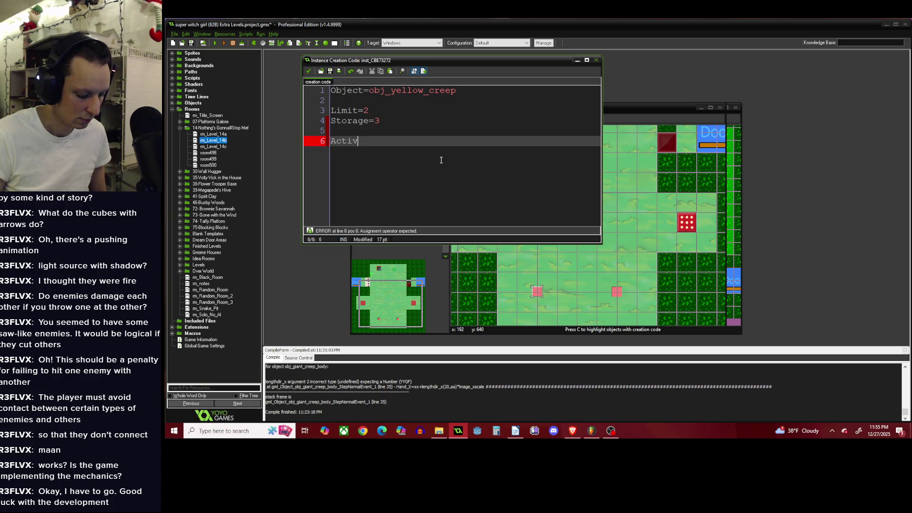
type("e=false")
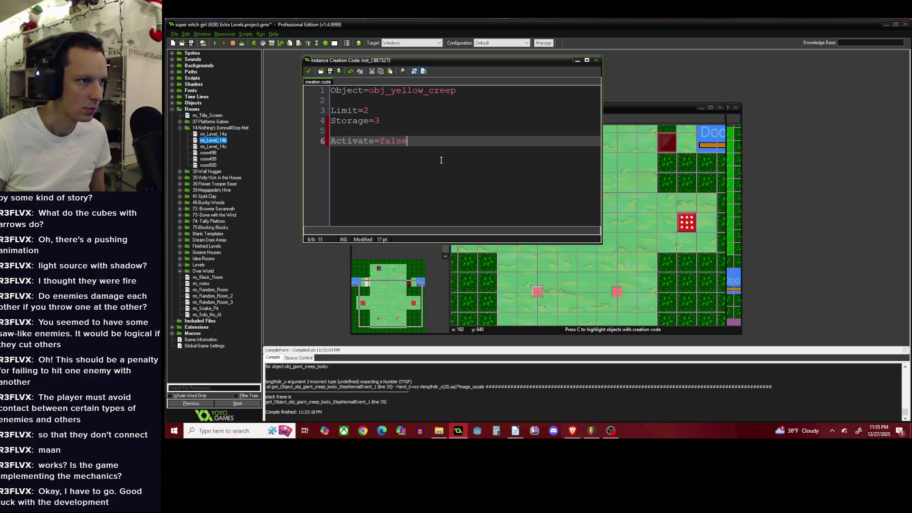
left_click_drag(441, 160, 318, 154)
key("ctrl+c")
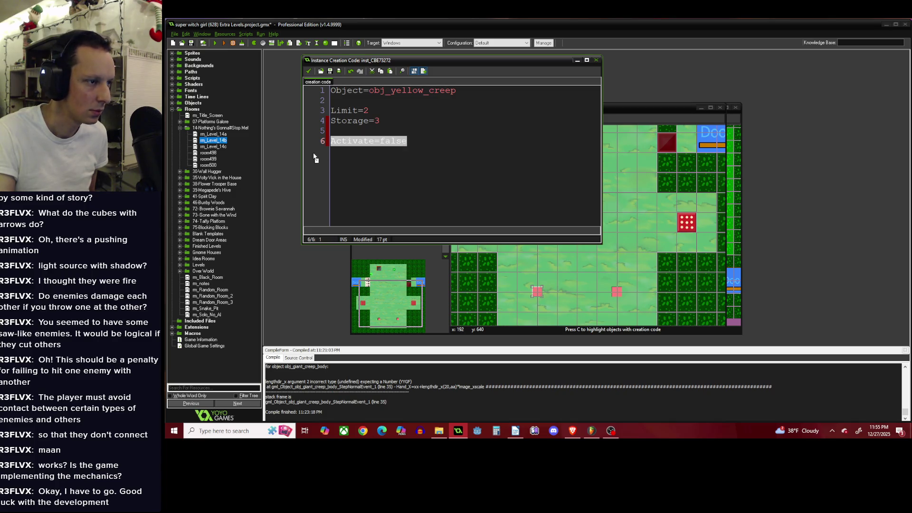
left_click(308, 70)
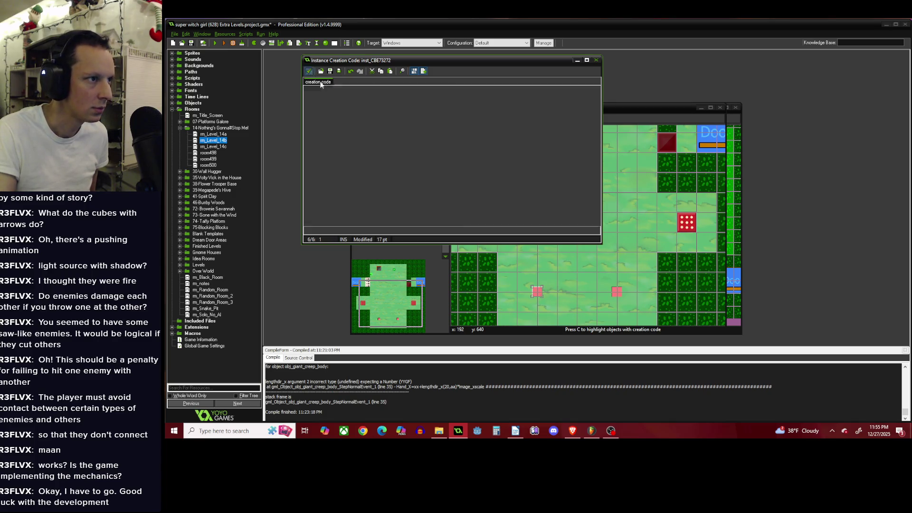
Append the copied Activate=false line to the second producer's creation code.
right_click(620, 293)
left_click(641, 325)
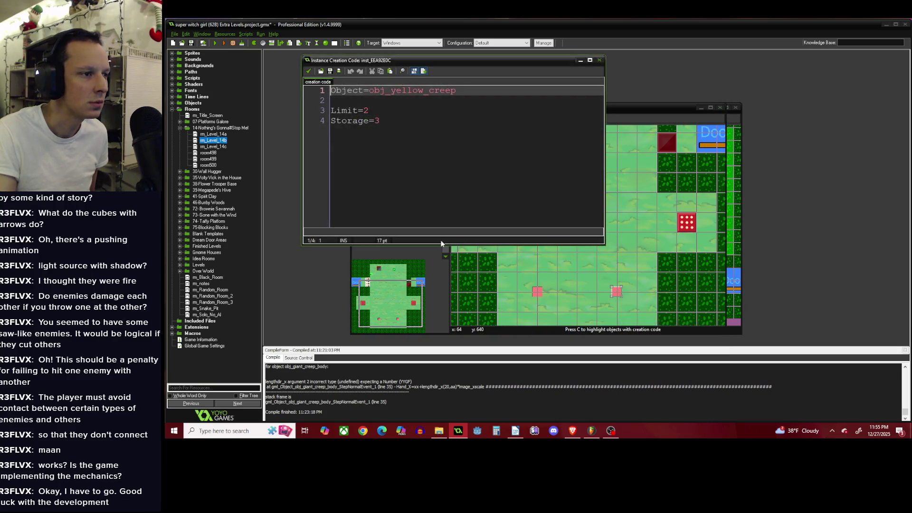
key("ctrl+End")
key("Return")
key("Return")
key("ctrl+v")
left_click(308, 71)
scroll(503, 170, "up", 2)
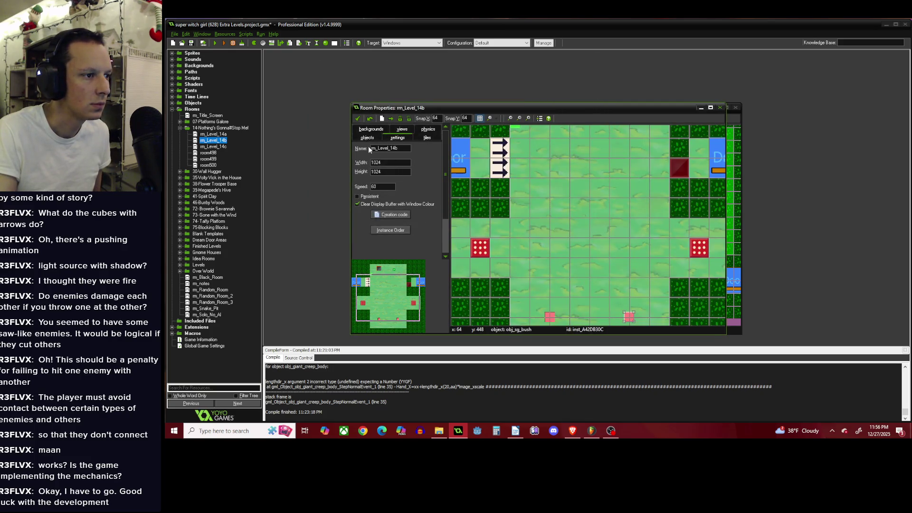
Place an obj_tripwire from Trolls near the arrow blocks.
left_click(367, 138)
left_click(414, 245)
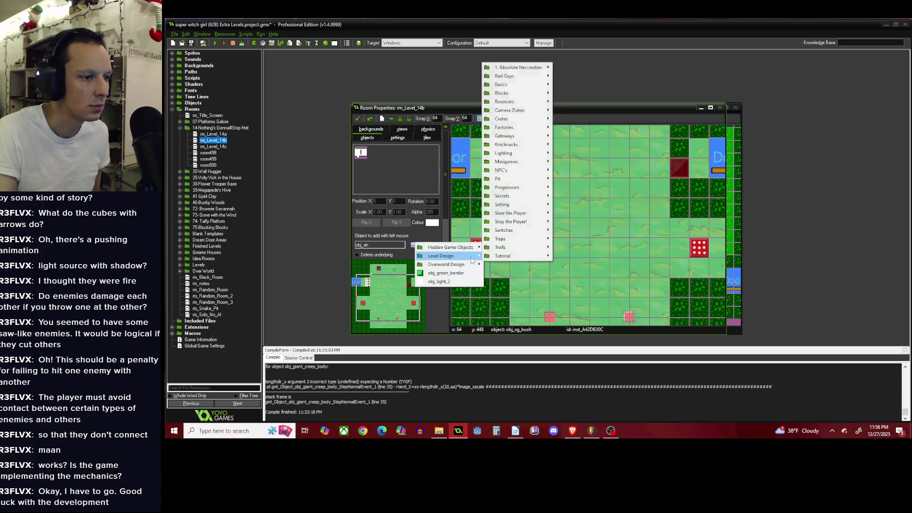
mouse_move(531, 221)
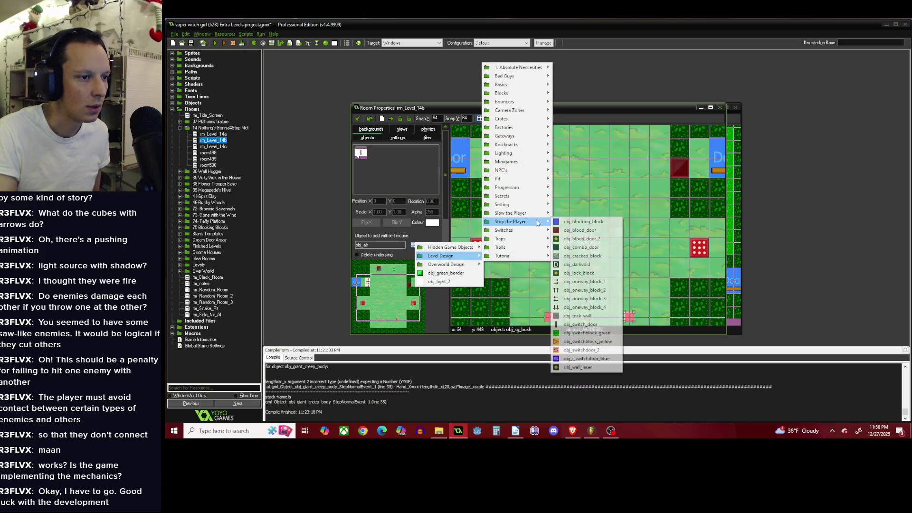
mouse_move(532, 247)
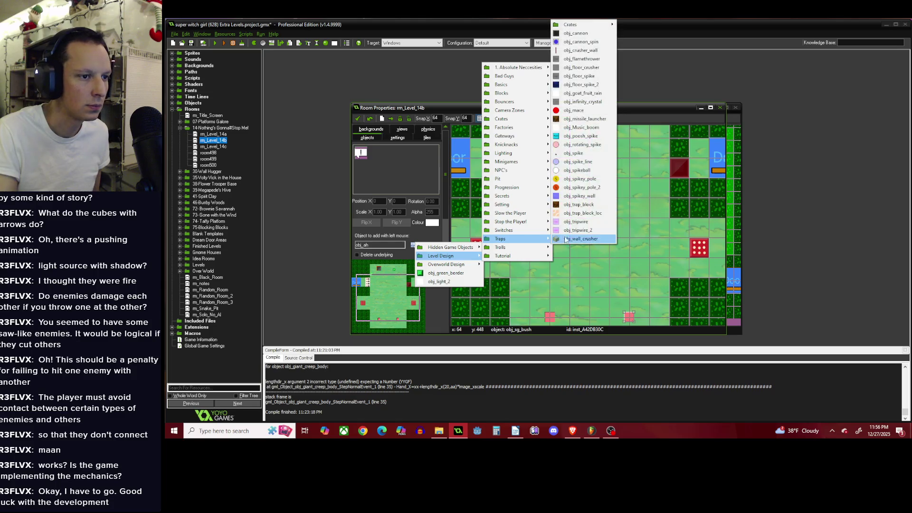
left_click(578, 226)
left_click(520, 211)
Give the tripwire creation code Switch_1=scr_activate_producers.
right_click(520, 213)
left_click(539, 248)
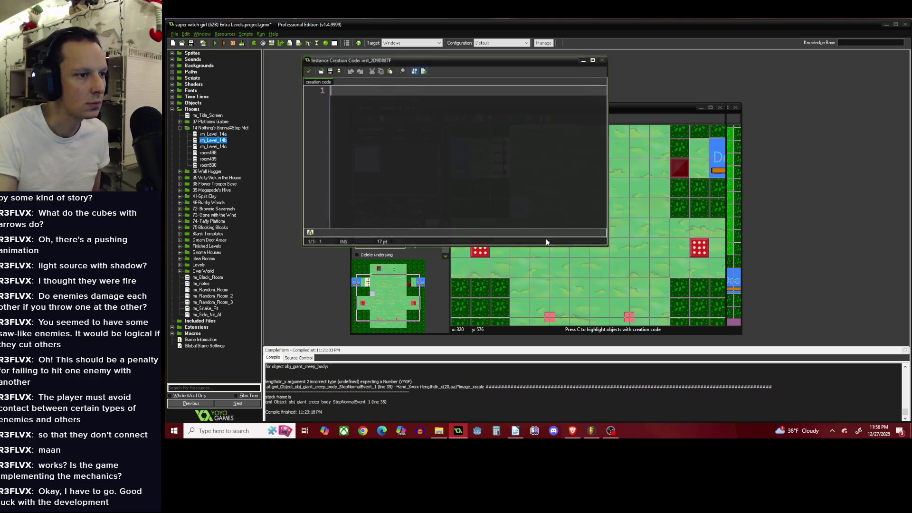
type("s")
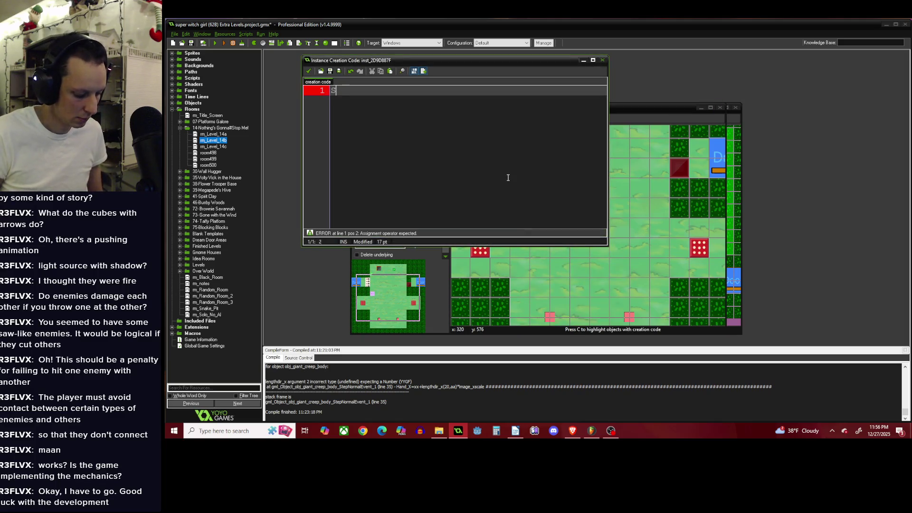
type("witch_1=")
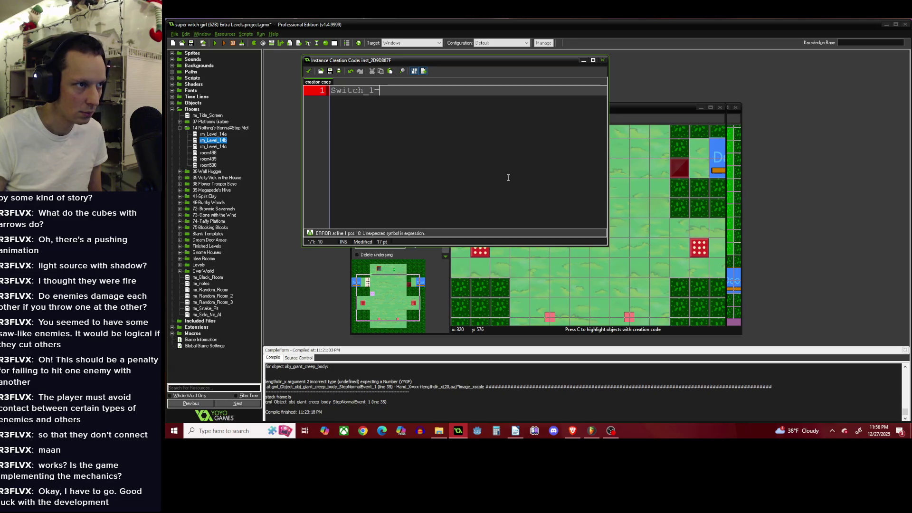
type("scr_activate_")
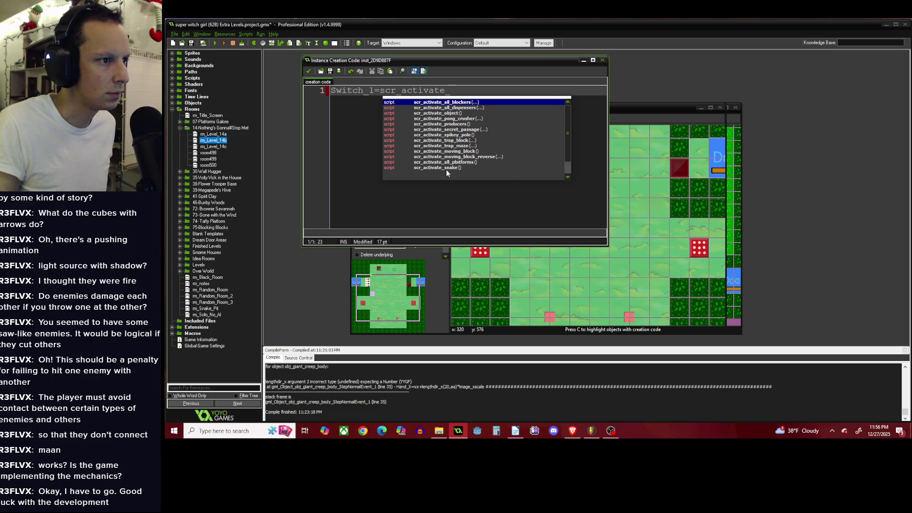
double_click(457, 124)
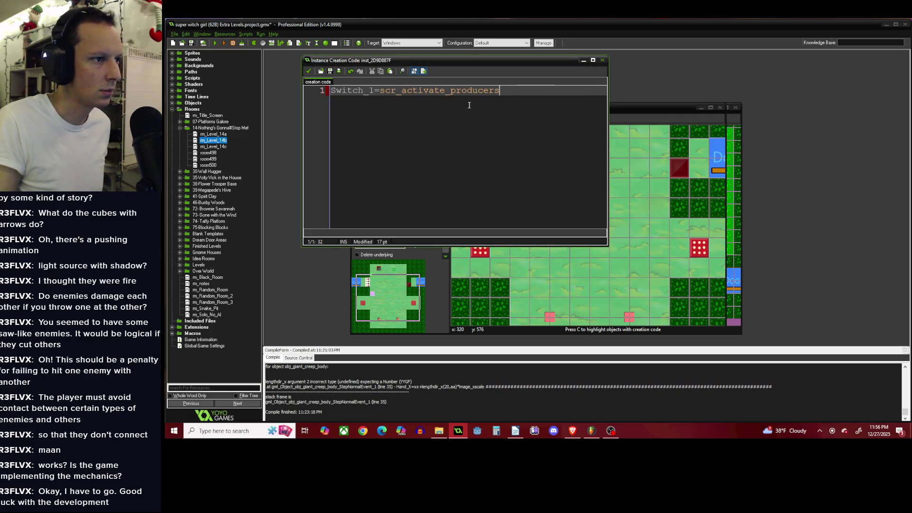
key("ctrl+a")
left_click(309, 71)
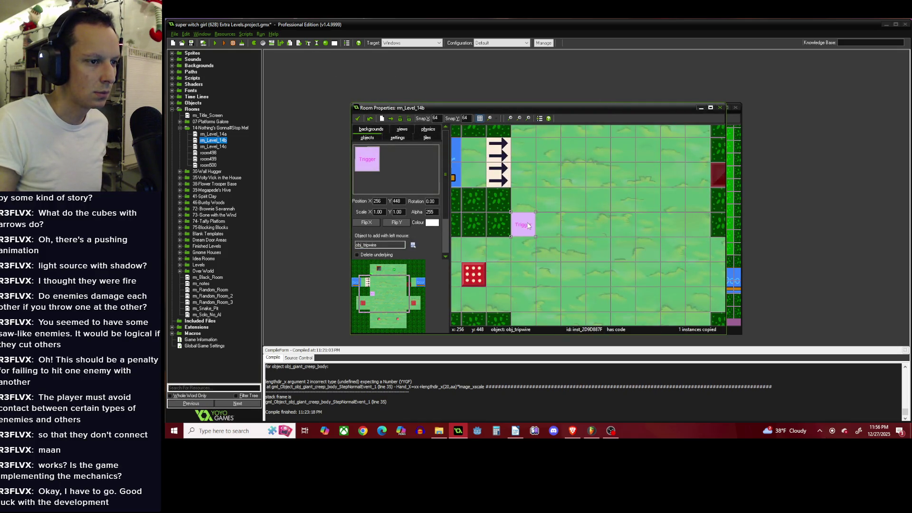
Place three more tripwire triggers and shift the dark grey block one cell over.
left_click(548, 227)
left_click(547, 203)
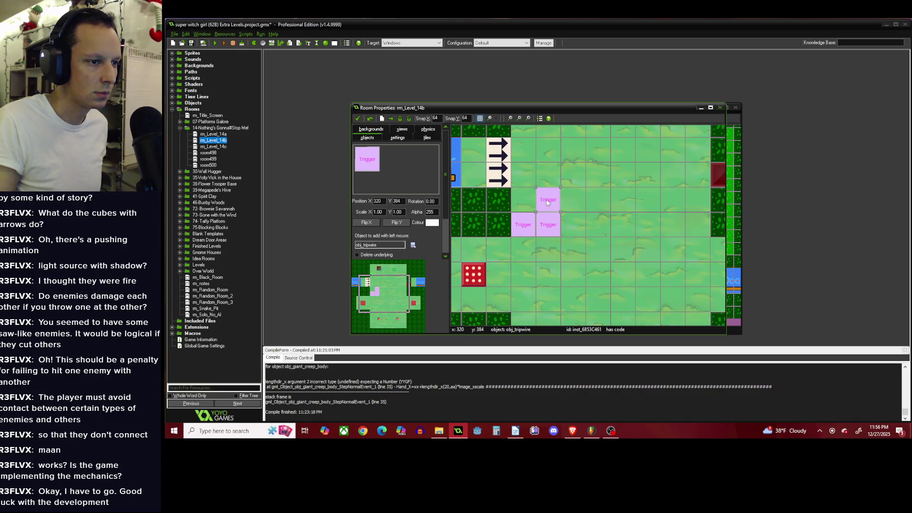
left_click(549, 178)
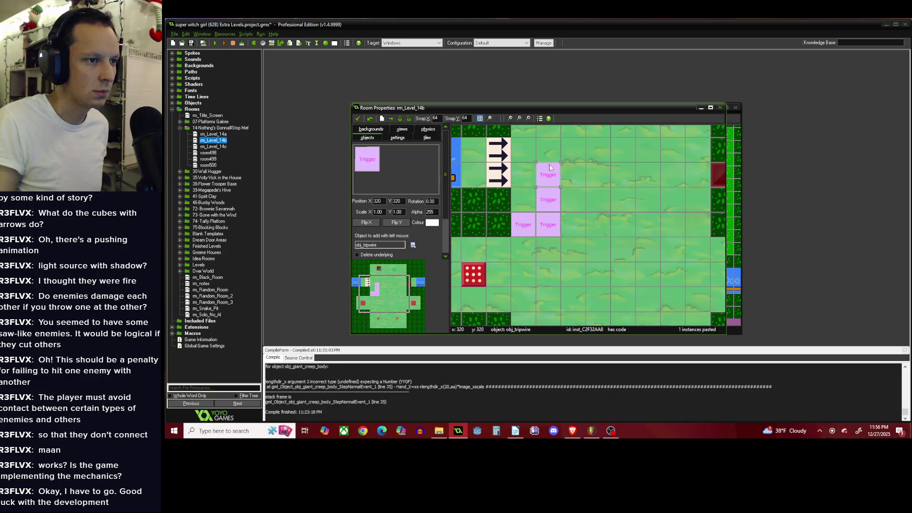
scroll(550, 167, "down", 2)
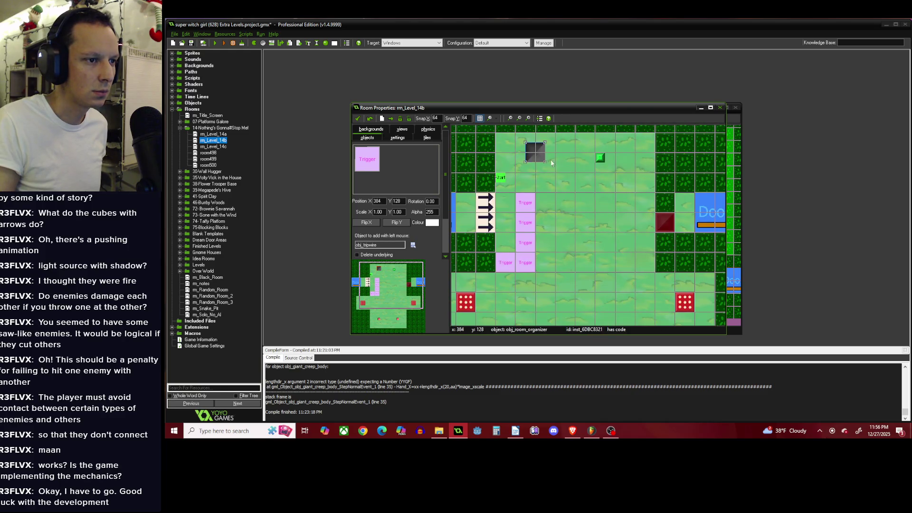
left_click_drag(551, 163, 571, 183)
Extend the tripwire column to the top cell and close rm_Level_14b.
left_click(524, 184)
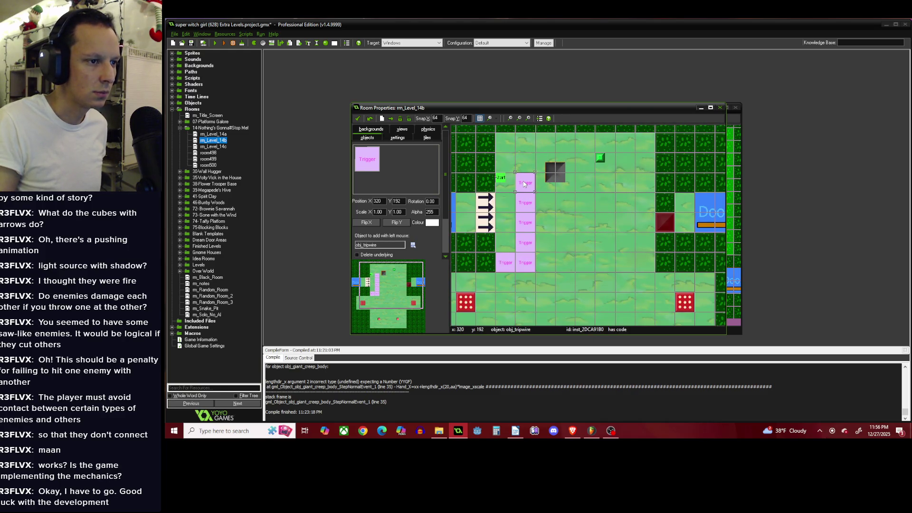
left_click(525, 166)
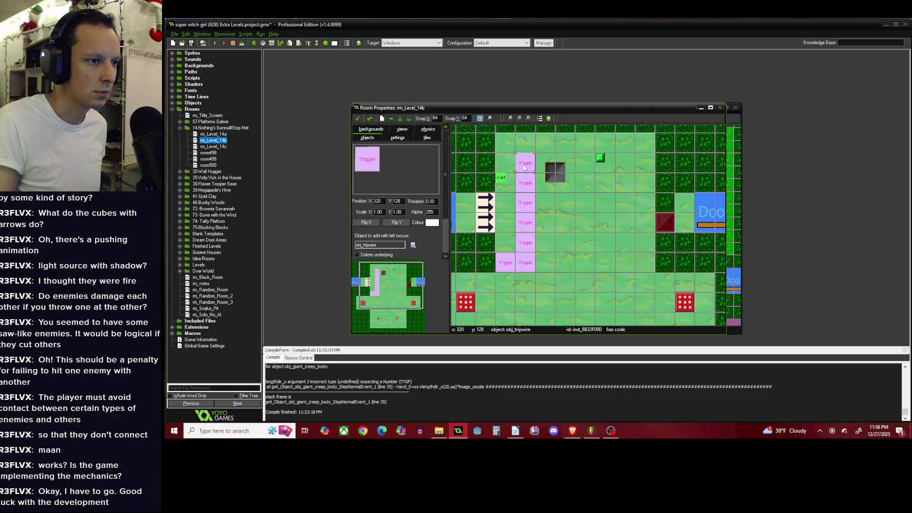
left_click(525, 144)
left_click(359, 120)
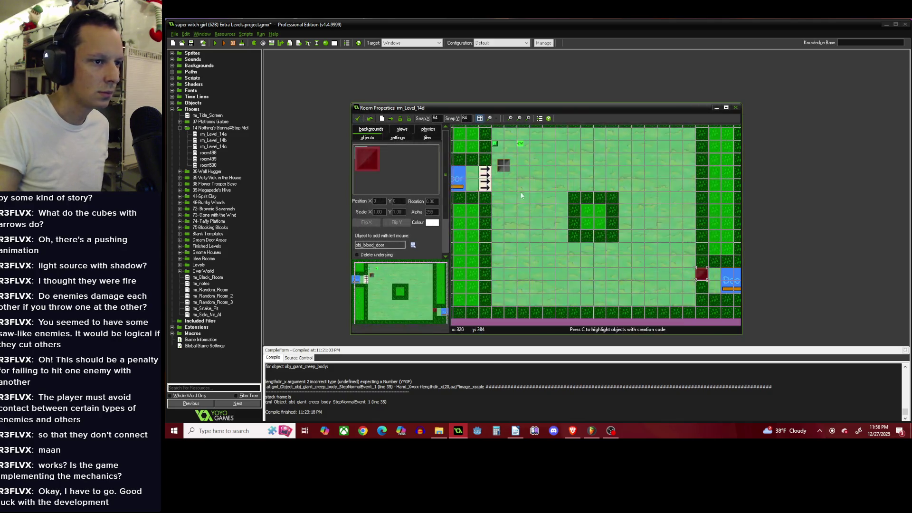
Paste four obj_tripwire triggers in a column beside the arrow blocks in rm_Level_14d.
key("ctrl+v")
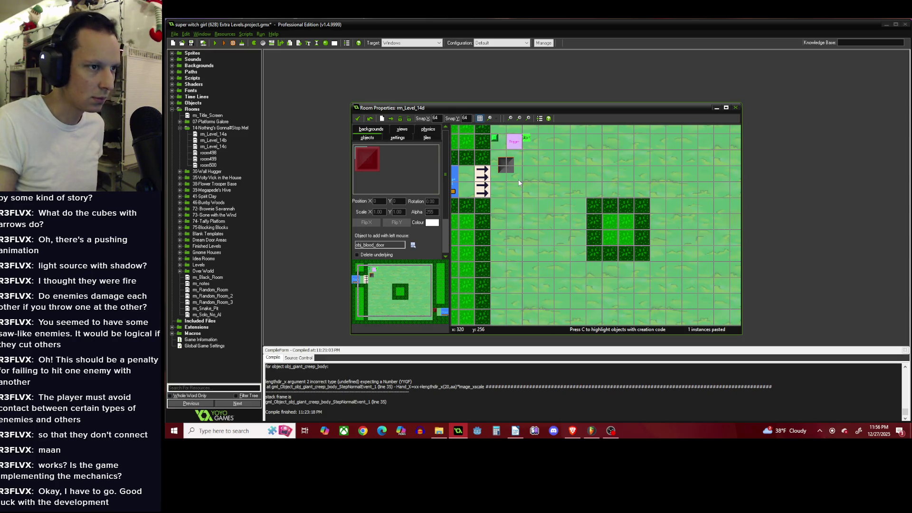
mouse_move(515, 153)
left_mouse_down()
mouse_move(529, 193)
mouse_move(499, 221)
left_mouse_up()
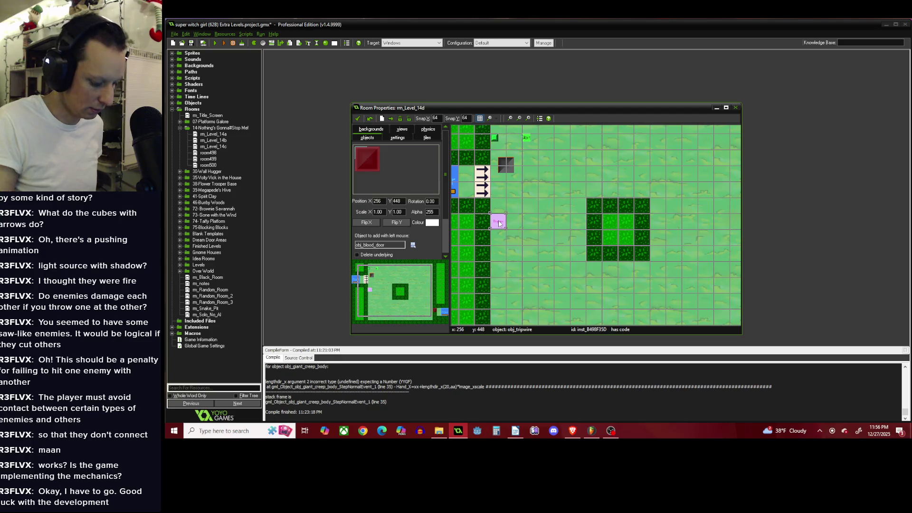
key("ctrl+v")
key("ctrl+v")
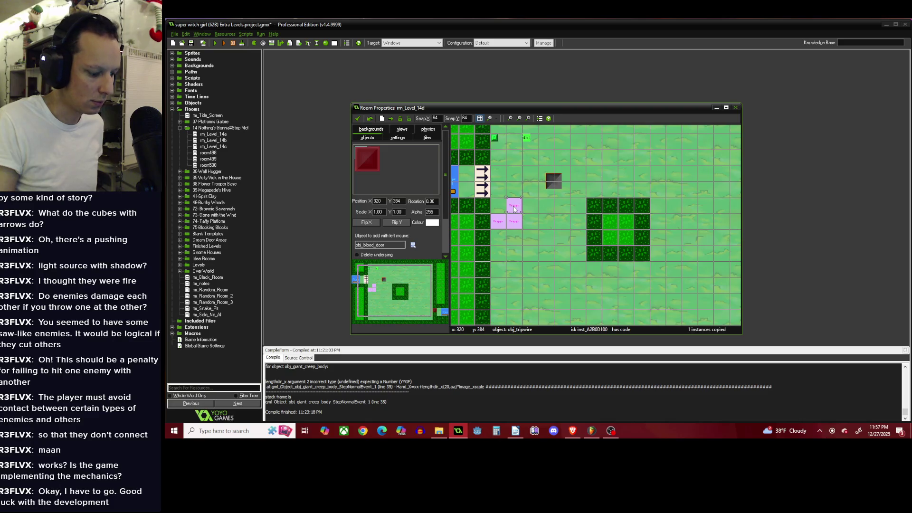
key("ctrl+v")
key("ctrl+v")
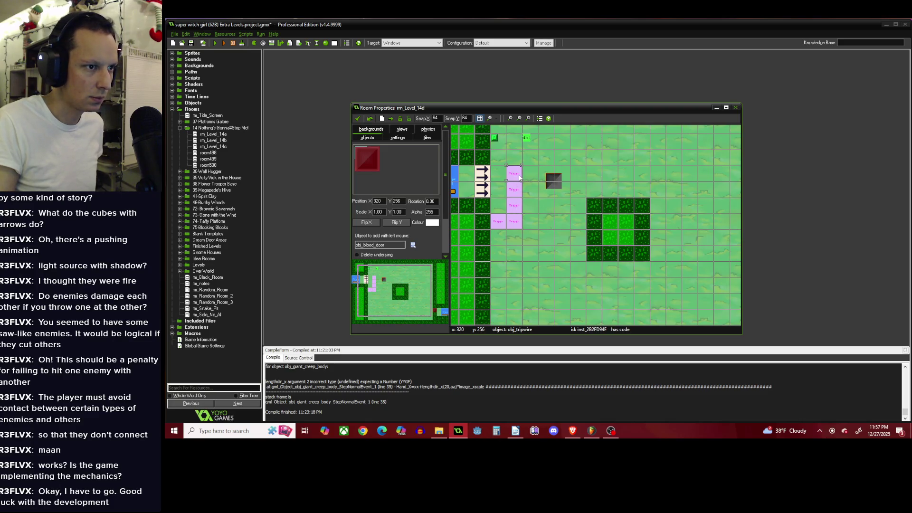
key("ctrl+v")
key("ctrl+v")
scroll(519, 148, "up", 1)
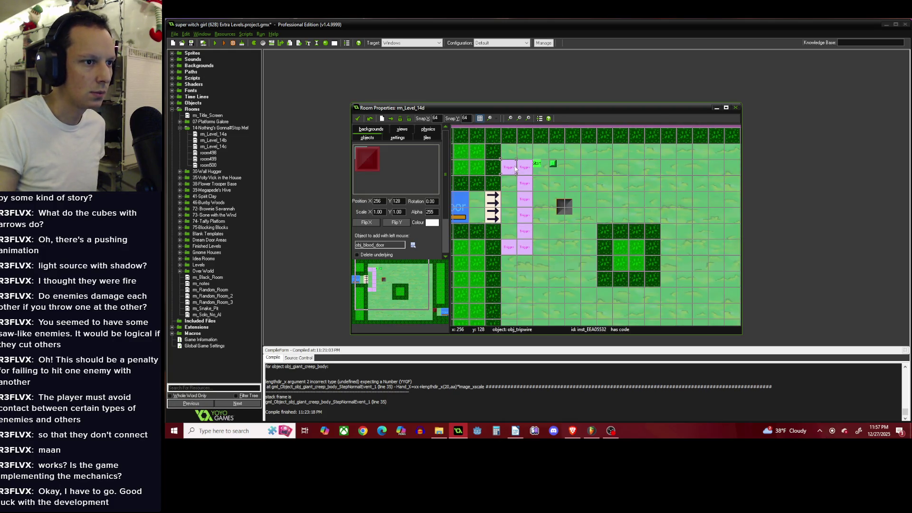
scroll(475, 209, "down", 2)
scroll(456, 223, "up", 1)
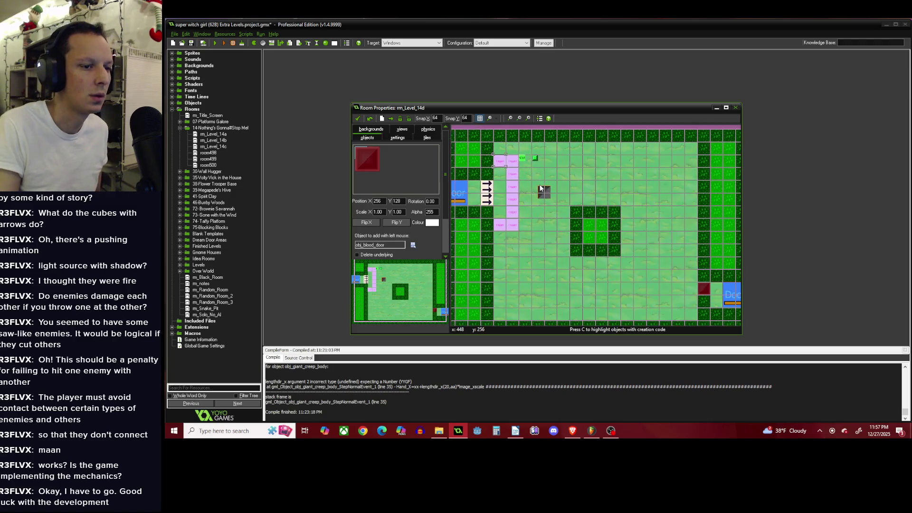
Check the blood door's creation code, leaving it at Counter=6.
left_click(412, 245)
mouse_move(439, 262)
mouse_move(537, 202)
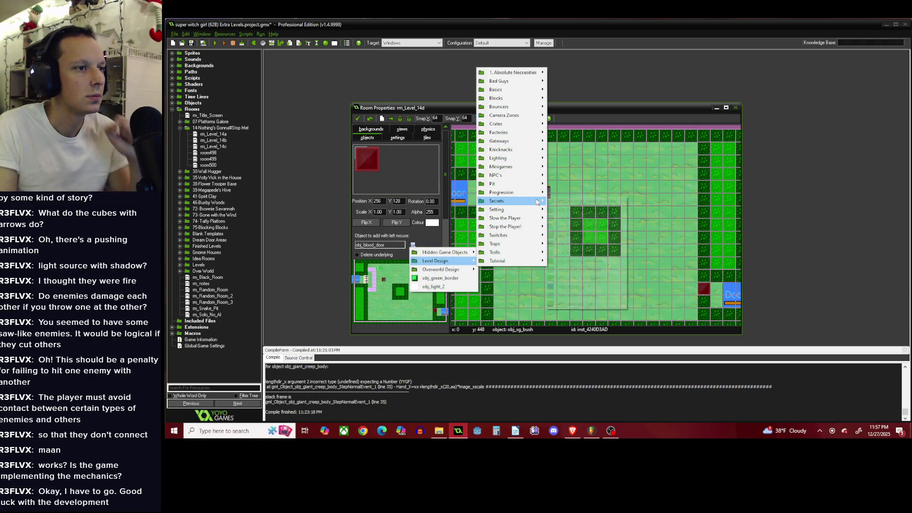
mouse_move(522, 81)
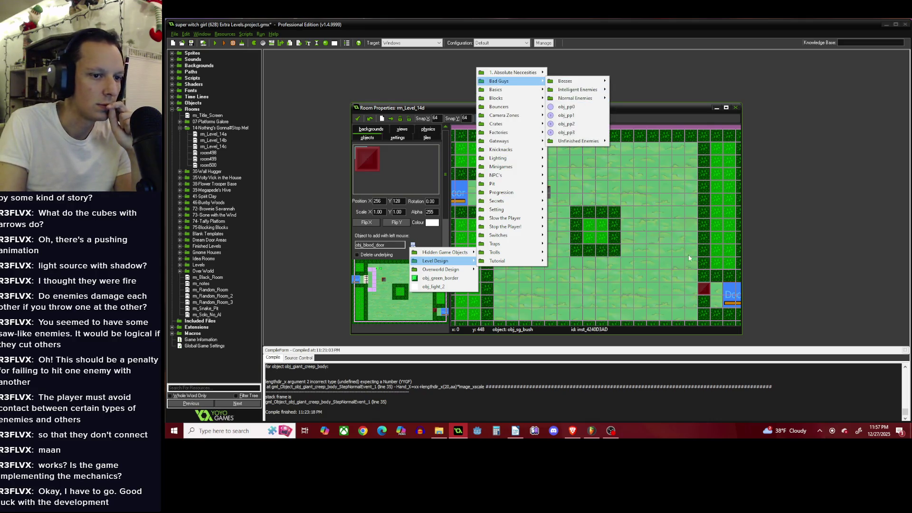
left_click(703, 287)
right_click(703, 287)
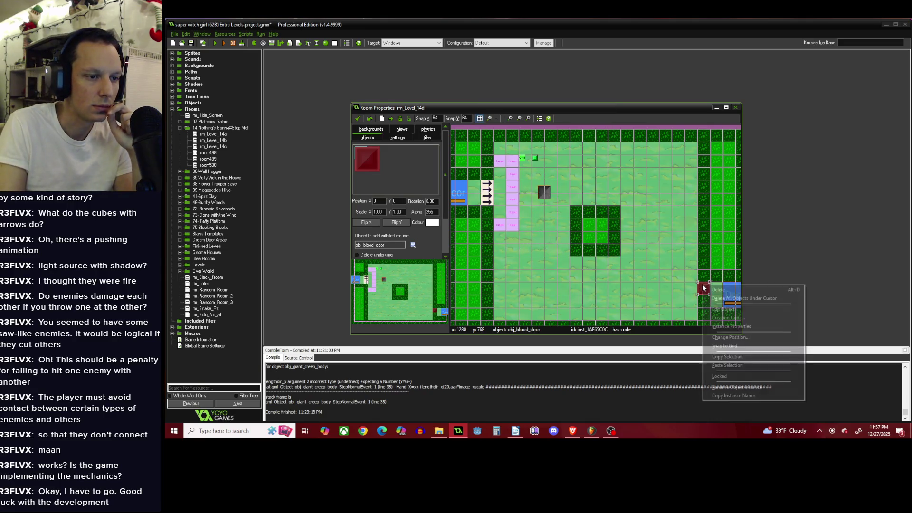
left_click(725, 319)
left_click(308, 71)
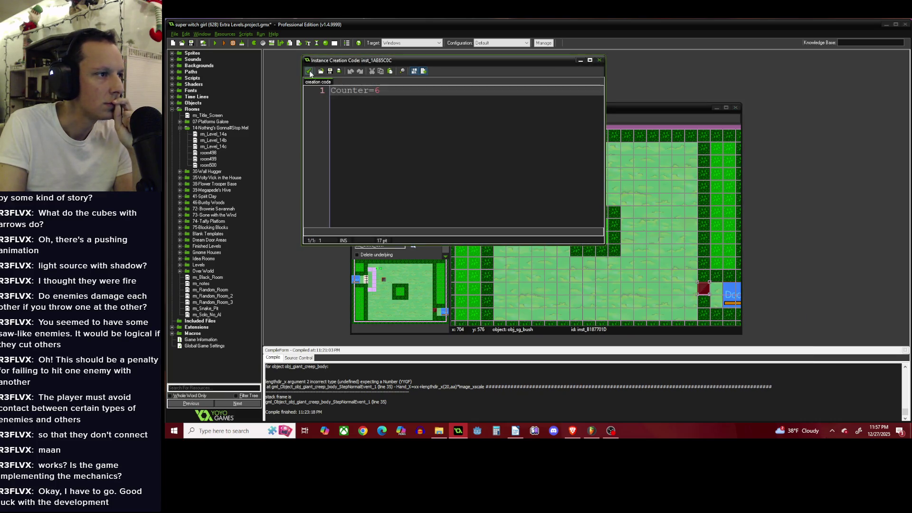
scroll(596, 135, "up", 1)
Copy a wall bush and paste extra bushes below the top wall at x 832 and above the bottom wall at x 640.
left_click(621, 139)
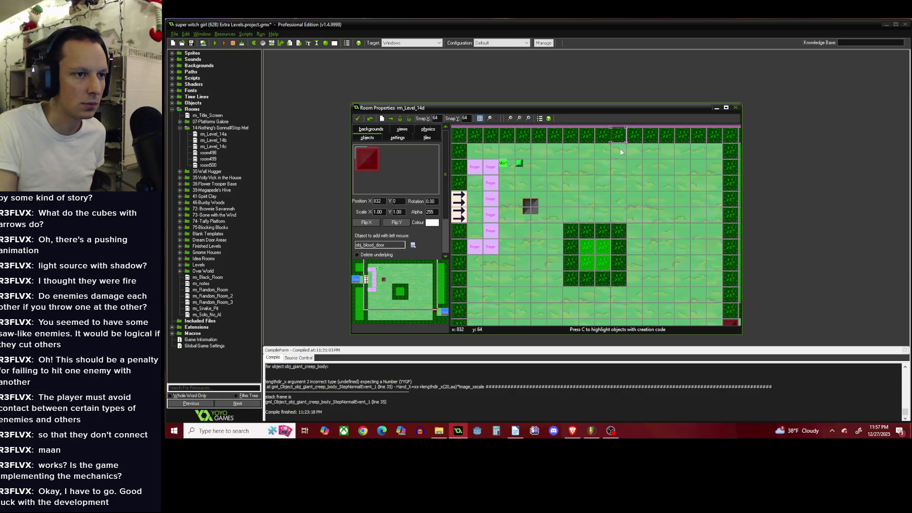
left_click_drag(617, 152, 618, 135)
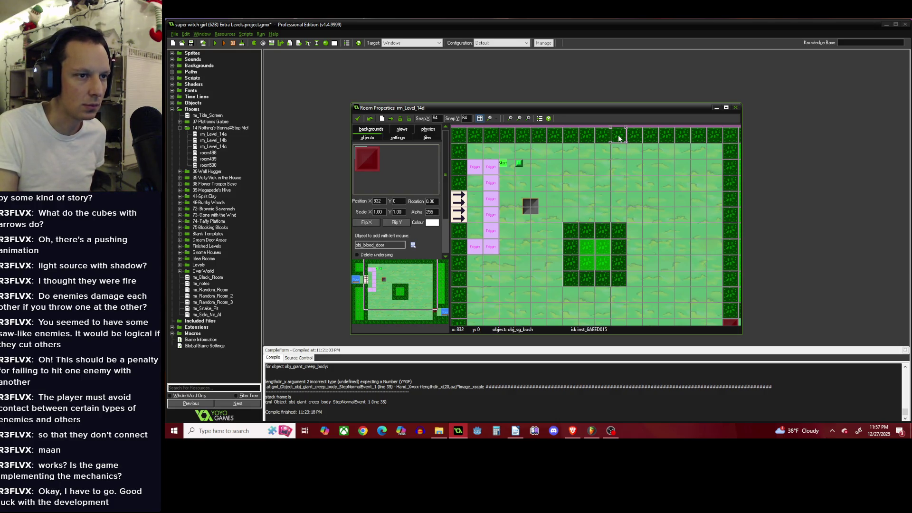
key("ctrl+c")
key("ctrl+v")
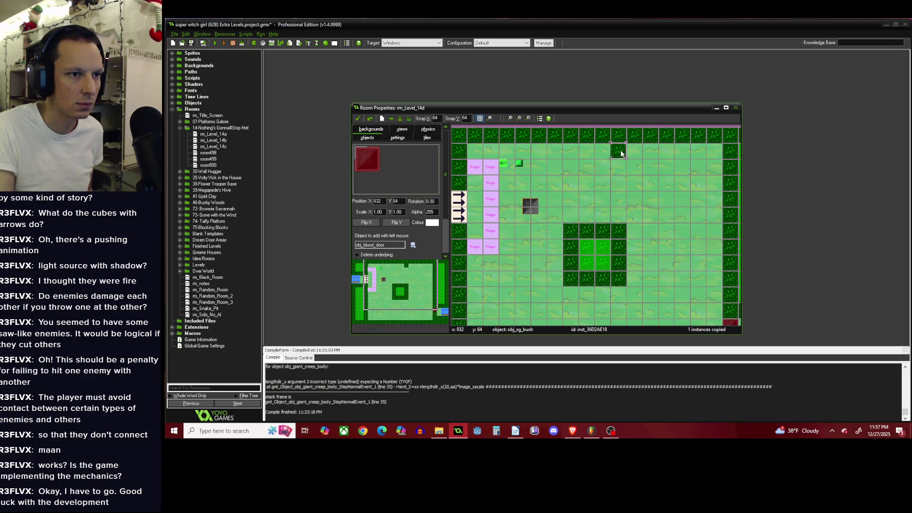
scroll(603, 171, "down", 5)
left_click(584, 295)
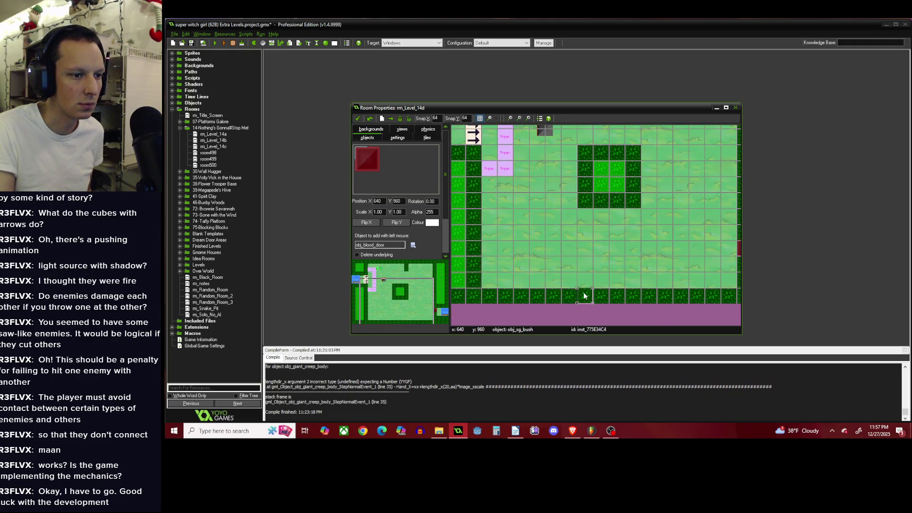
key("ctrl+v")
key("ctrl+v")
scroll(567, 254, "down", 2)
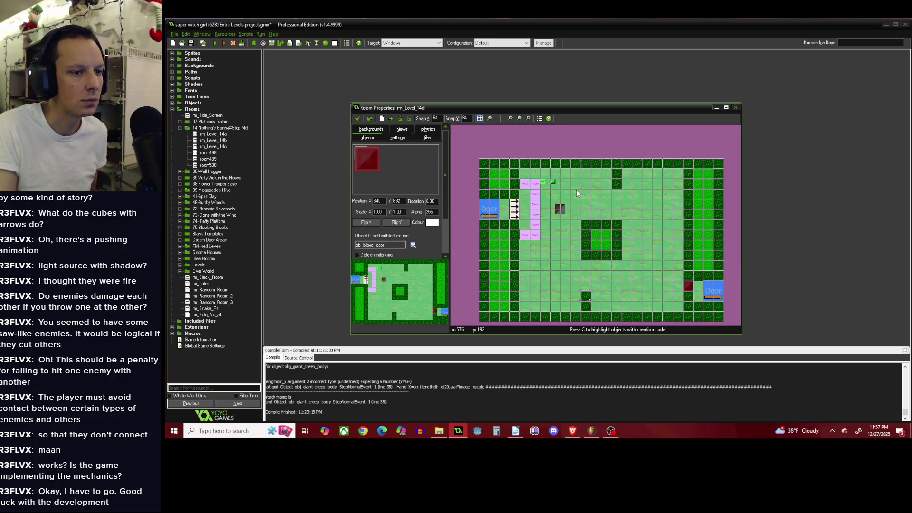
left_click(412, 245)
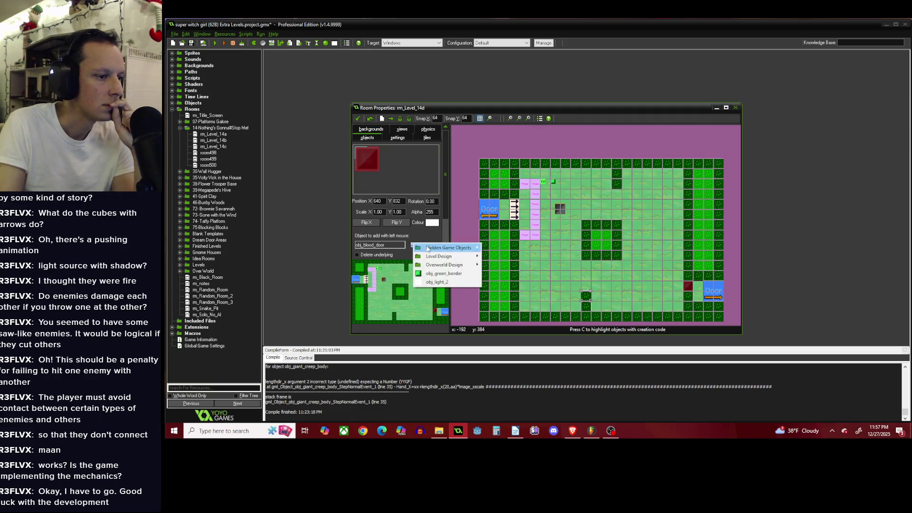
Place an obj_producer_finite from Factories in the upper-right grass and bring up its creation code.
mouse_move(449, 256)
mouse_move(522, 251)
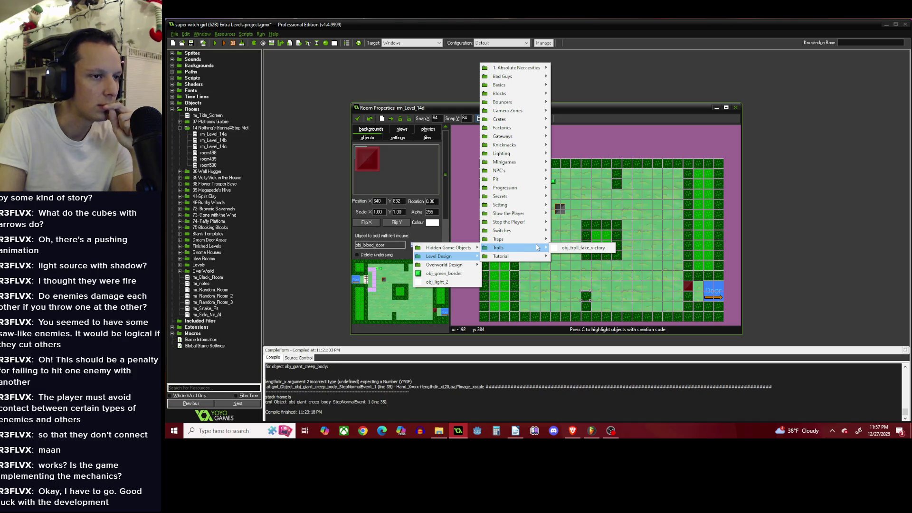
left_click(627, 167)
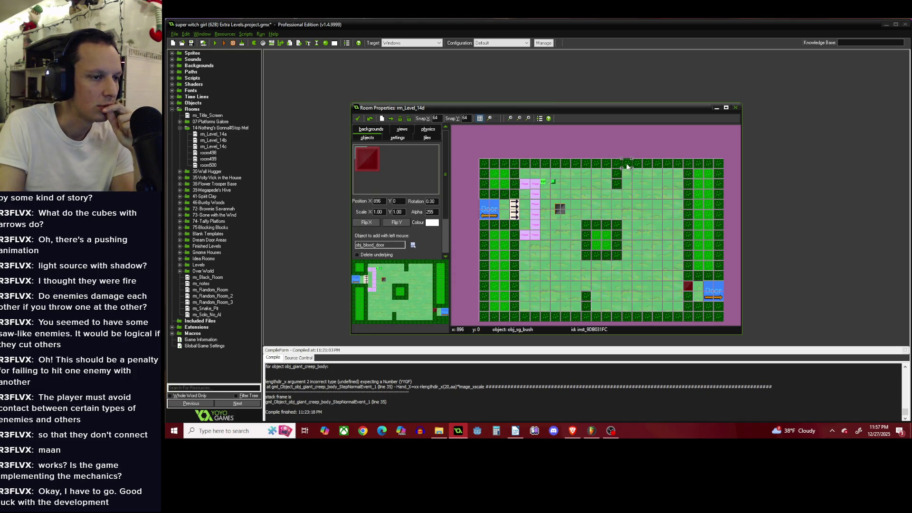
scroll(635, 210, "up", 1)
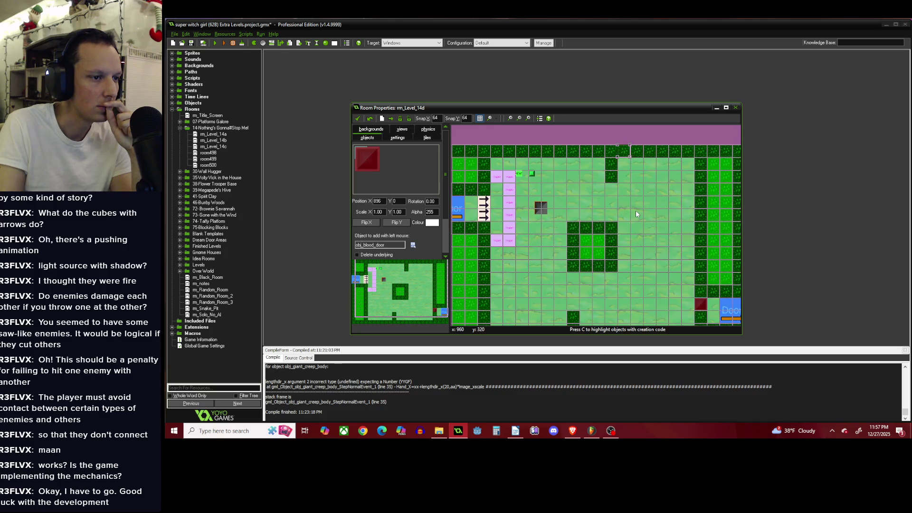
left_click(412, 245)
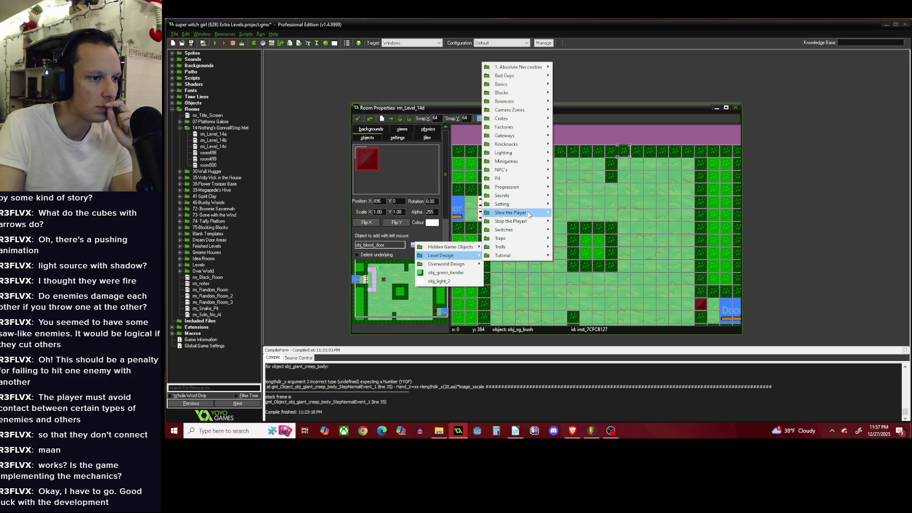
mouse_move(532, 221)
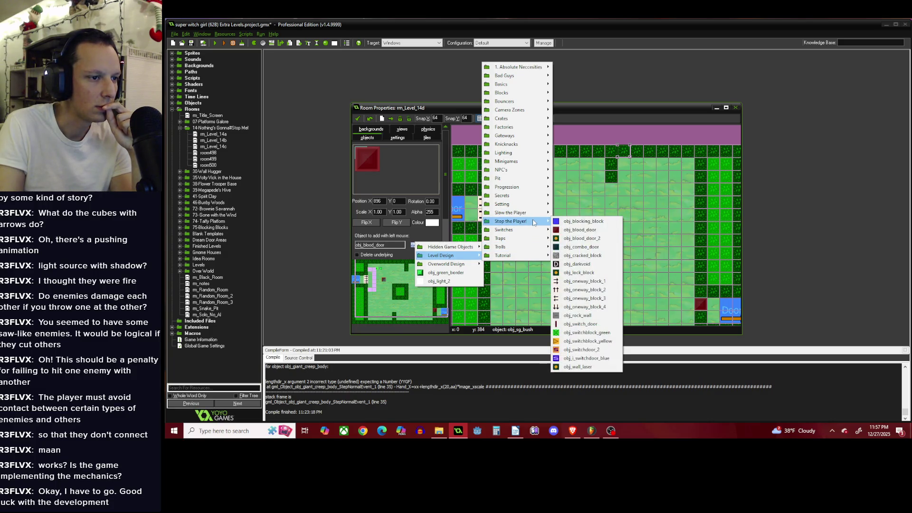
mouse_move(529, 137)
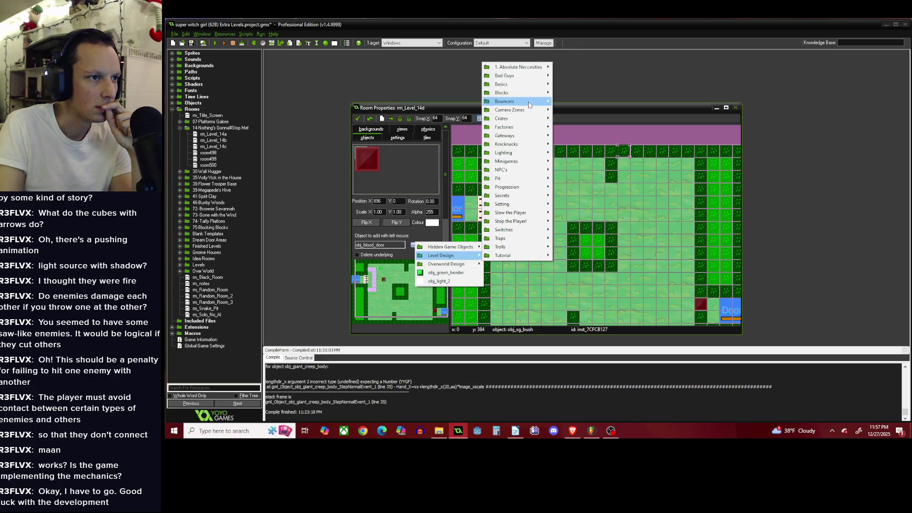
mouse_move(522, 200)
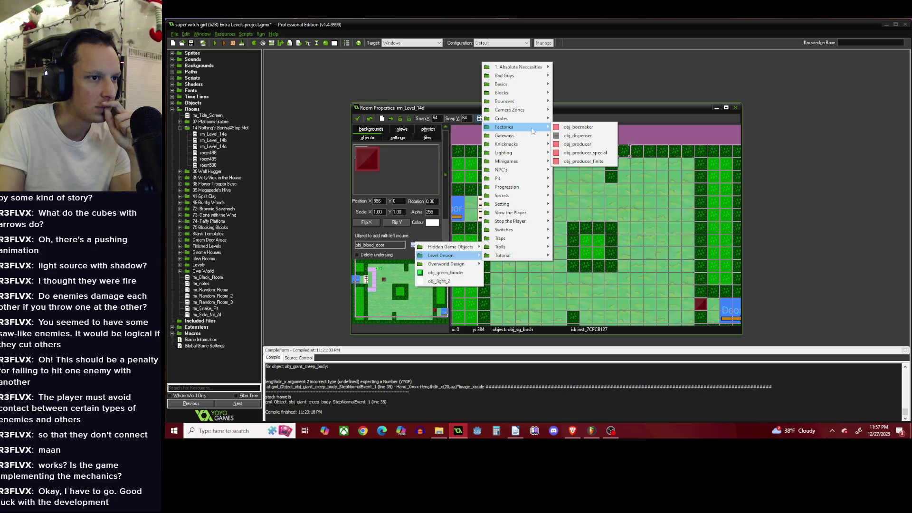
left_click(584, 161)
scroll(659, 174, "up", 1)
left_click(673, 189)
right_click(675, 190)
left_click(696, 222)
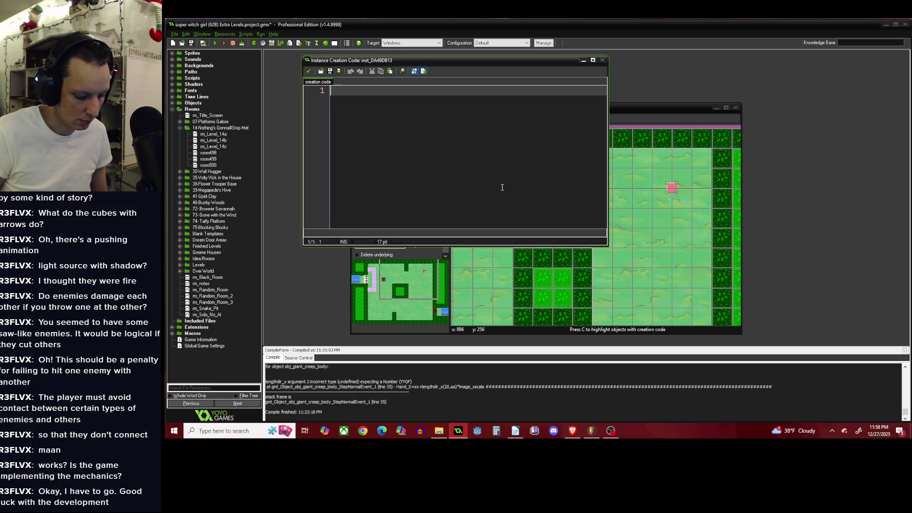
Enter Object=obj_yellow_creep as the producer's creation code and save it.
type("a")
key("BackSpace")
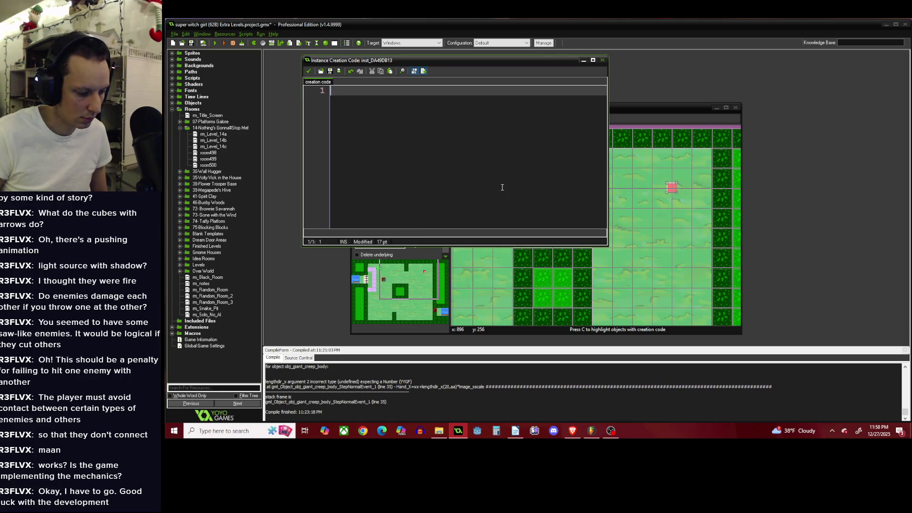
type("S")
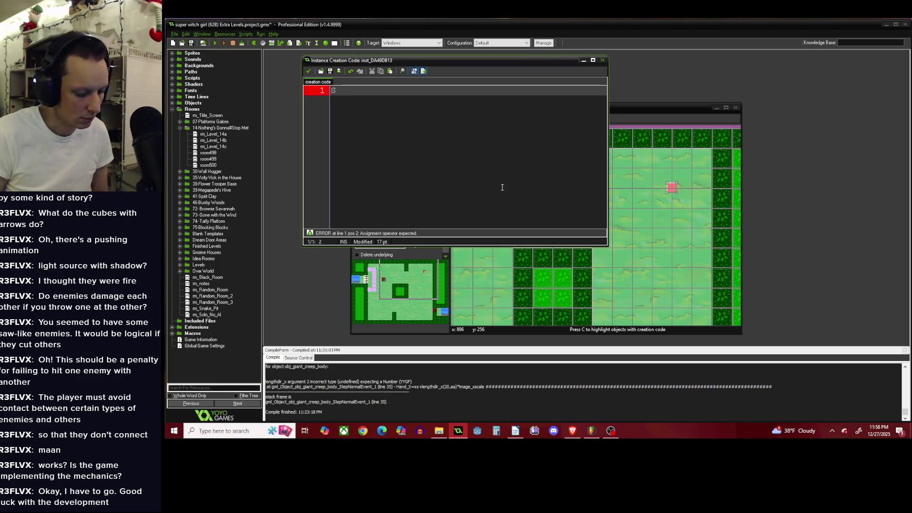
type("O")
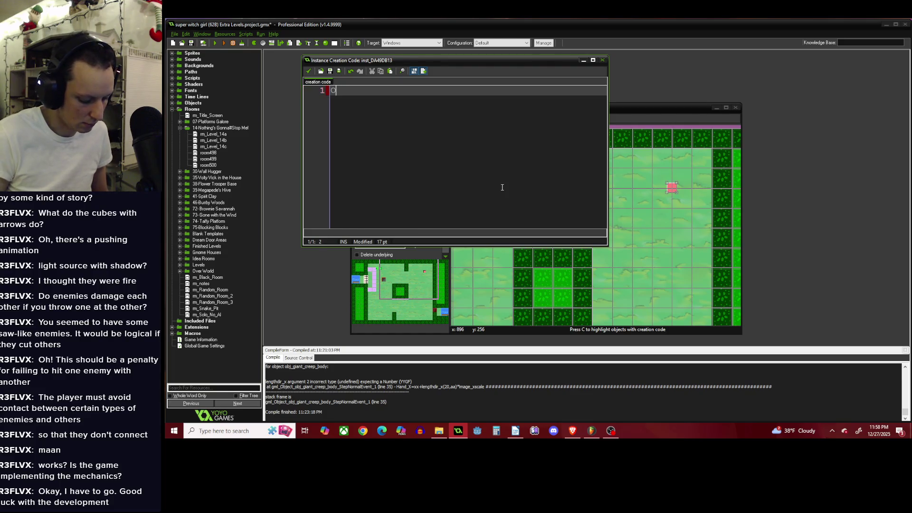
type("bjt=sc")
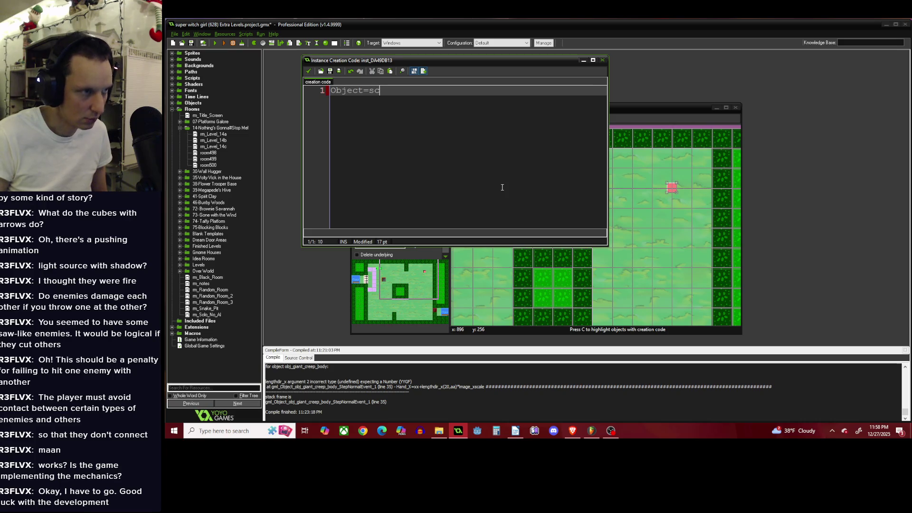
key("BackSpace")
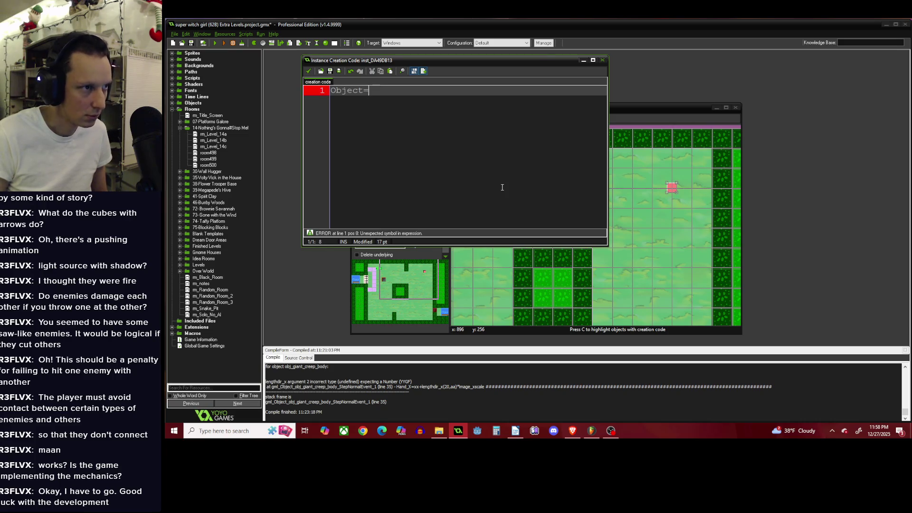
type("obj_ye")
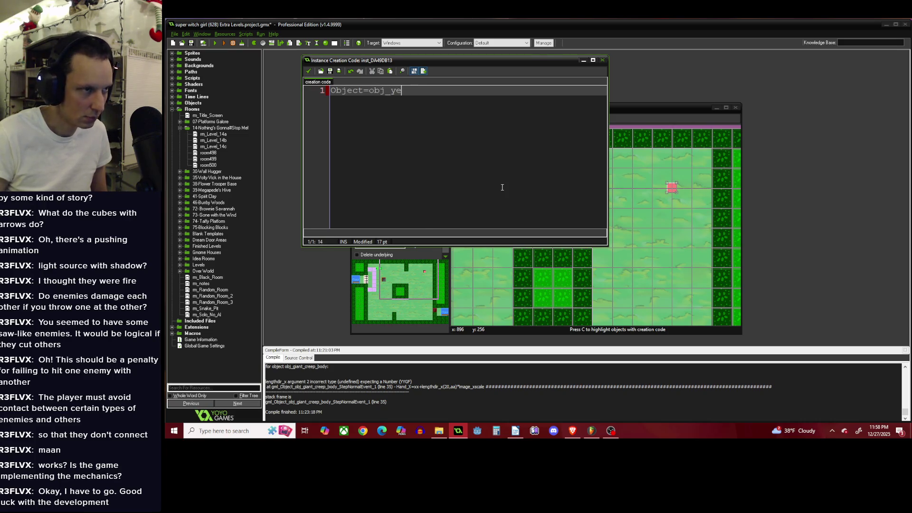
type("llow_creep")
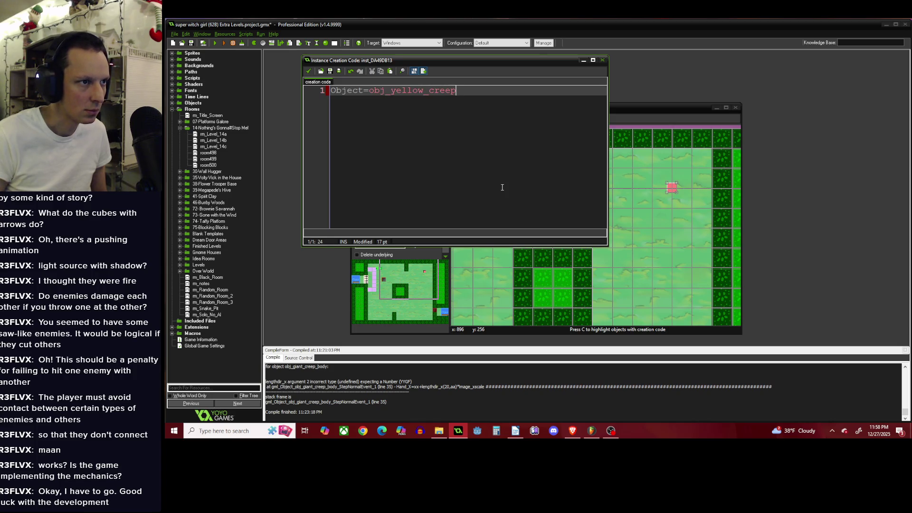
key("ctrl+a")
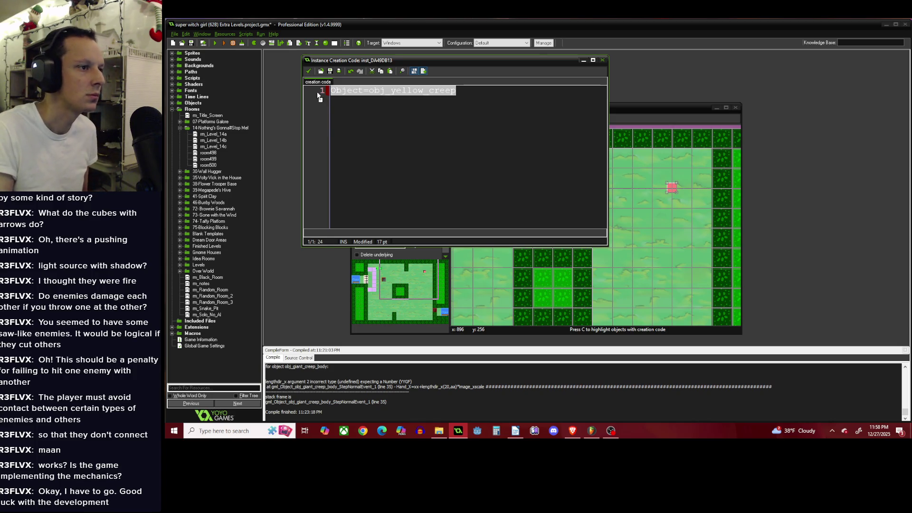
left_click(309, 69)
scroll(558, 158, "down", 2)
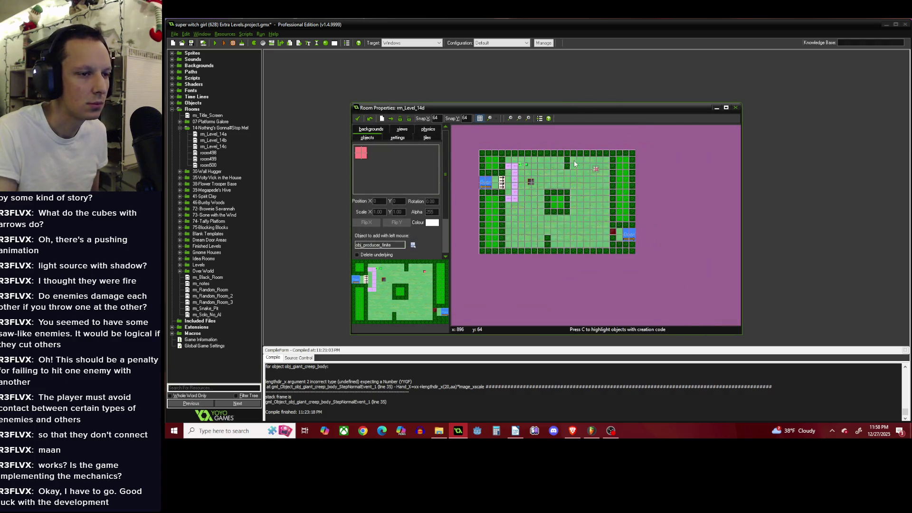
Place a second finite producer near the bottom right, shifted two cells left and one up.
scroll(573, 163, "up", 2)
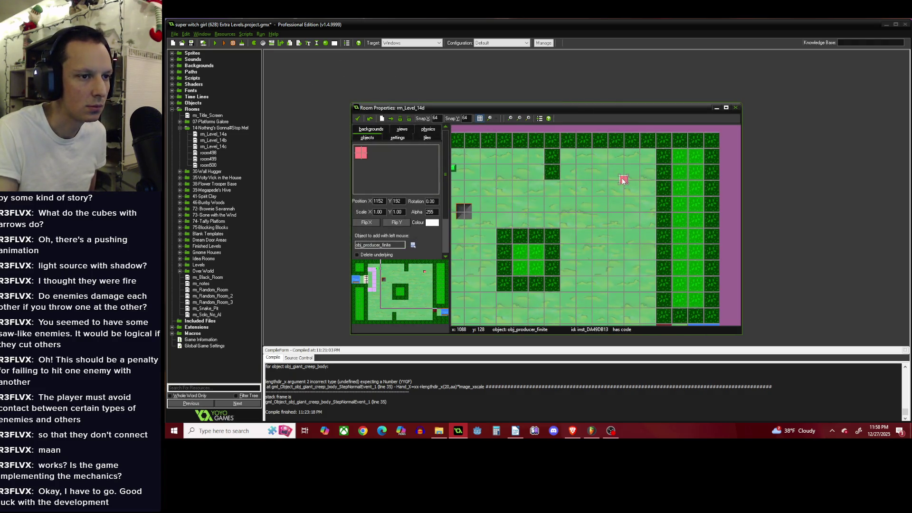
scroll(621, 190, "down", 2)
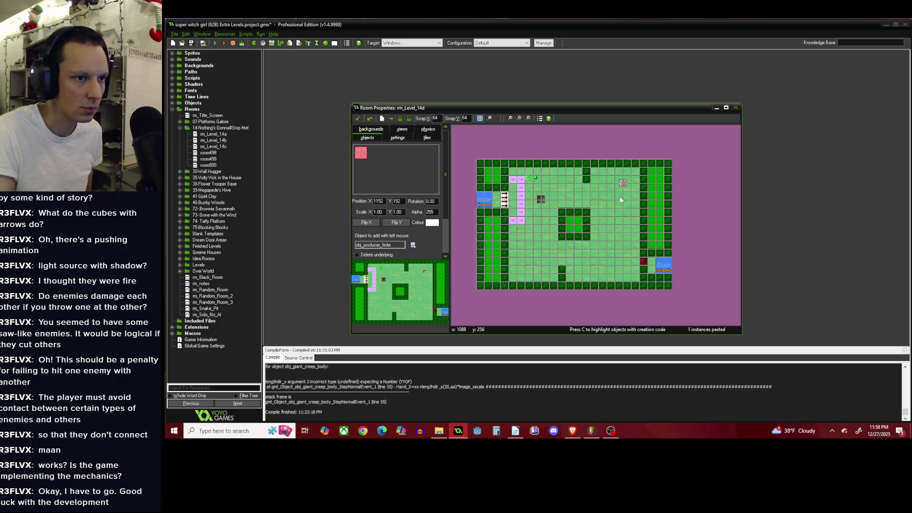
scroll(619, 196, "up", 2)
left_click(624, 308)
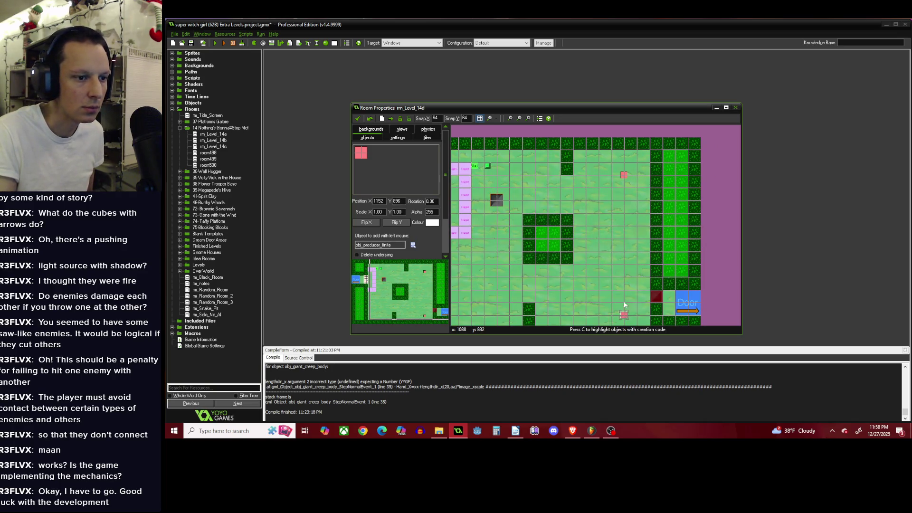
scroll(617, 284, "down", 1)
scroll(612, 271, "up", 3)
mouse_move(617, 292)
left_mouse_down()
mouse_move(552, 261)
mouse_move(615, 261)
left_mouse_up()
scroll(618, 261, "down", 1)
scroll(617, 261, "up", 1)
Check the producer's object definition, then add a Limit=1 line to its creation code and save.
right_click(630, 261)
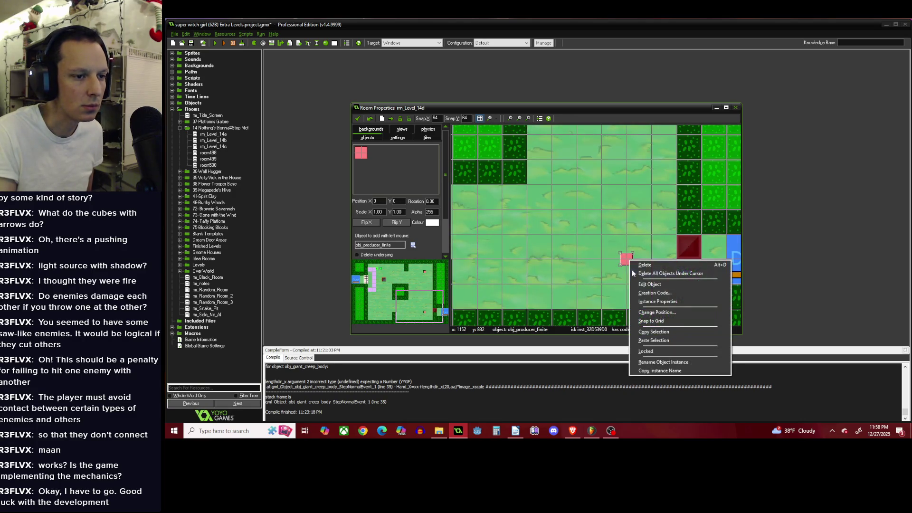
left_click(647, 285)
left_click(353, 196)
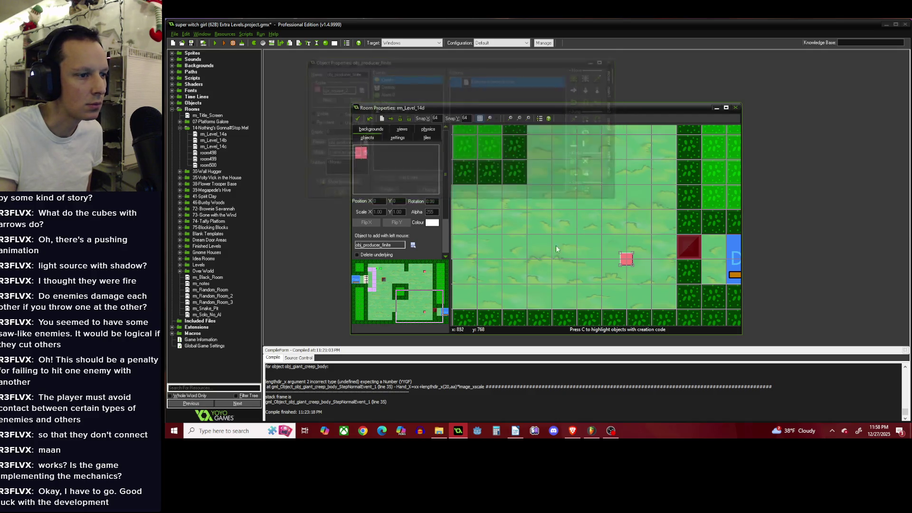
right_click(629, 260)
left_click(654, 291)
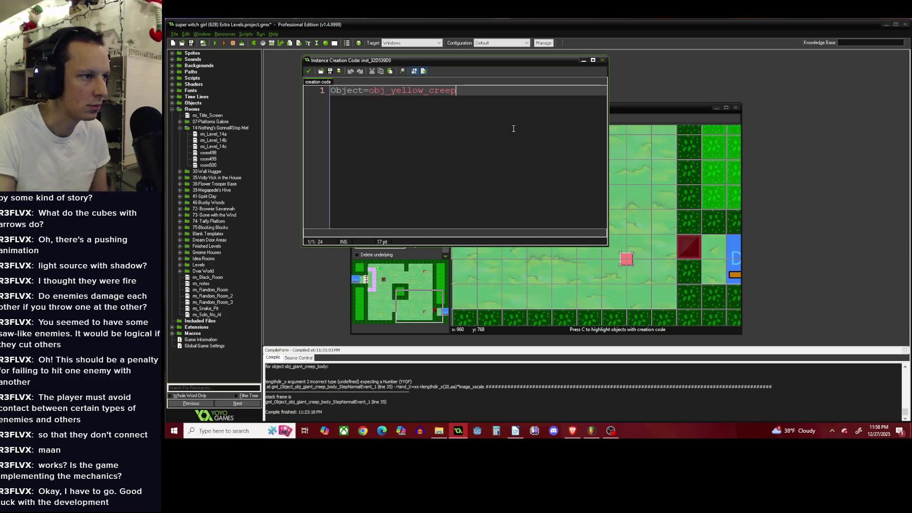
key("Return")
key("Return")
type("Iim")
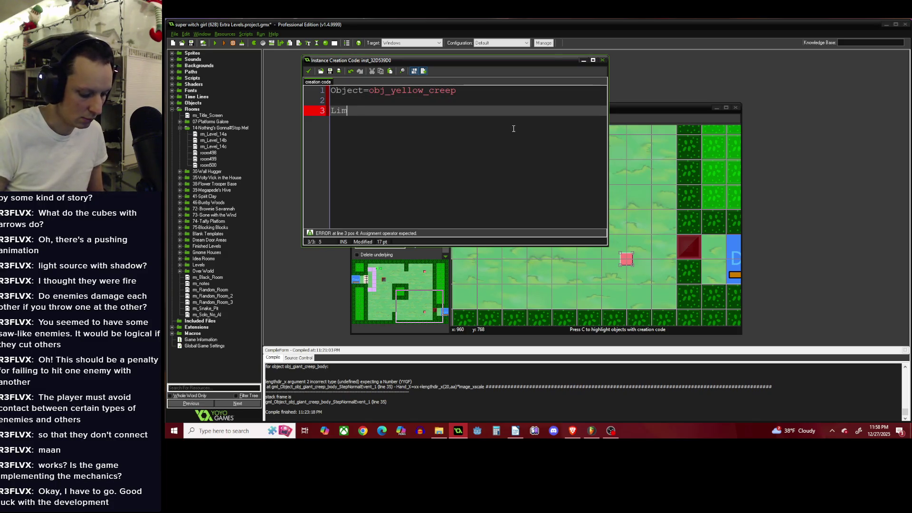
type("12")
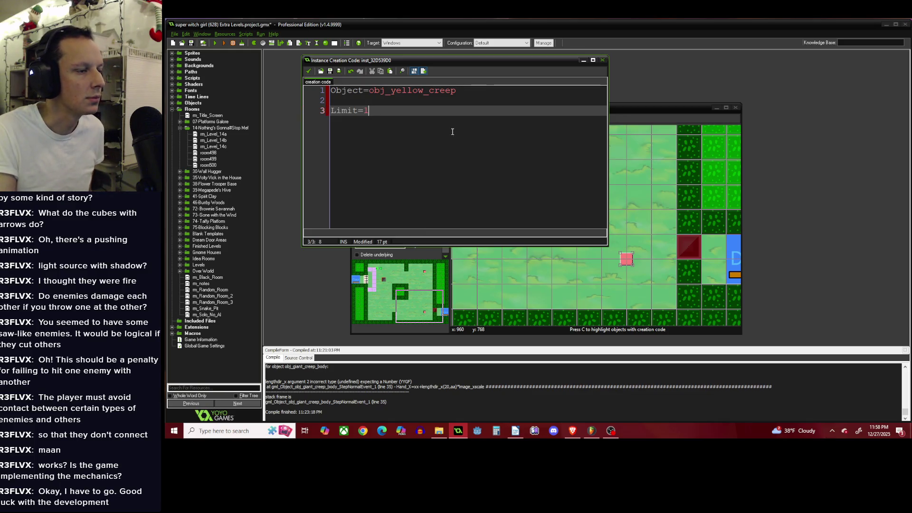
left_click(308, 72)
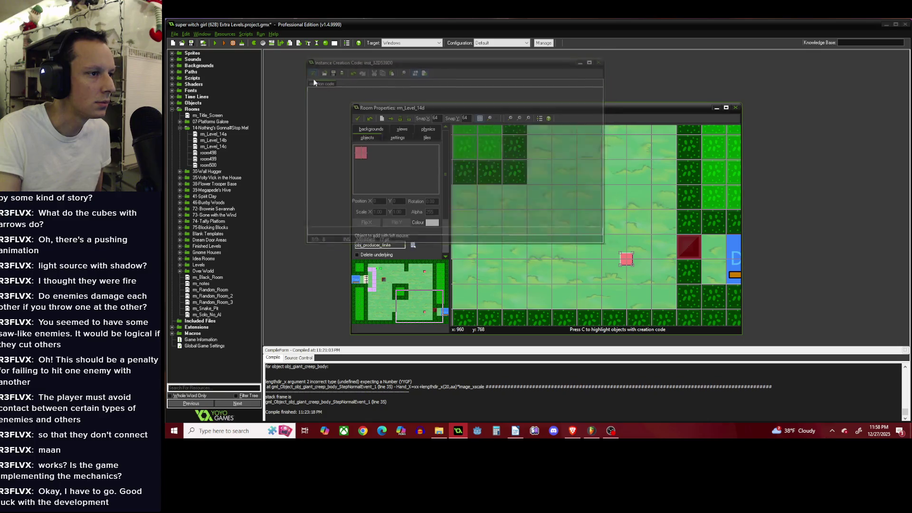
Add Storage=3 below the Limit line in the door-side producer's creation code.
scroll(571, 233, "down", 2)
scroll(574, 226, "down", 1)
scroll(575, 194, "up", 2)
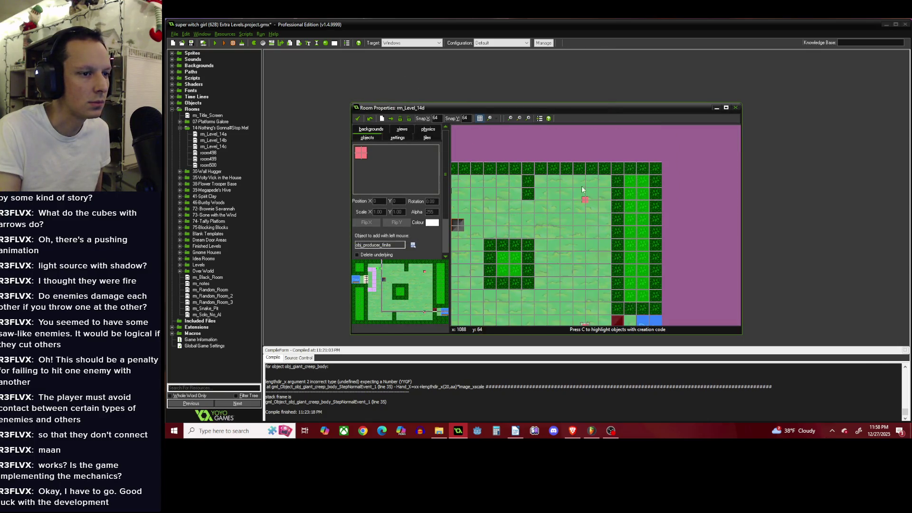
scroll(588, 235, "down", 2)
scroll(584, 257, "up", 2)
scroll(582, 250, "up", 1)
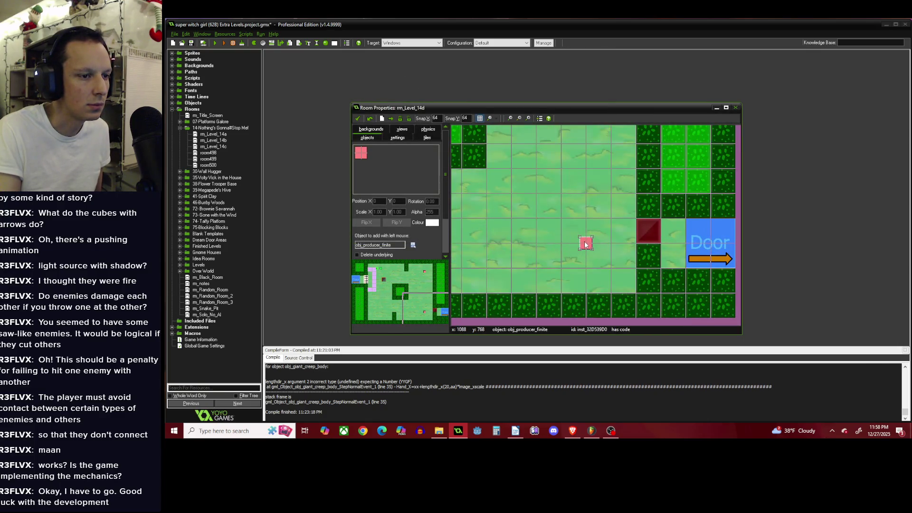
right_click(586, 246)
left_click(606, 276)
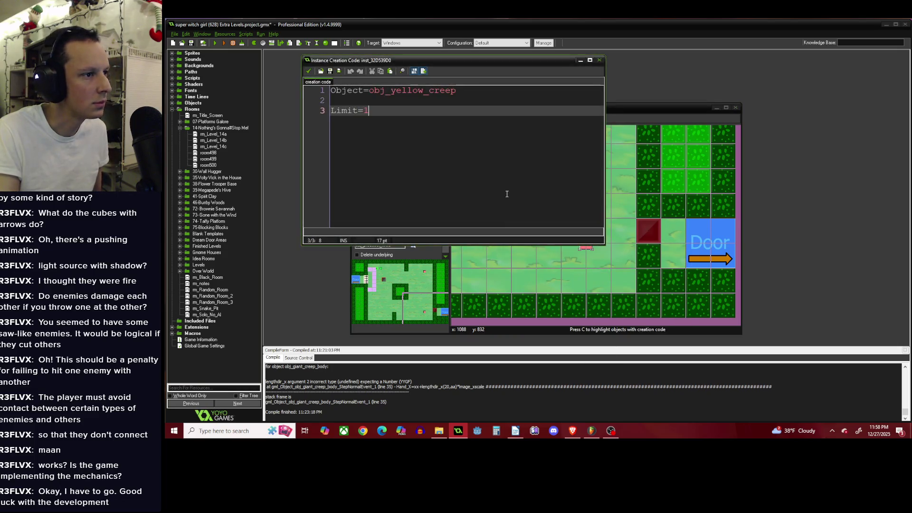
key("Return")
key("Return")
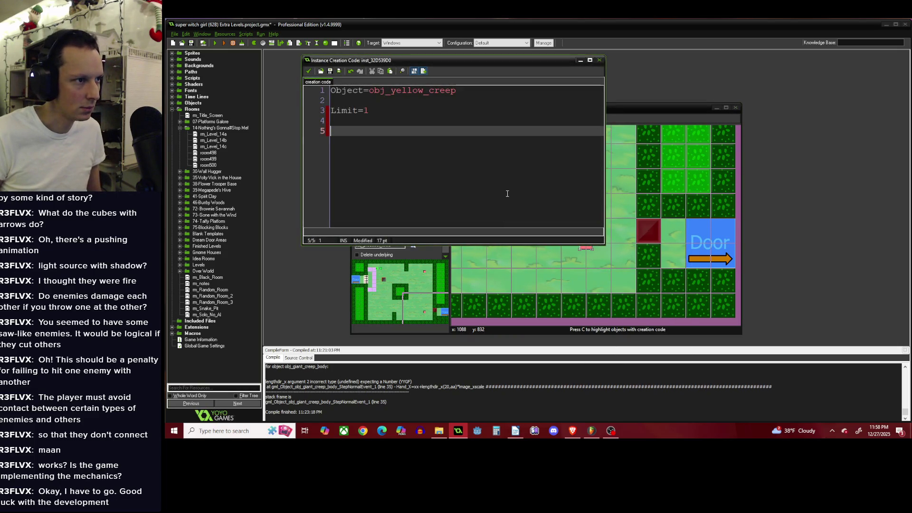
type("Storage=3")
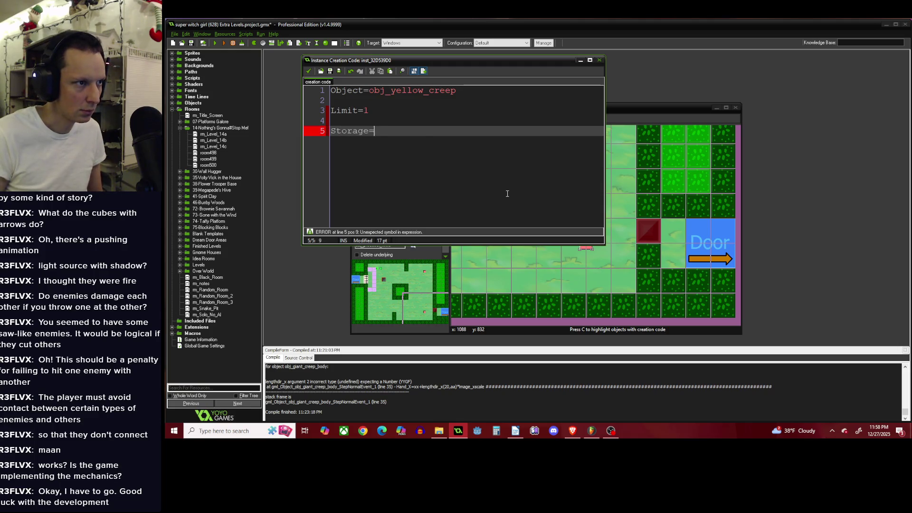
Add Activate=false, copy the whole creation code, and save it.
key("ctrl+a")
left_click(418, 166)
key("Return")
key("Return")
type("Acti")
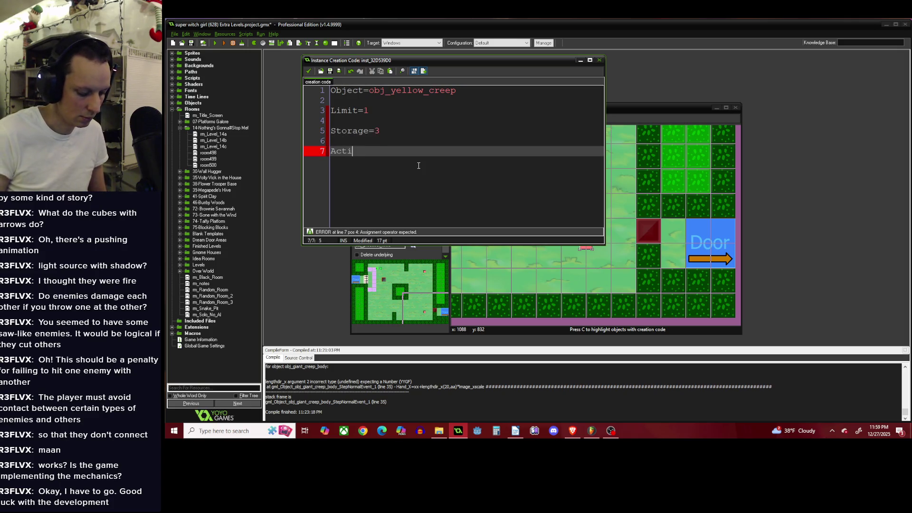
type("vate=f")
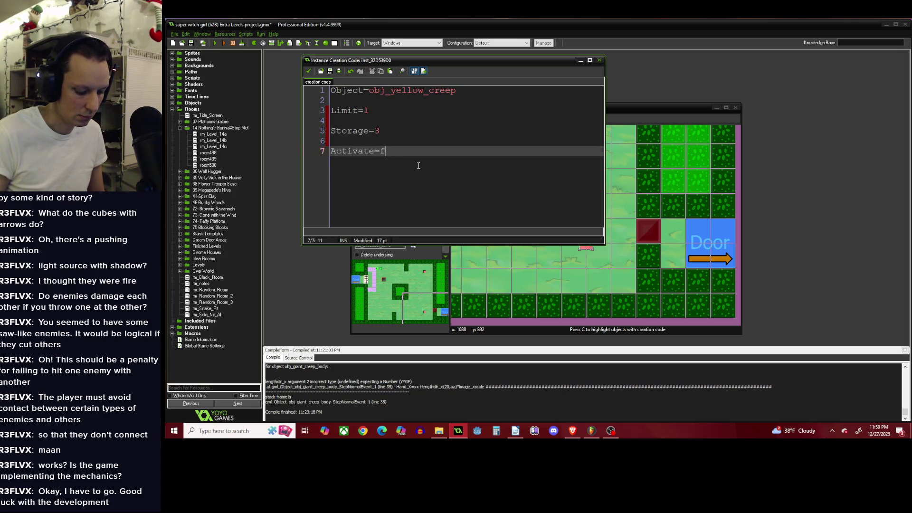
type("alse")
key("ctrl+a")
key("ctrl+c")
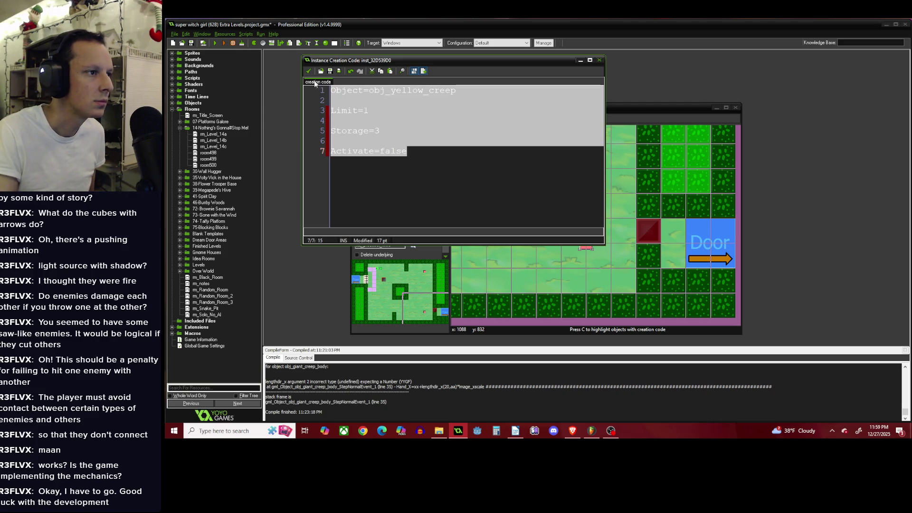
left_click(308, 71)
scroll(553, 218, "up", 5)
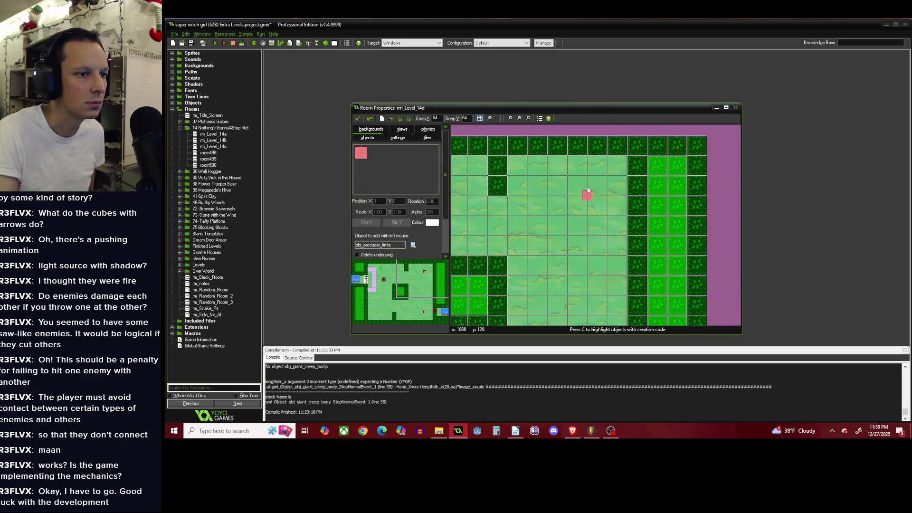
right_click(588, 195)
Paste the copied producer settings into the upper producer and change its object to obj_Mugsy.
left_click(614, 231)
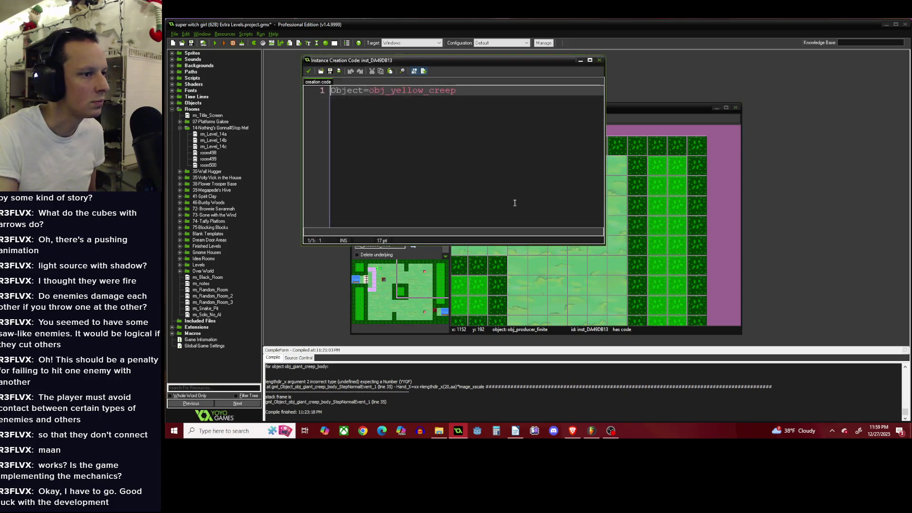
key("ctrl+a")
key("ctrl+v")
left_click_drag(456, 94, 393, 95)
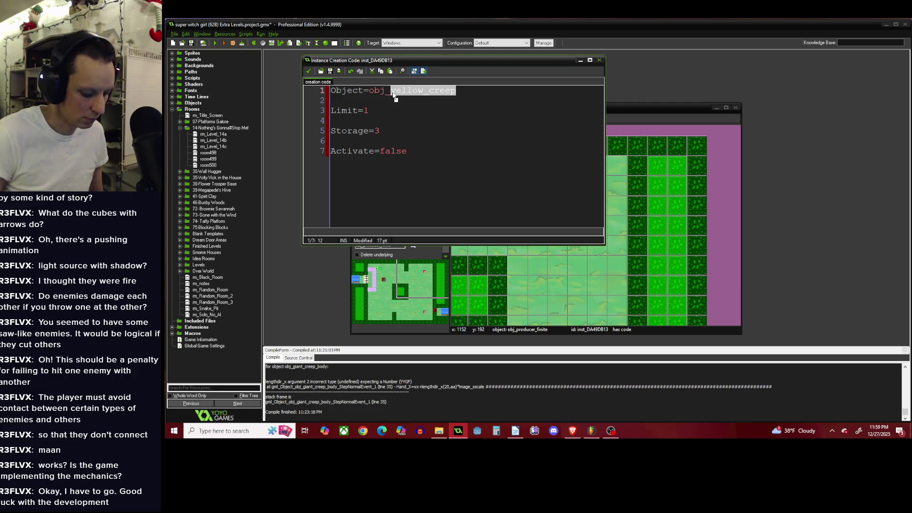
type("Mug")
type("zy")
key("BackSpace")
key("BackSpace")
type("sy")
Add State="Pursue", copy the whole code, and save it.
left_click(451, 158)
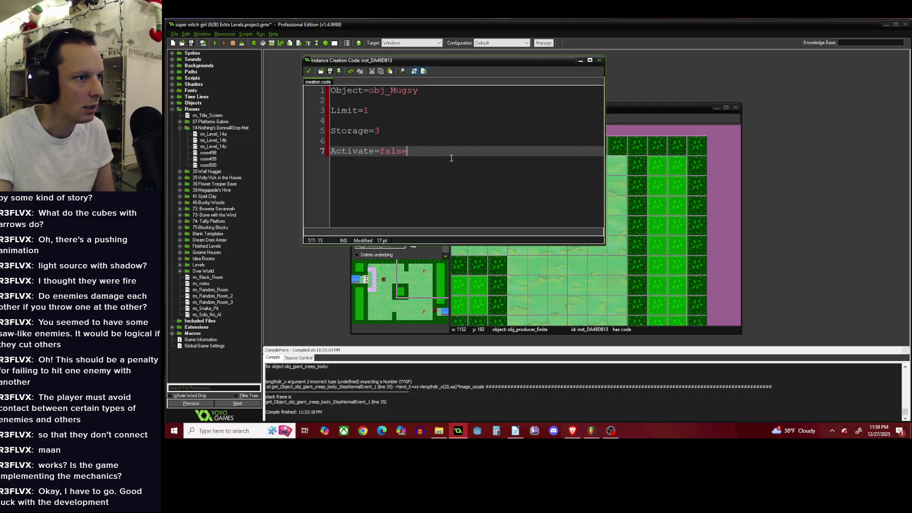
key("Return")
key("Return")
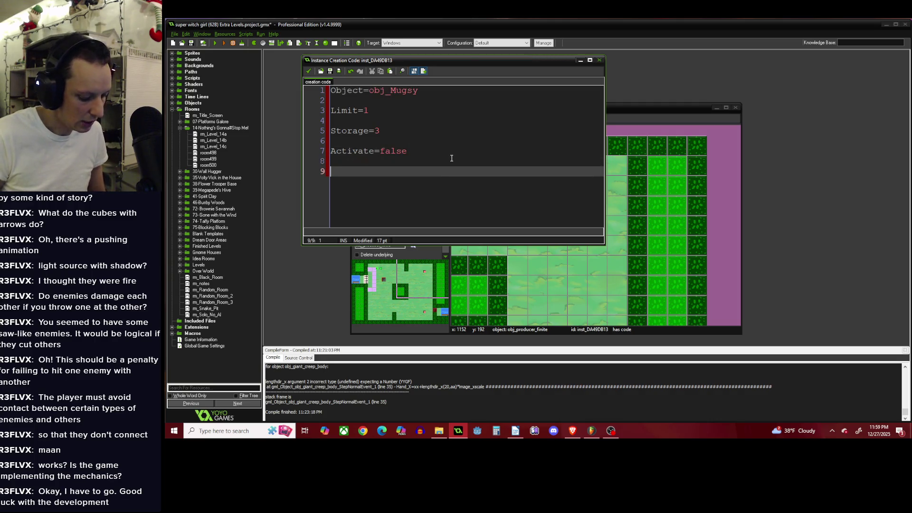
type("Stat")
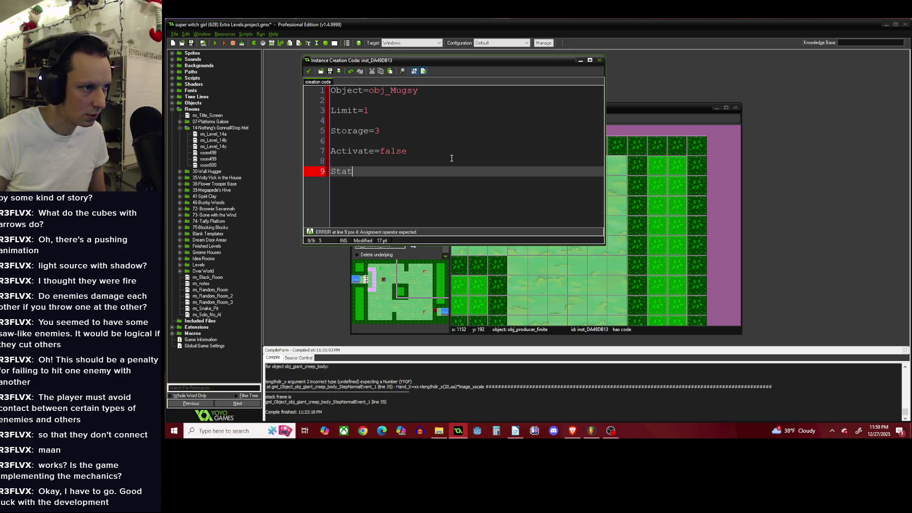
type("e=\"")
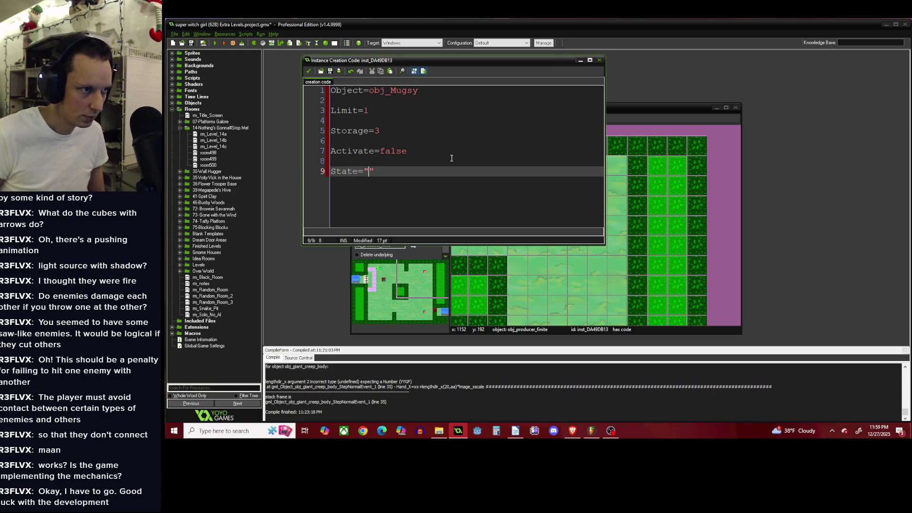
type("Pursue")
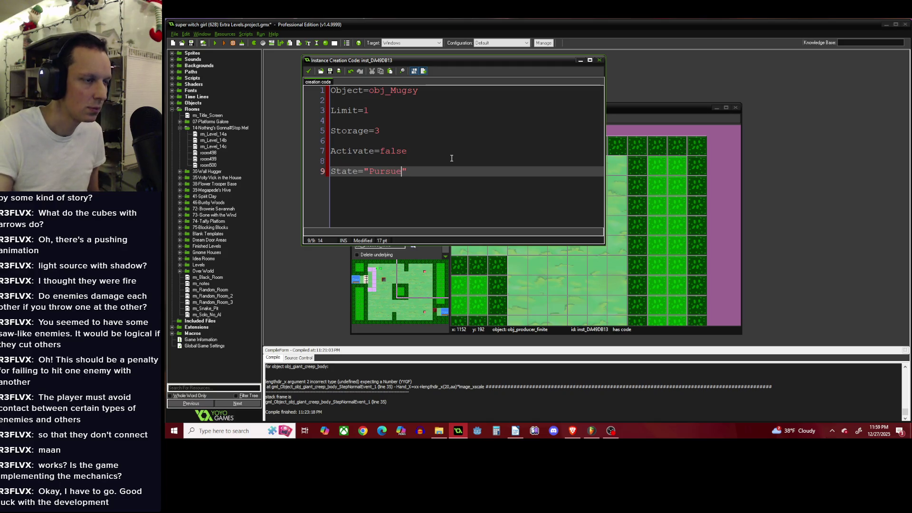
key("ctrl+a")
left_click(309, 71)
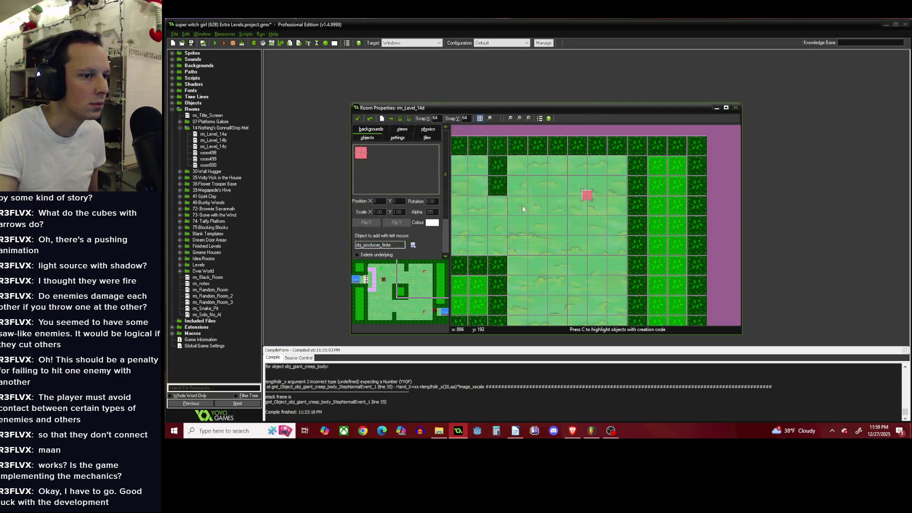
Change the door-side producer's object from obj_Mugsy back to obj_yellow_creep, keeping State="Pursue", and save.
scroll(522, 205, "up", 3)
right_click(529, 246)
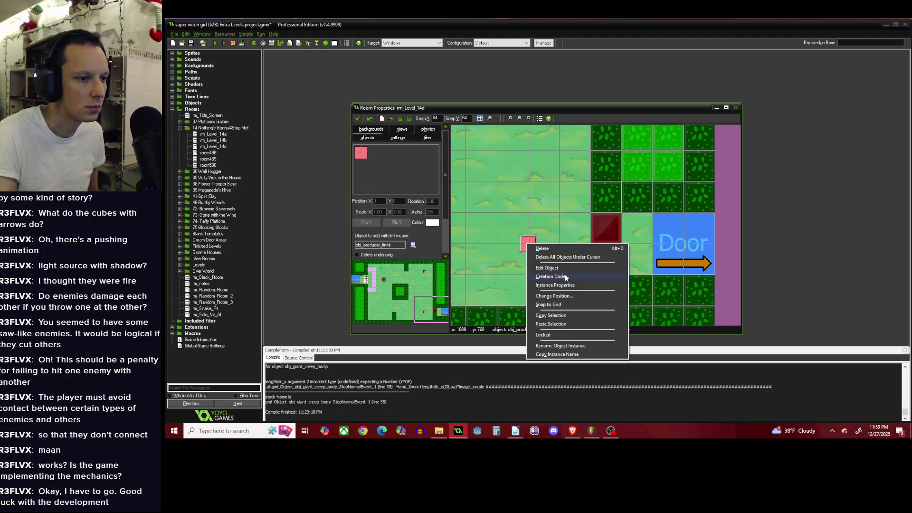
left_click(552, 276)
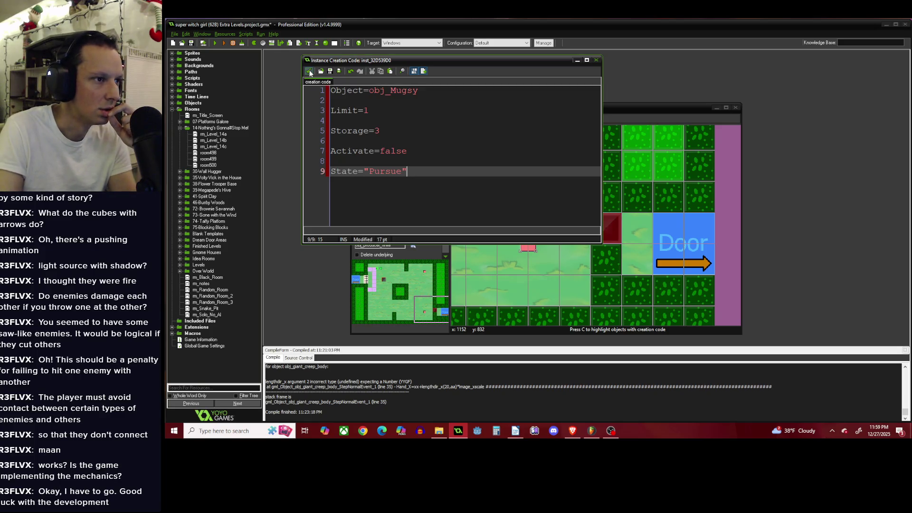
double_click(398, 93)
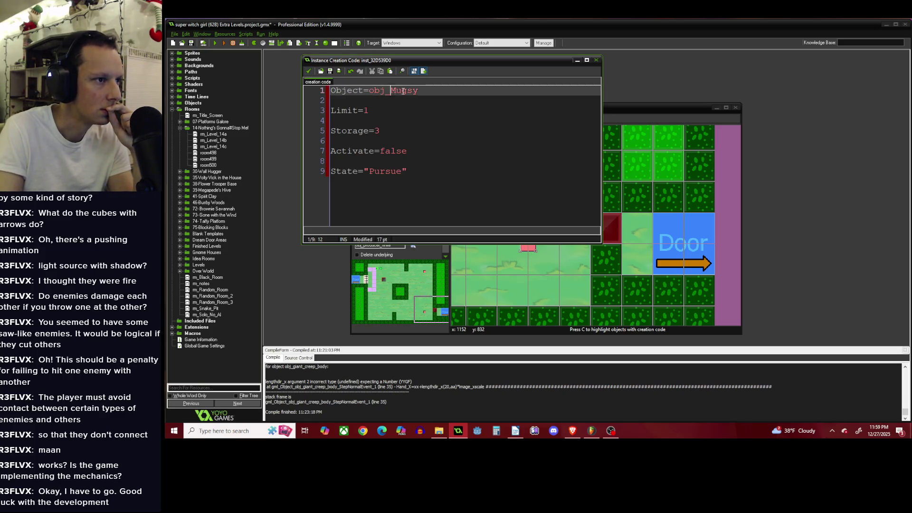
type("yel")
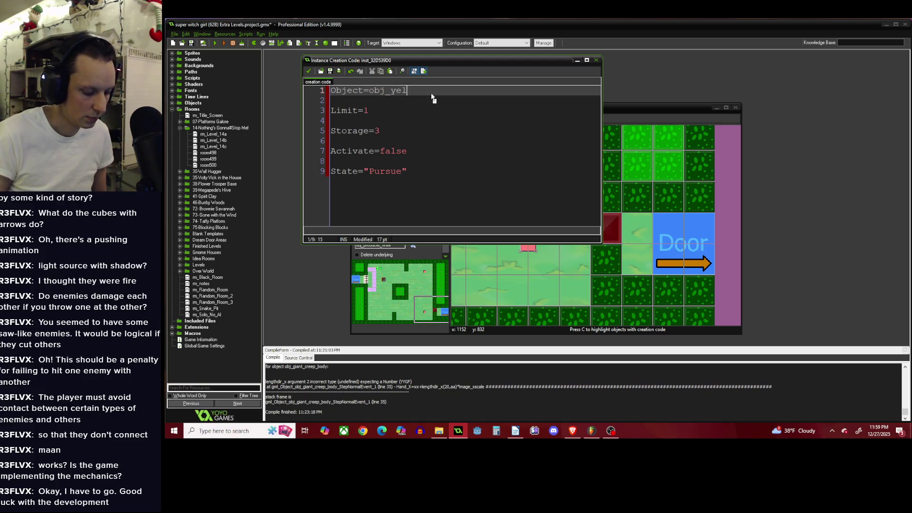
type("low_creep")
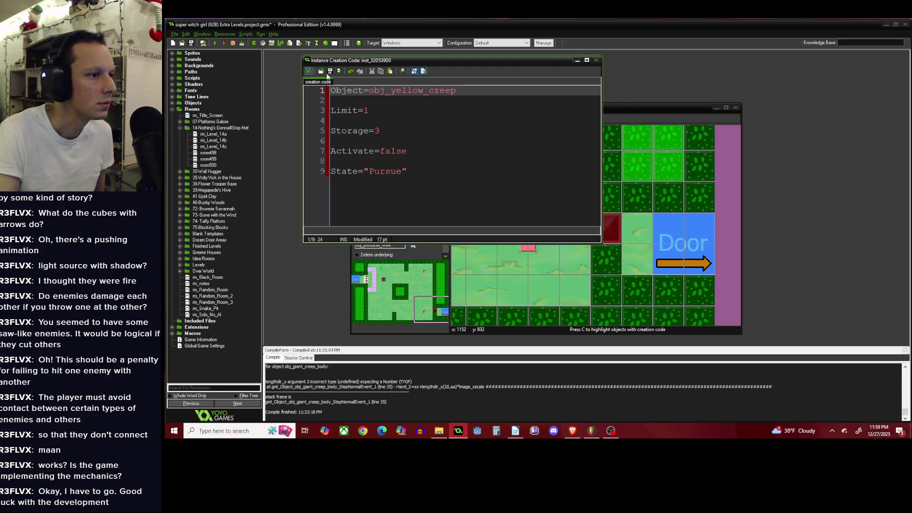
key("ctrl+a")
key("ctrl+c")
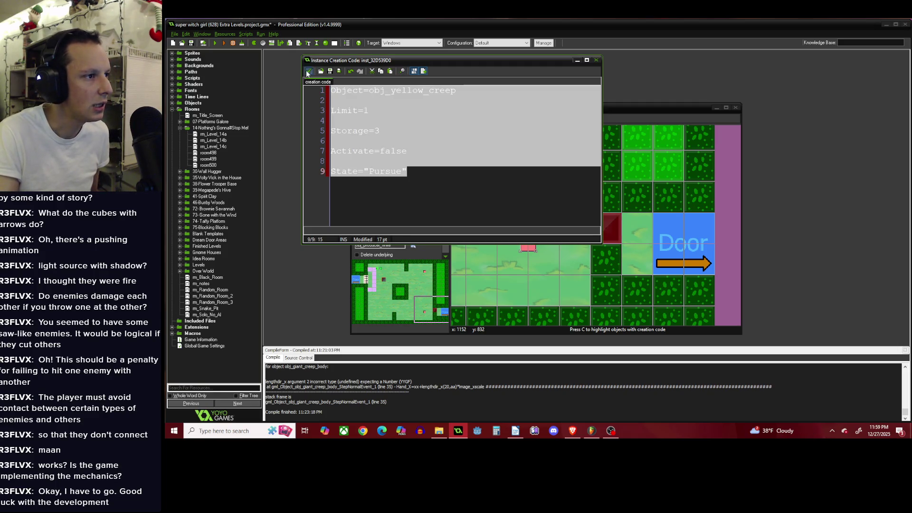
left_click(307, 72)
scroll(562, 255, "down", 2)
scroll(477, 260, "up", 2)
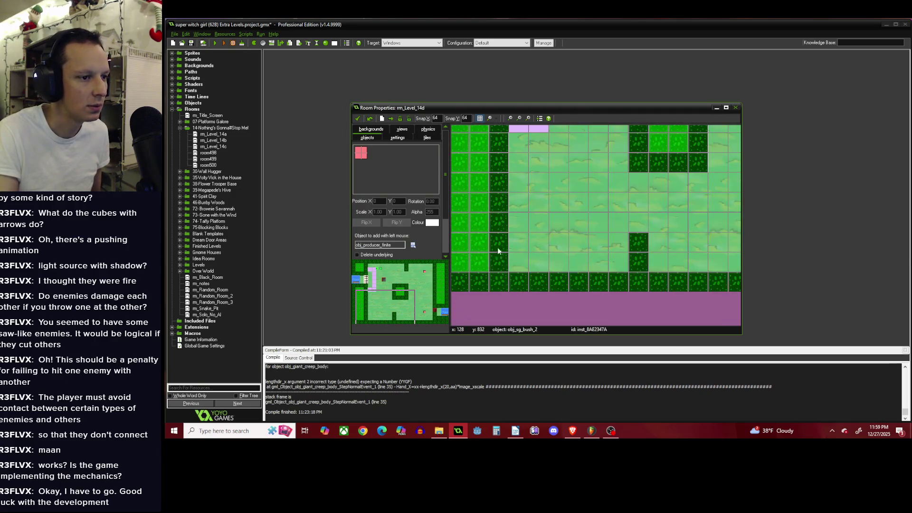
Place a third finite producer and paste the copied settings into its creation code.
left_click(551, 240)
scroll(553, 237, "up", 1)
right_click(549, 232)
left_click(574, 264)
key("ctrl+v")
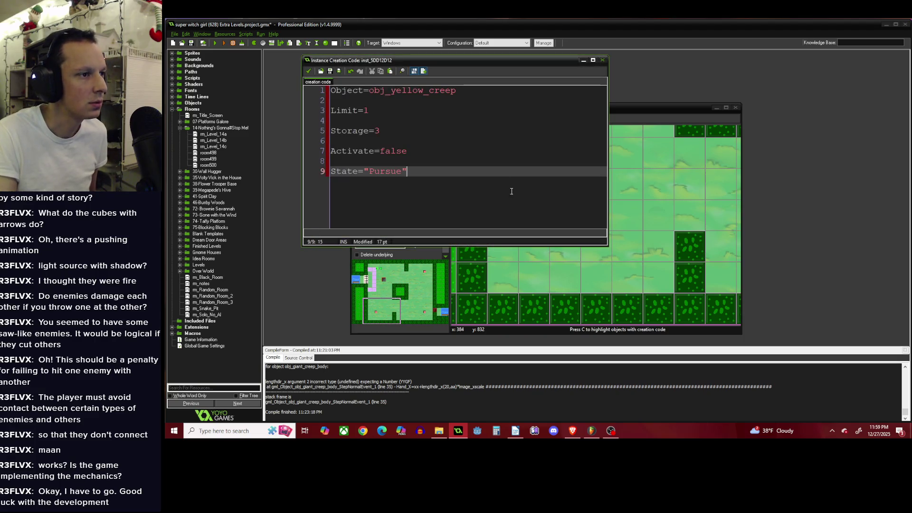
Change its spawned object from obj_yellow_creep to obj_Blooby and save the code.
left_click_drag(391, 91, 500, 100)
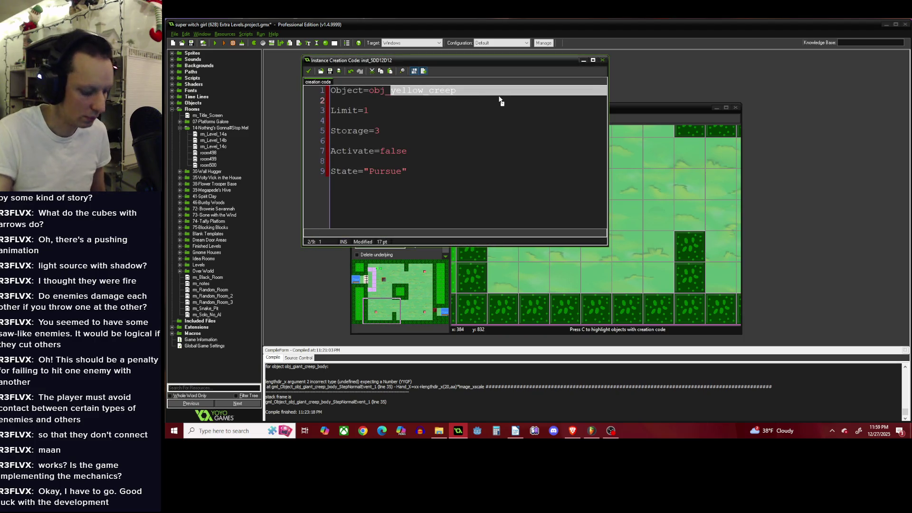
key("Down")
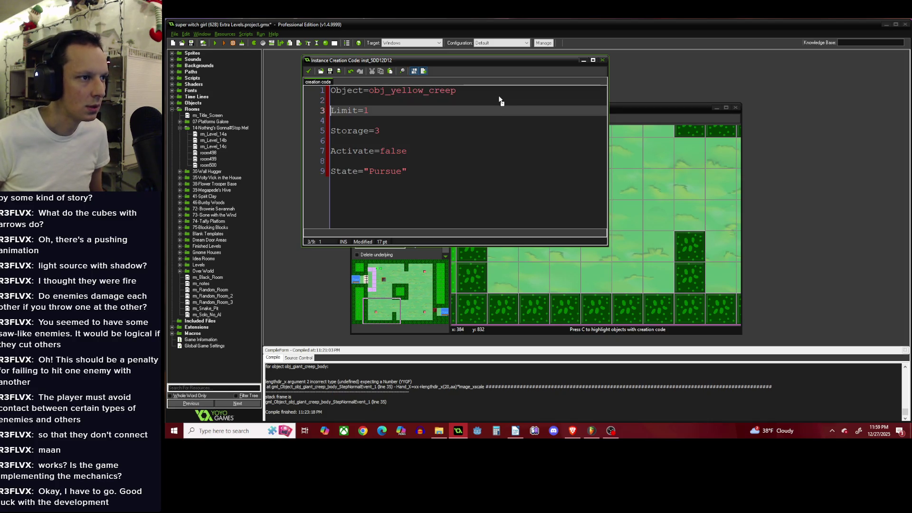
key("Up")
key("Up")
key("Left")
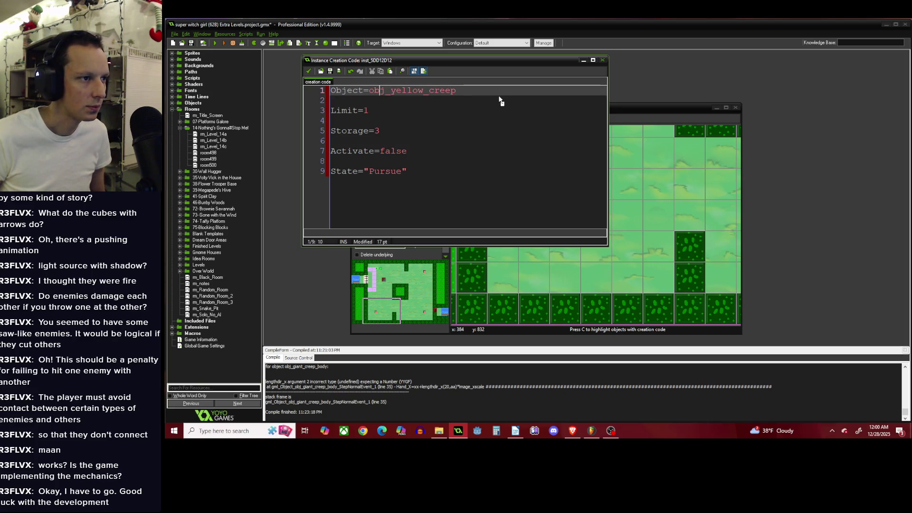
key("Delete")
key("Delete")
key("Delete")
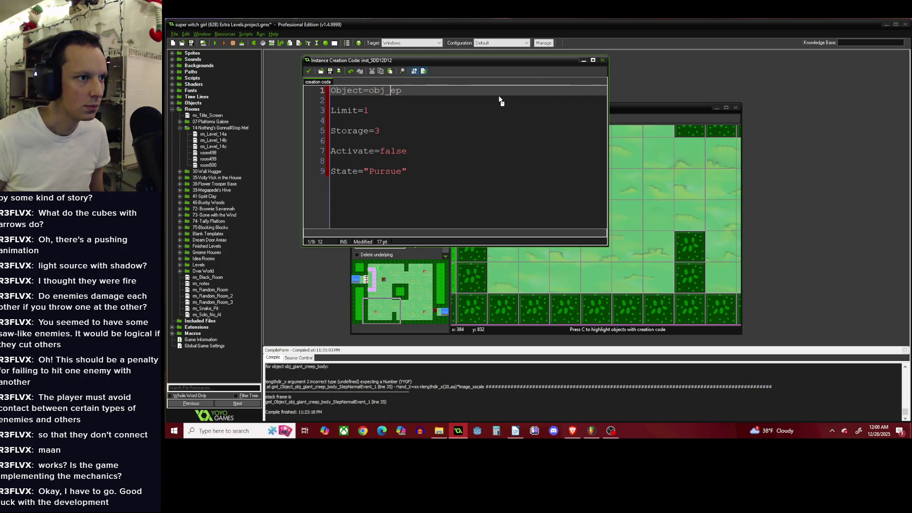
type("Blooby")
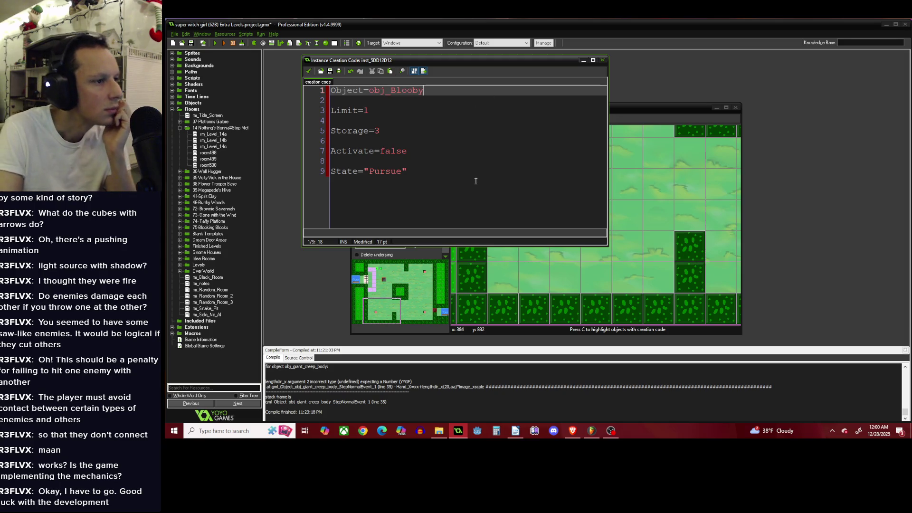
left_click(475, 181)
left_click(308, 71)
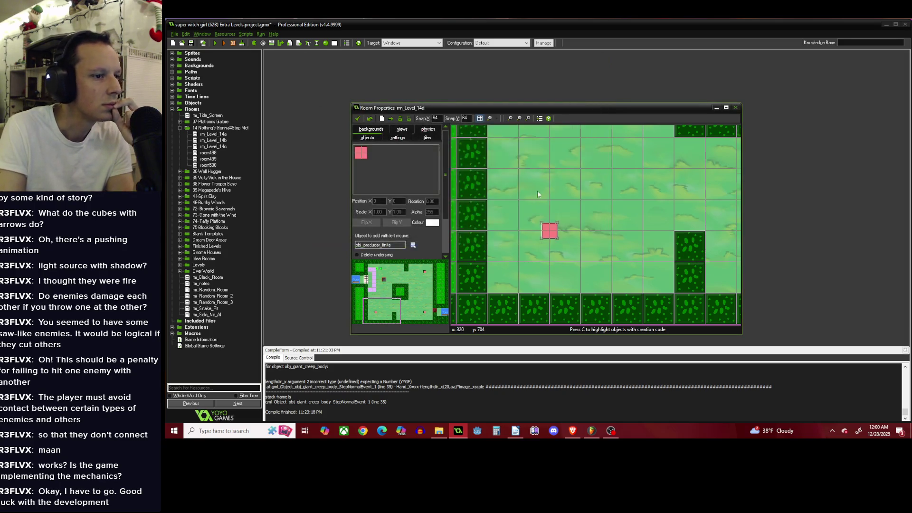
scroll(537, 189, "down", 3)
Open rm_Level_14b and check the left red producer's creation code, leaving it unchanged.
scroll(514, 133, "up", 1)
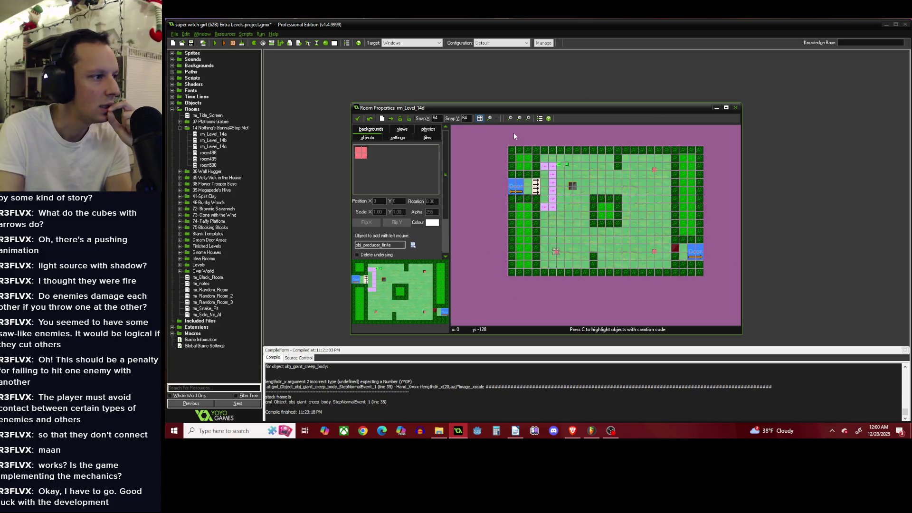
double_click(213, 140)
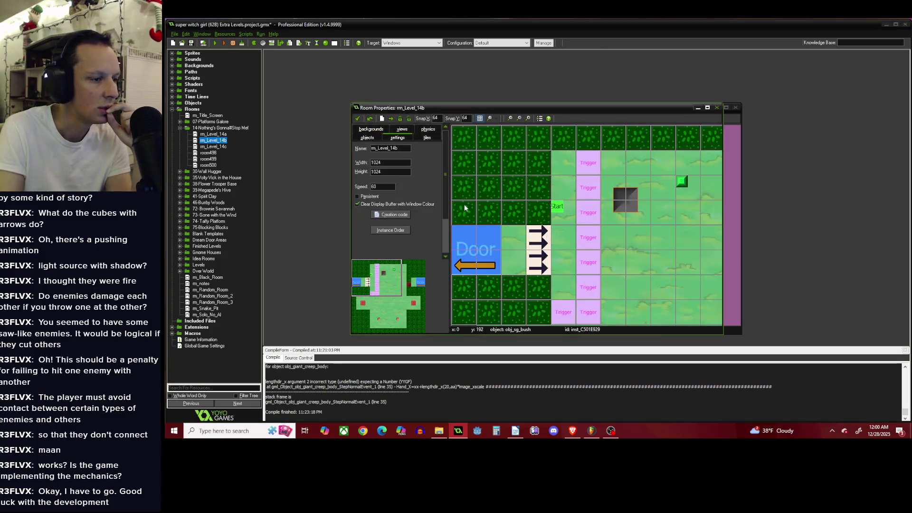
left_click_drag(389, 310, 393, 309)
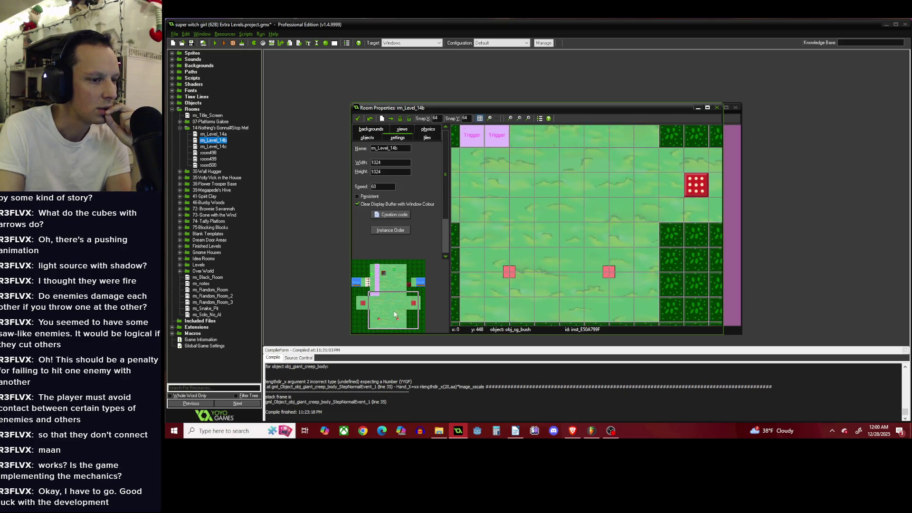
right_click(511, 271)
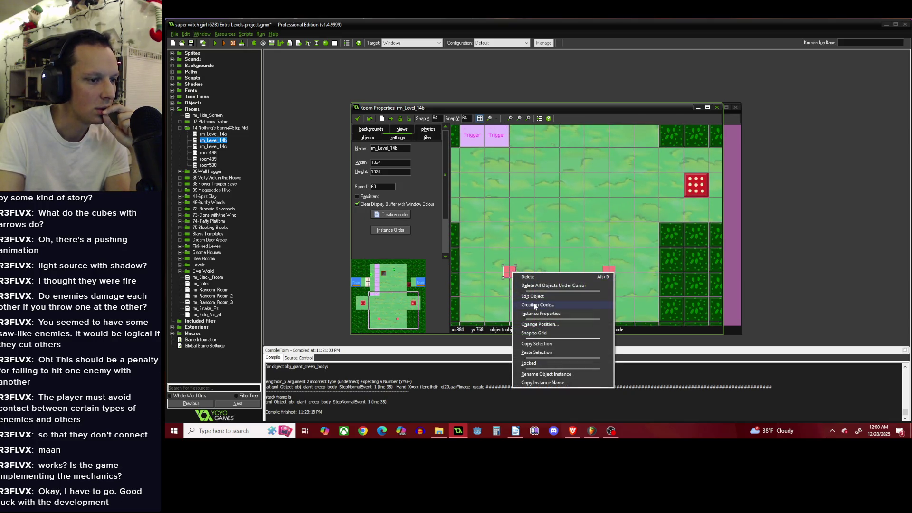
left_click(534, 305)
left_click_drag(392, 91, 461, 100)
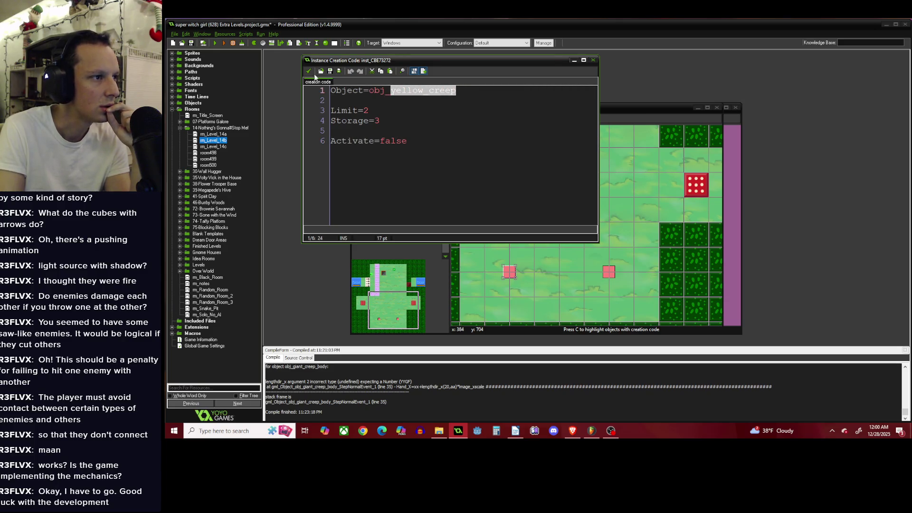
left_click(309, 71)
Make the right producer spawn obj_Blooby and add State="Pursue" to its creation code.
right_click(609, 273)
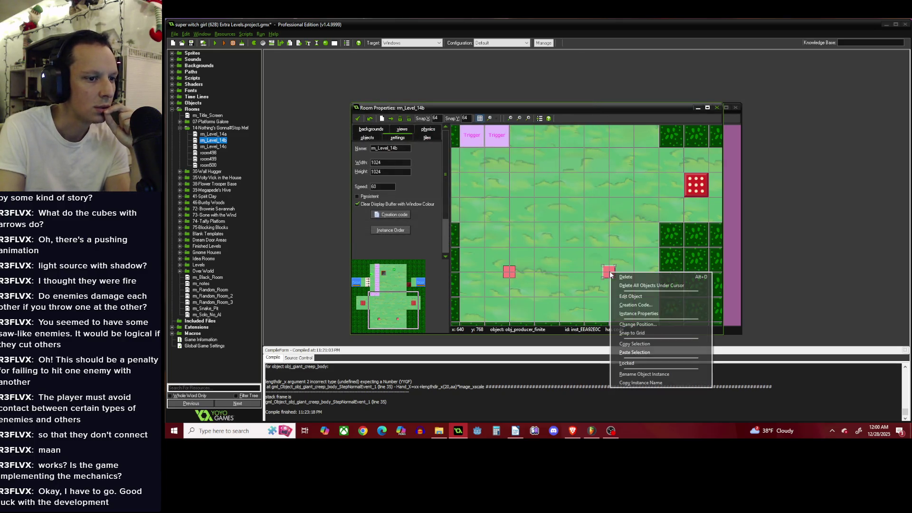
left_click(635, 305)
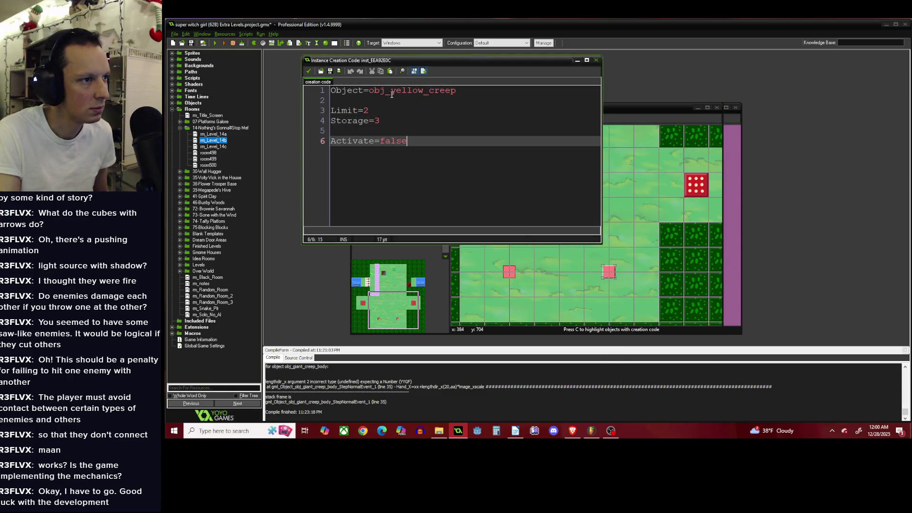
left_click_drag(392, 95, 488, 95)
type("Blooby")
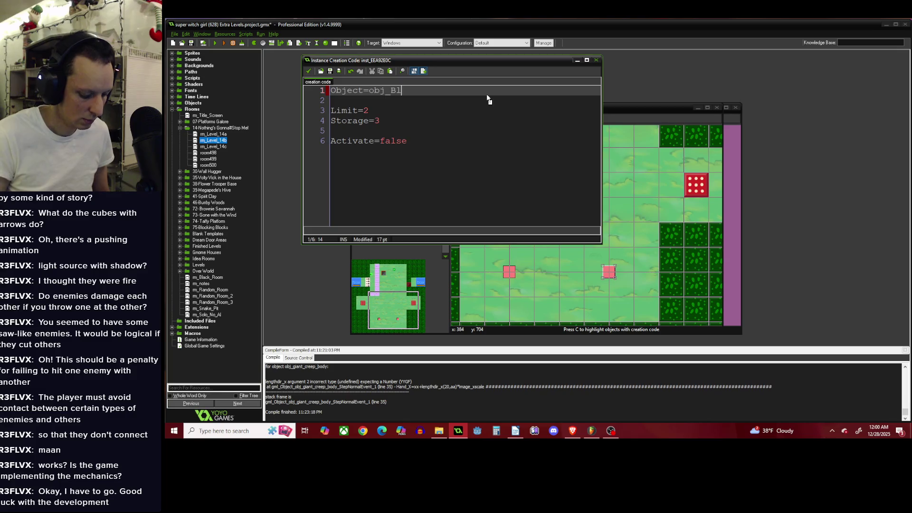
left_click(480, 140)
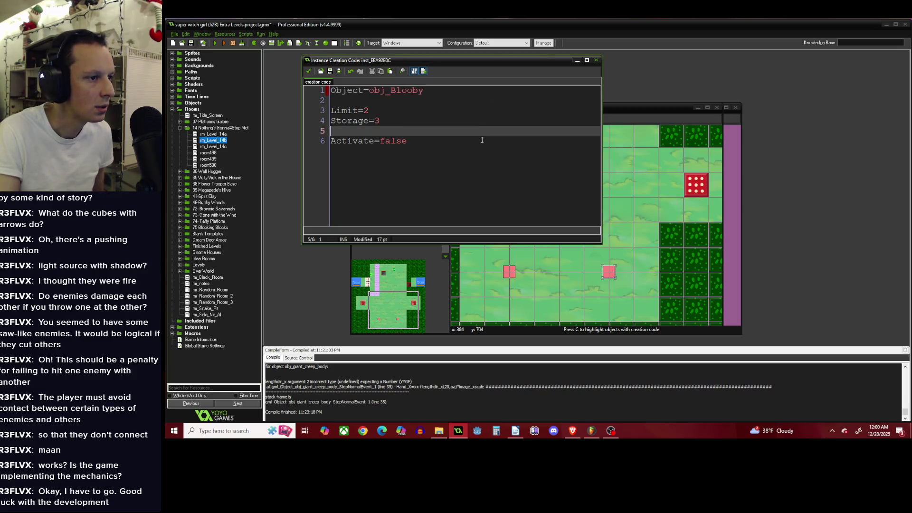
key("Return")
key("Return")
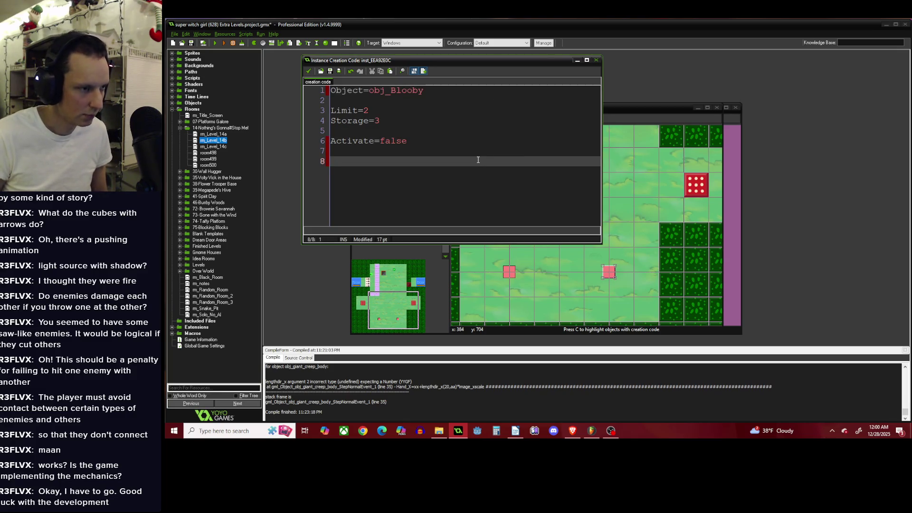
type("State=")
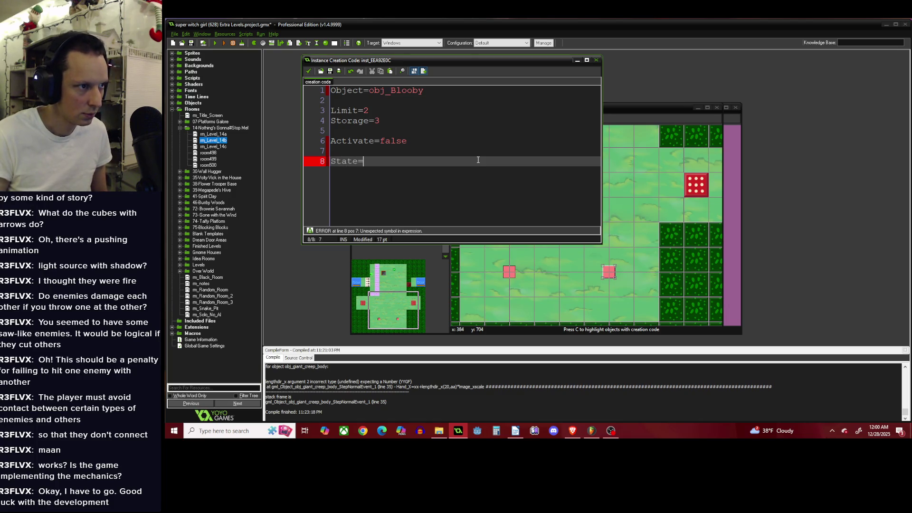
type("\"Pur")
left_click_drag(472, 167, 317, 163)
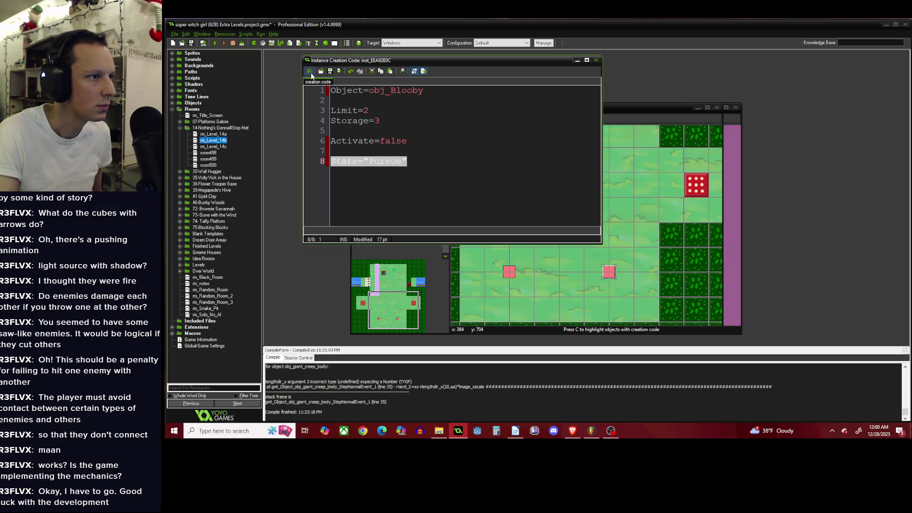
left_click(309, 72)
Paste State="Pursue" into the left producer's creation code, then open obj_producer_finite's properties.
right_click(512, 274)
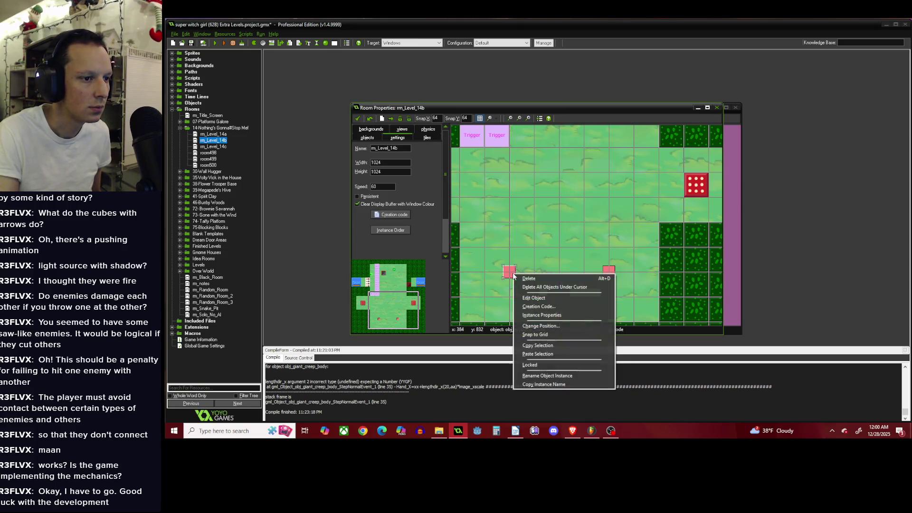
left_click(532, 306)
left_click(496, 211)
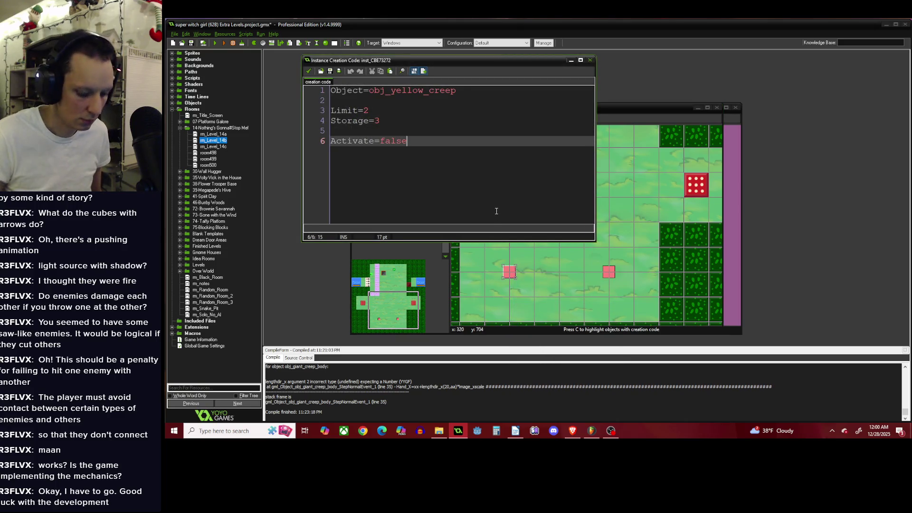
key("Return")
key("Return")
type("State=\"Pursue\"")
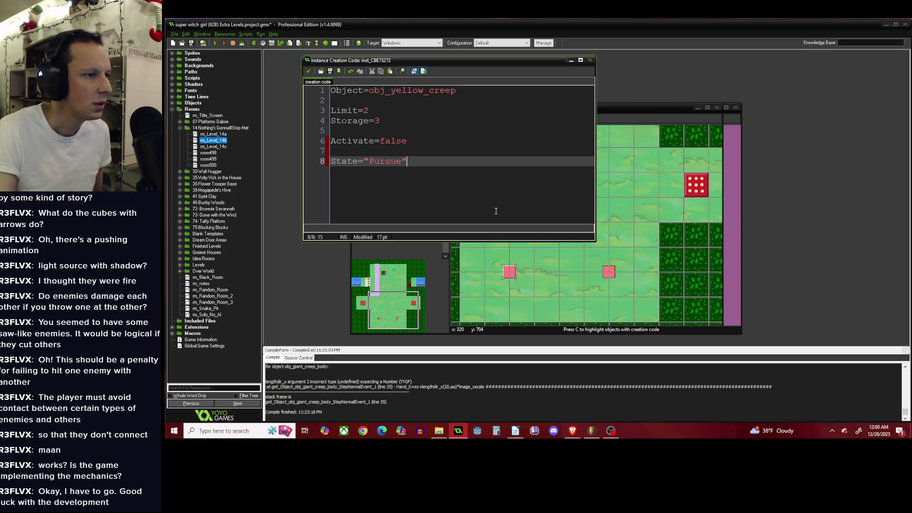
left_click(309, 71)
right_click(508, 274)
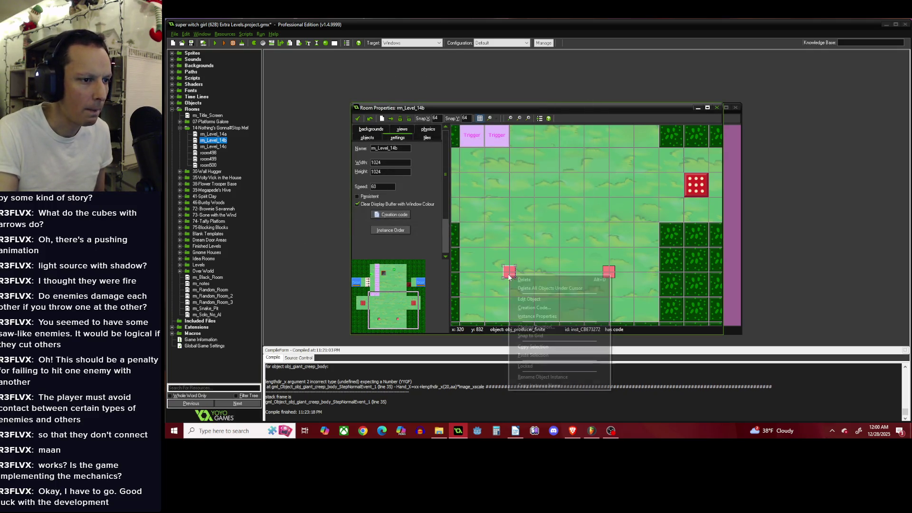
left_click(510, 290)
Set State='Pursue' as the default in obj_producer_finite's Create code.
double_click(487, 84)
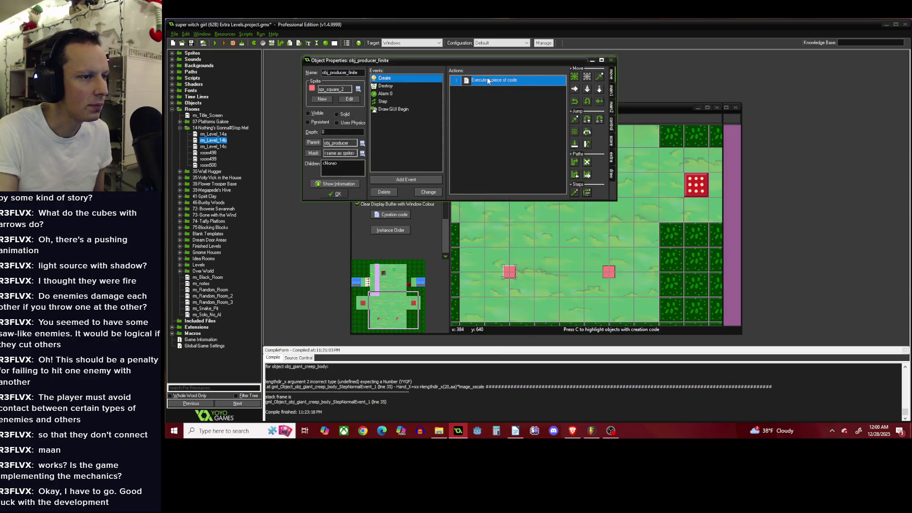
scroll(429, 148, "down", 4)
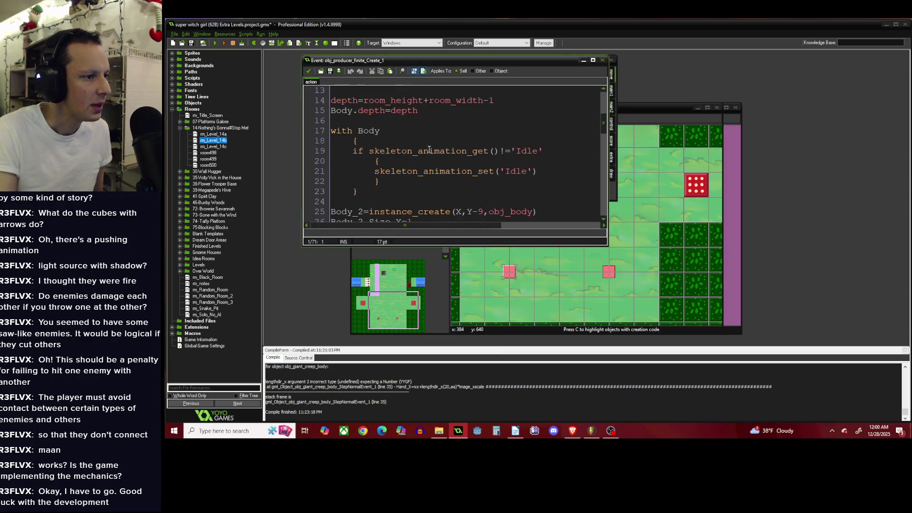
scroll(434, 150, "down", 3)
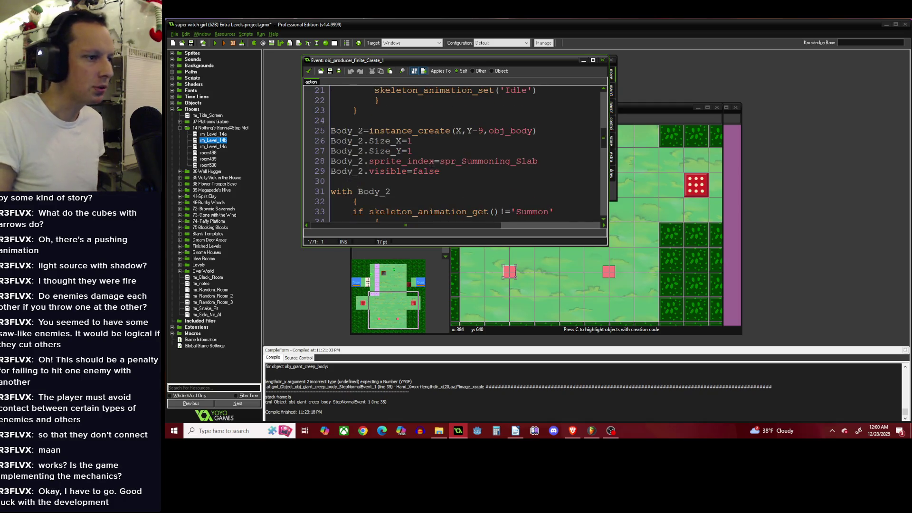
scroll(432, 162, "down", 4)
scroll(432, 163, "down", 4)
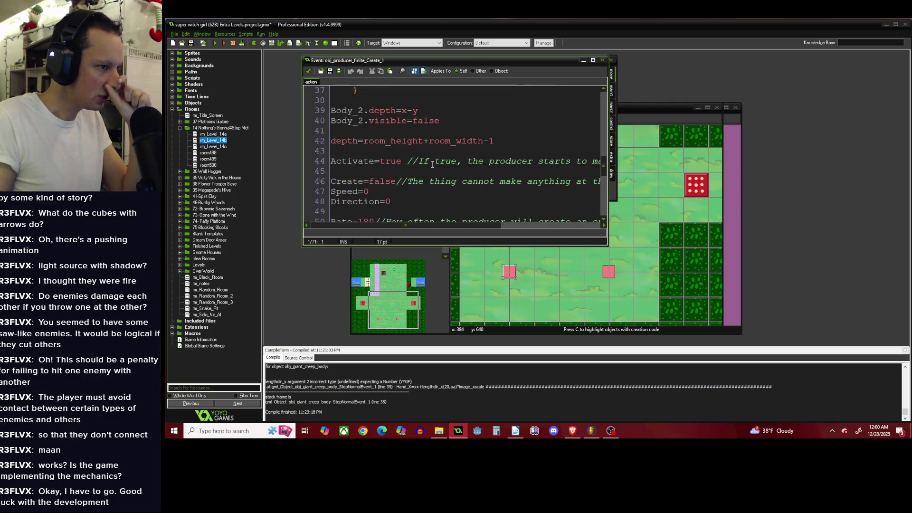
scroll(434, 166, "down", 5)
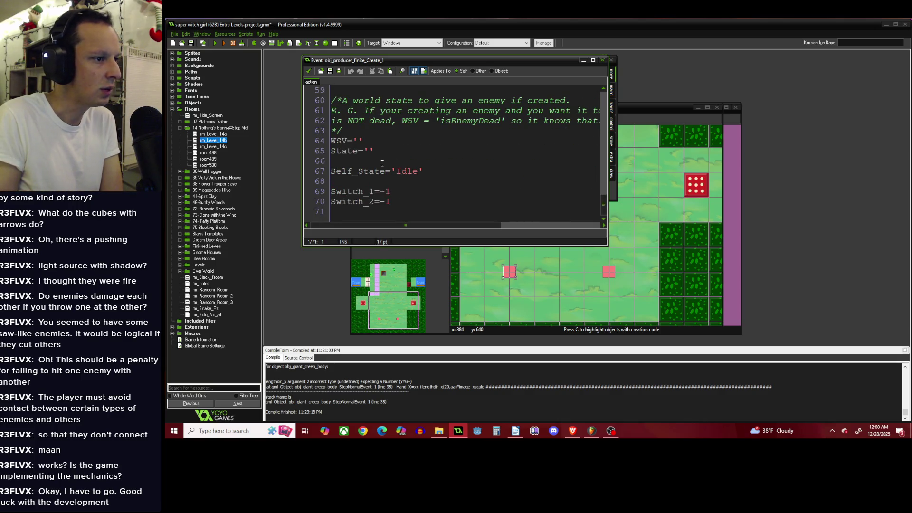
left_click(370, 151)
type("Pursue")
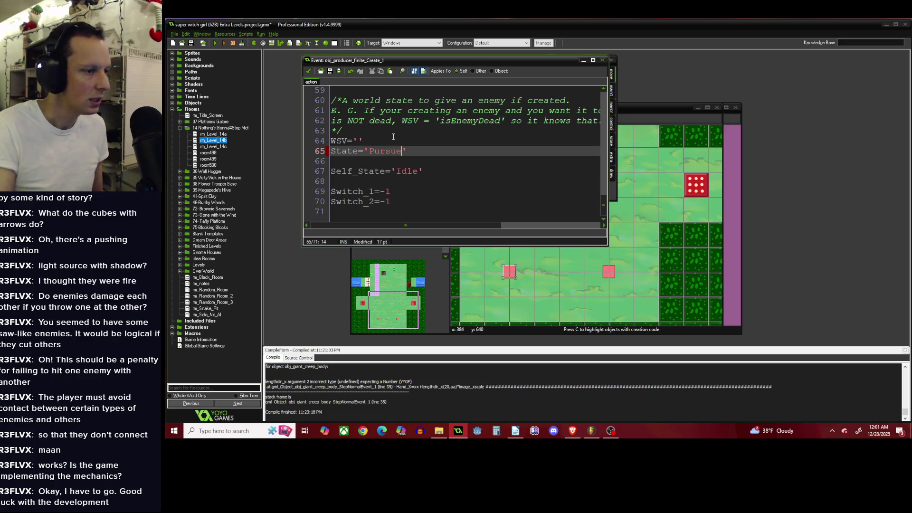
left_click(308, 72)
Close the producer's properties and open room rm_Level_14c.
left_click(337, 193)
double_click(214, 146)
scroll(545, 201, "down", 2)
scroll(619, 201, "up", 2)
scroll(636, 208, "down", 2)
scroll(659, 218, "up", 1)
right_click(654, 205)
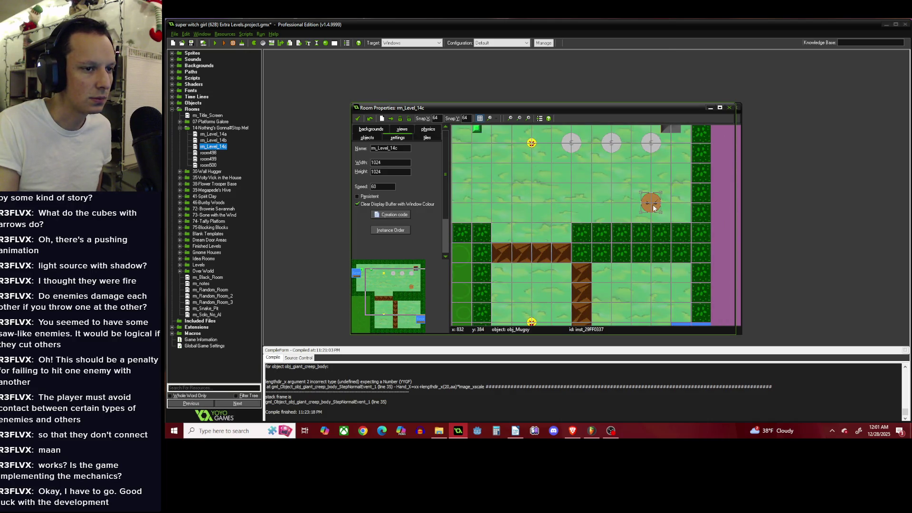
Check the Mugsy's empty creation code, look over rm_Level_14d, then open room499.
left_click(675, 239)
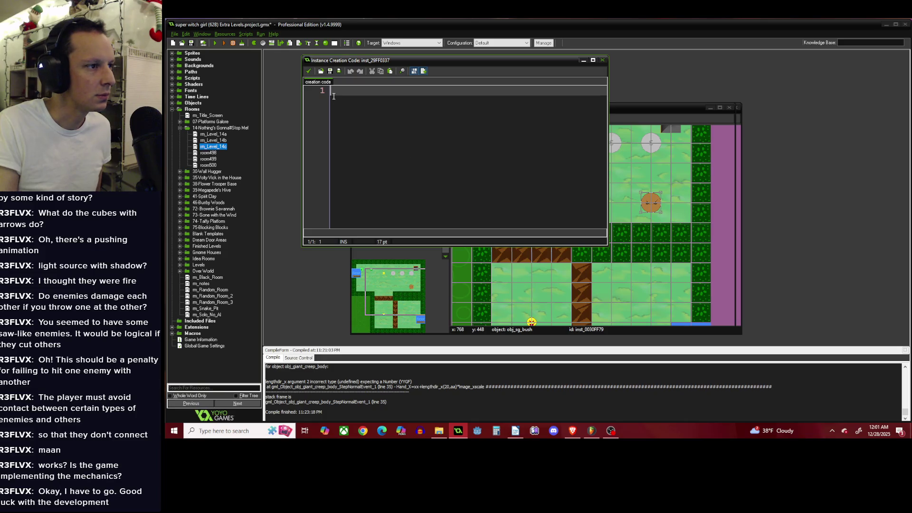
left_click(310, 70)
double_click(221, 153)
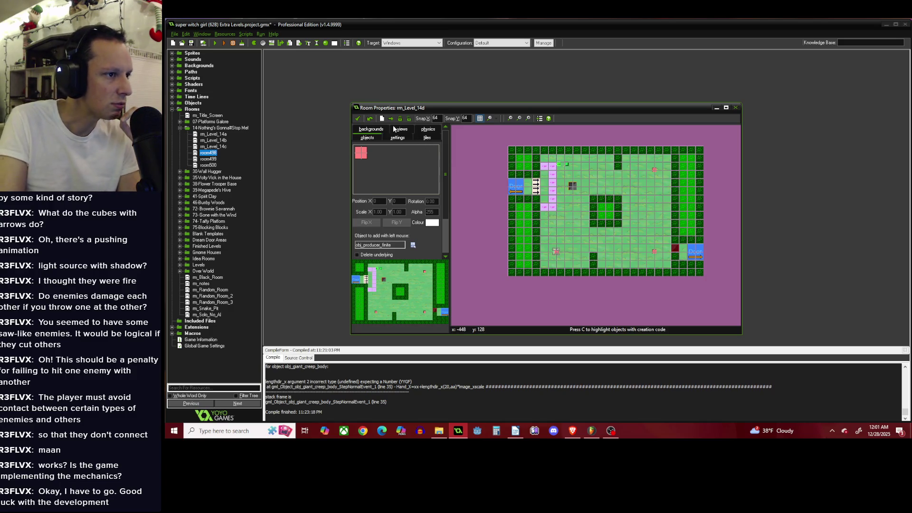
left_click(358, 118)
double_click(209, 159)
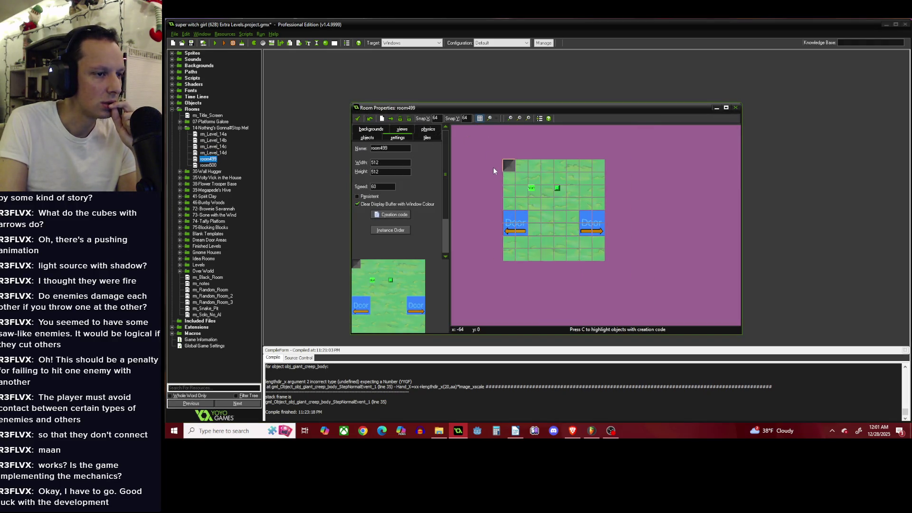
Rename room499 to rm_Level_14e and open rm_Level_14d alongside for comparison.
scroll(493, 167, "up", 1)
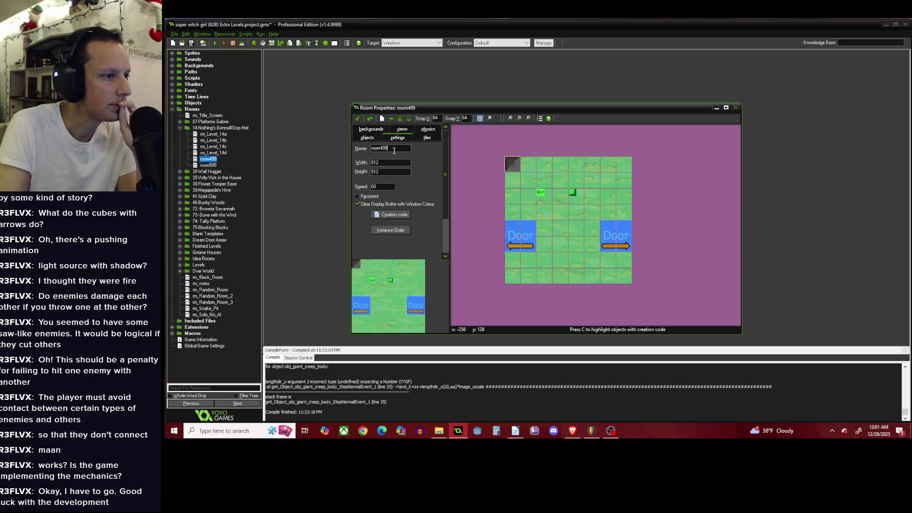
type("rm_Level_14e")
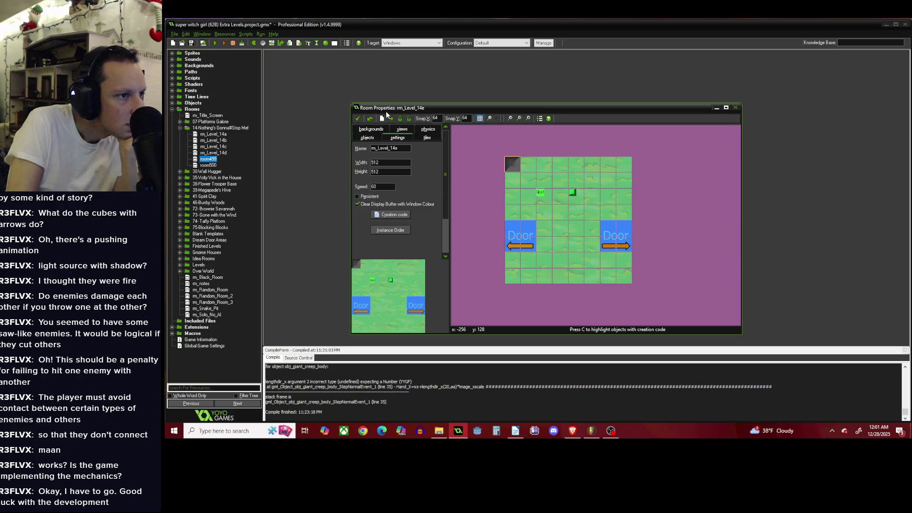
scroll(551, 222, "down", 1)
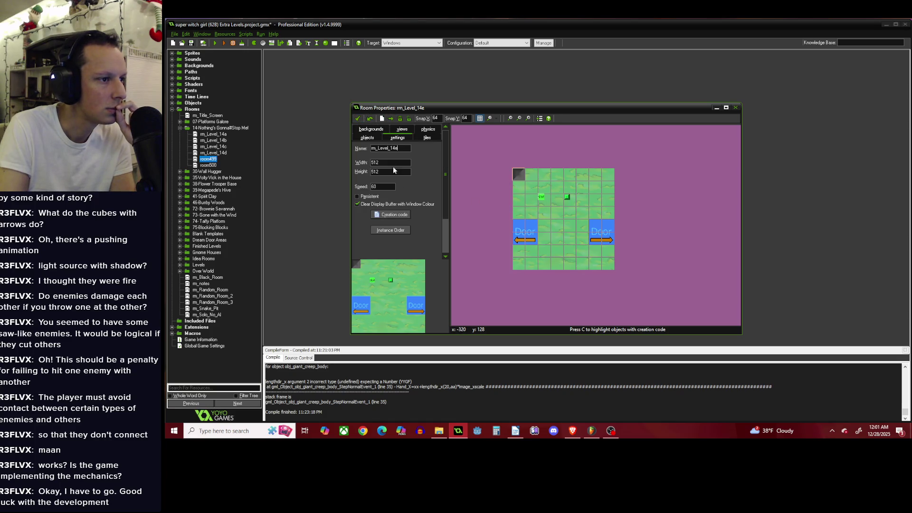
double_click(223, 153)
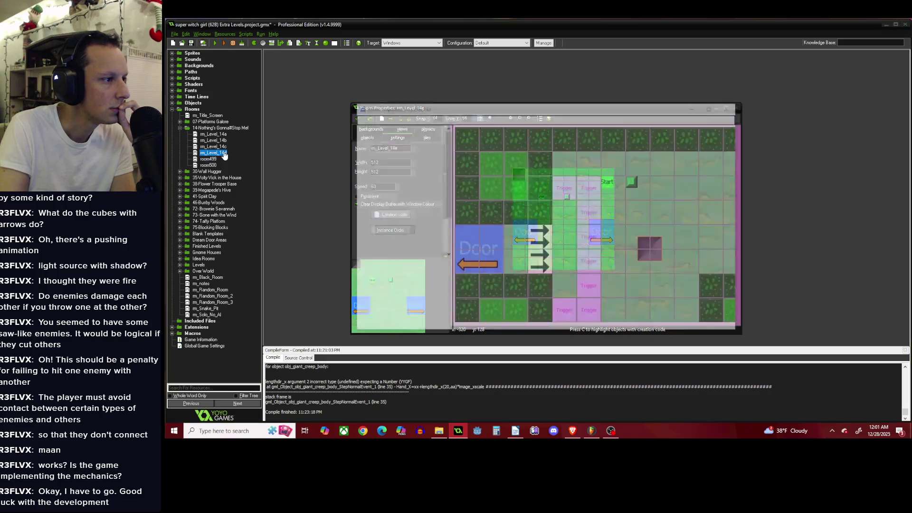
Review rm_Level_14d's layout again and return to rm_Level_14e.
left_click(359, 118)
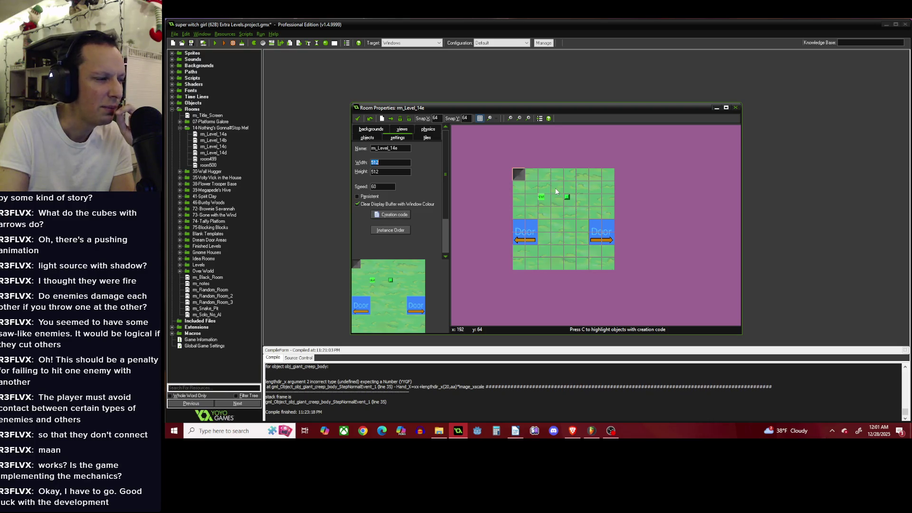
double_click(226, 151)
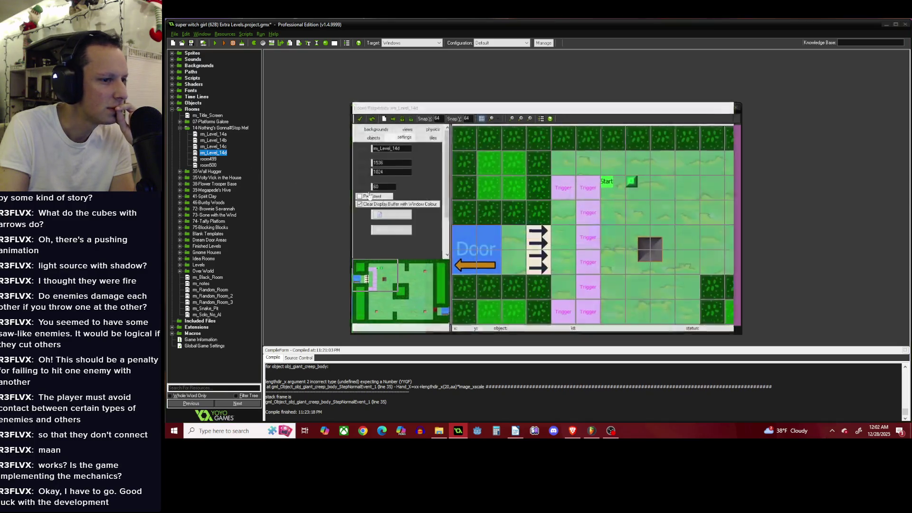
scroll(461, 314, "down", 1)
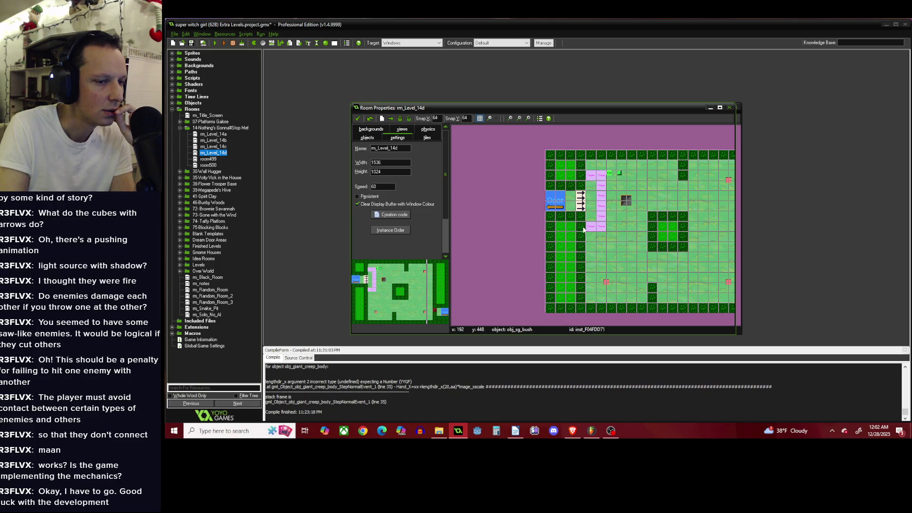
scroll(617, 266, "down", 1)
left_click(357, 118)
scroll(556, 196, "up", 1)
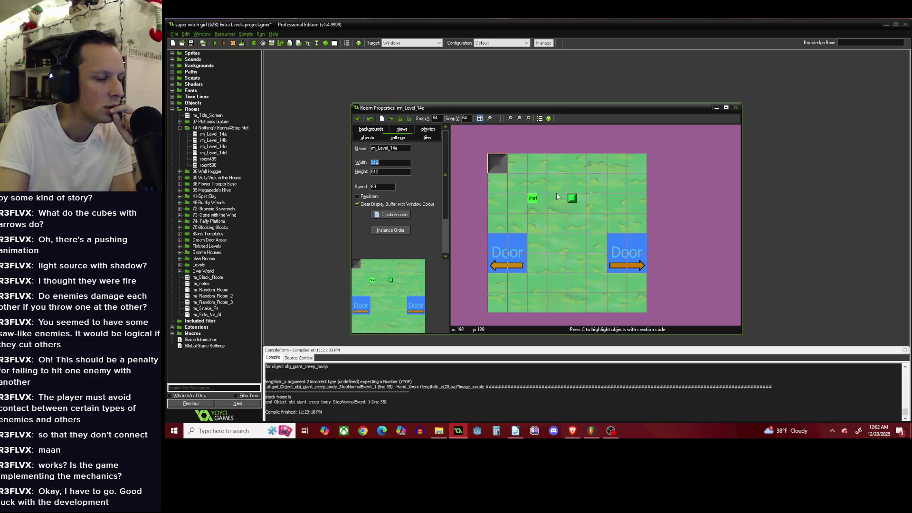
Raise the left door two cells and the right door to the top row, then resize the room to 768×768.
left_click_drag(523, 237, 522, 198)
mouse_move(622, 247)
left_mouse_down()
mouse_move(582, 168)
mouse_move(625, 178)
left_mouse_up()
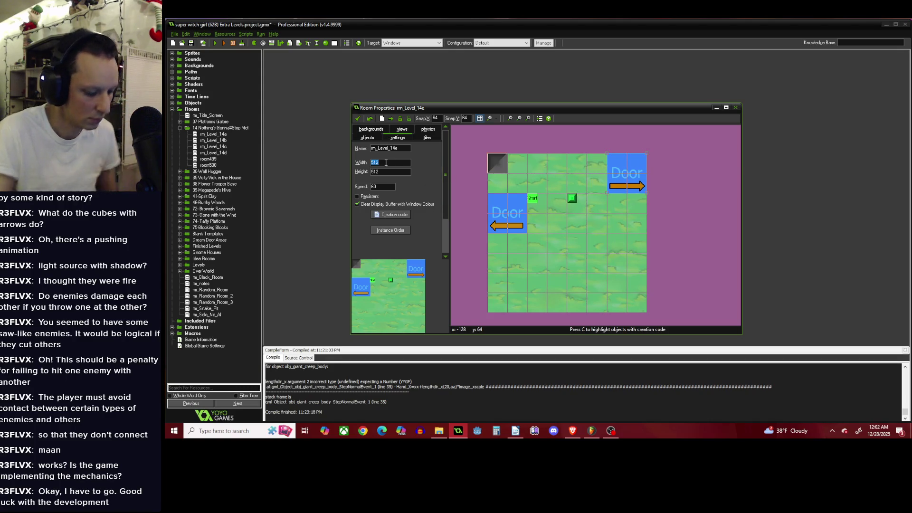
type("1024")
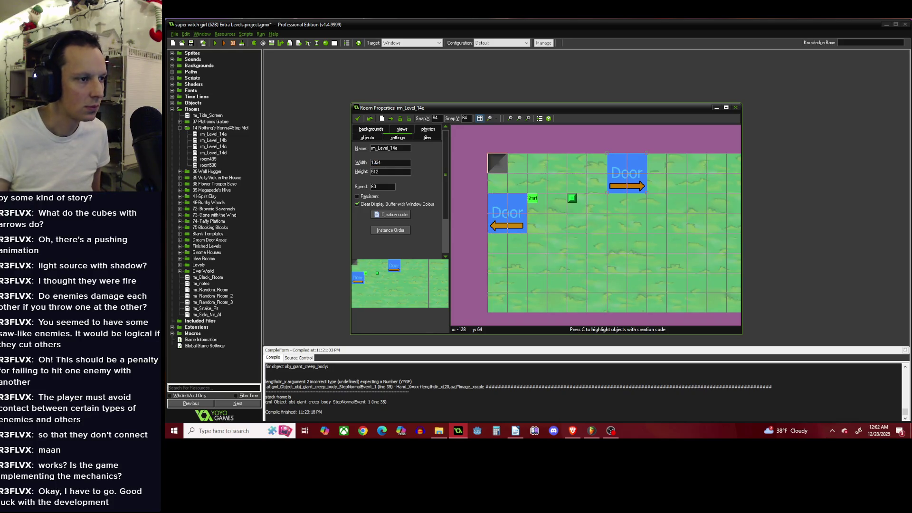
type("1024")
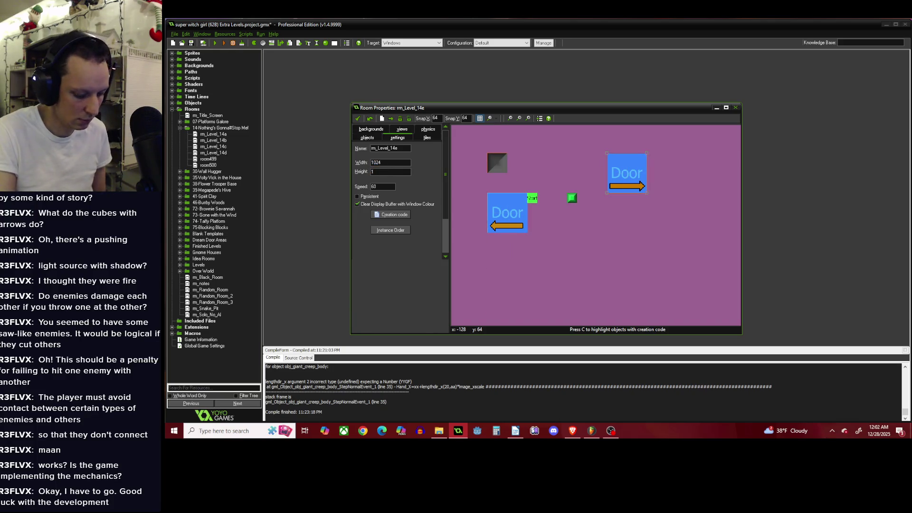
scroll(575, 172, "down", 2)
scroll(576, 171, "up", 1)
left_click(402, 163)
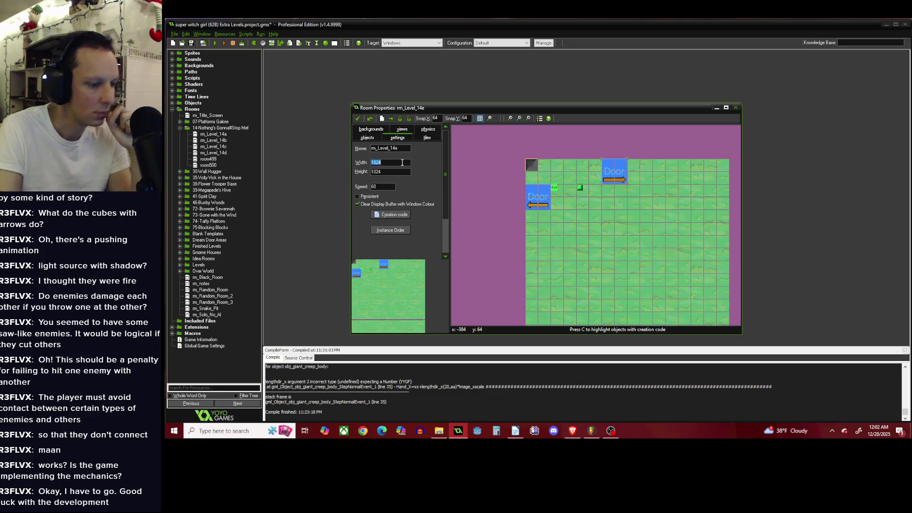
type("768")
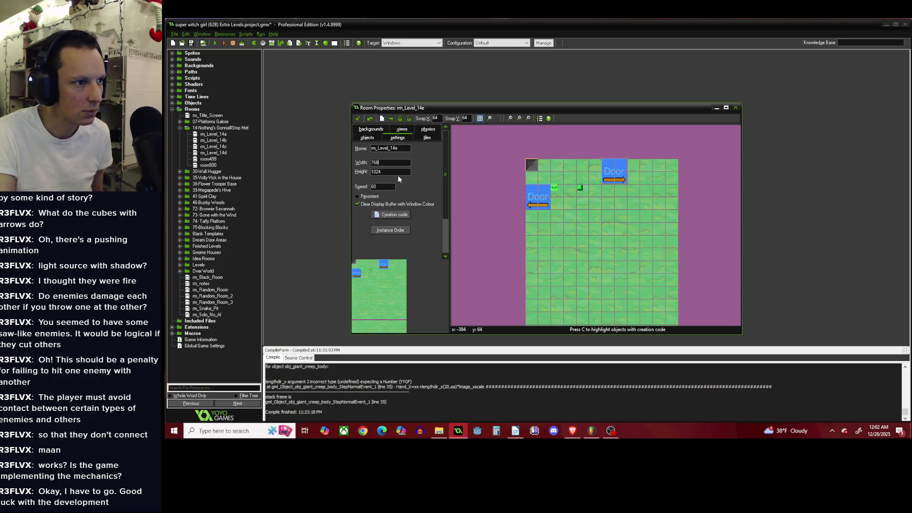
type("768")
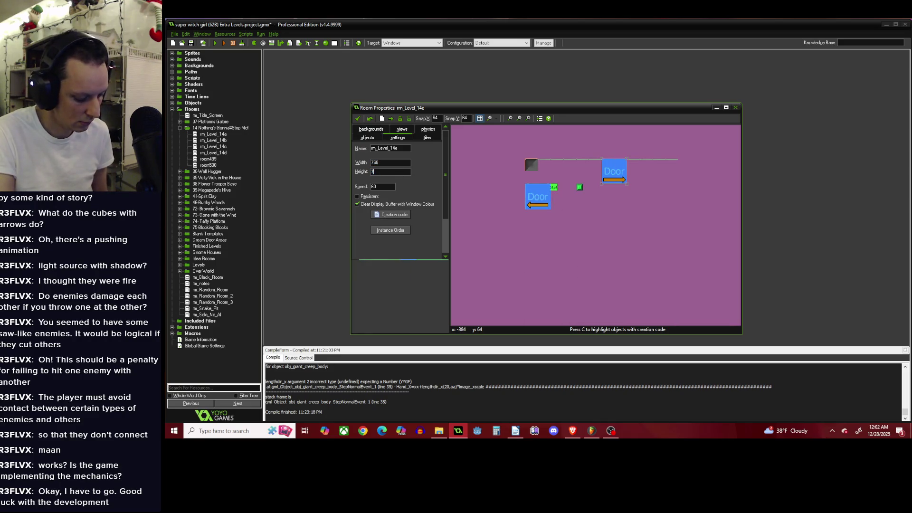
scroll(530, 189, "up", 1)
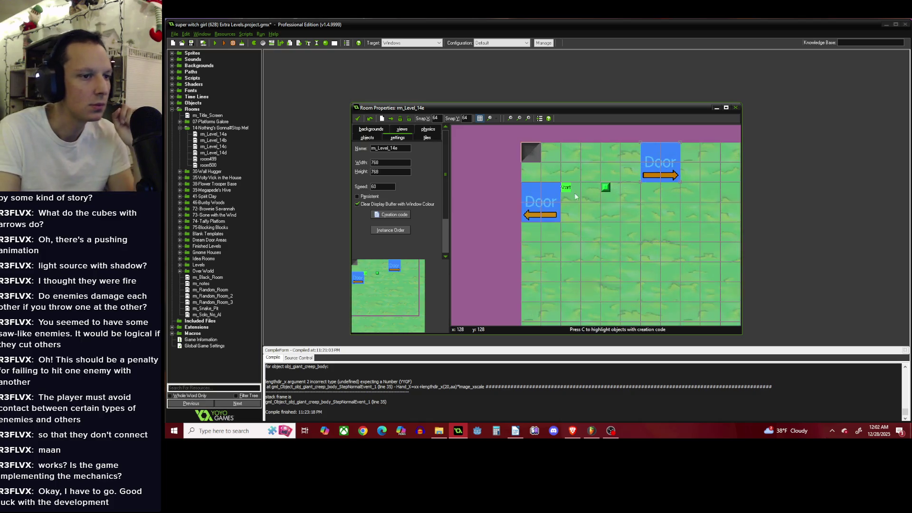
Pick obj_sg_bush from Level Design > Setting > Garden as the object to place.
left_click(365, 138)
left_click(413, 244)
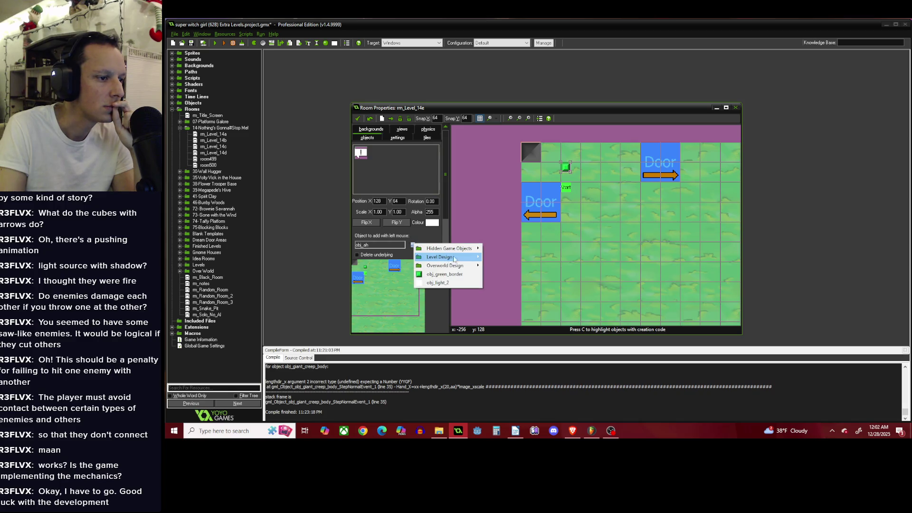
mouse_move(453, 256)
mouse_move(527, 214)
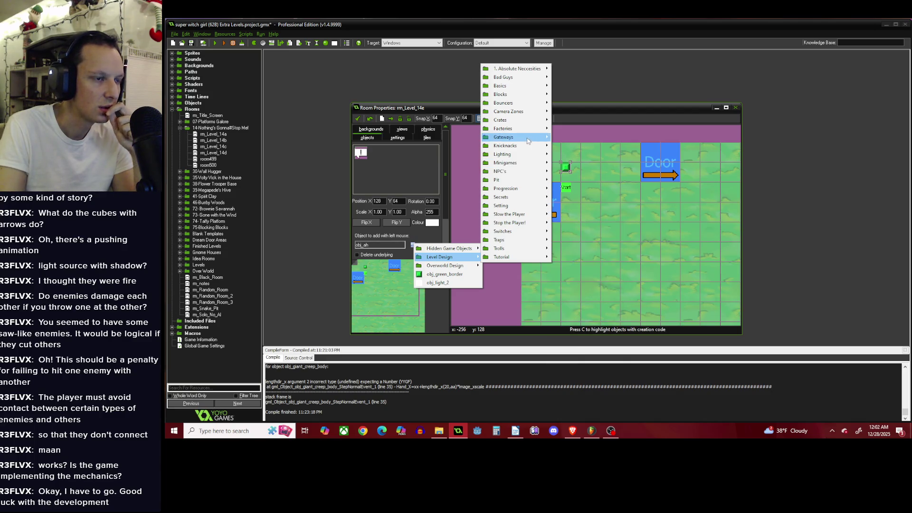
mouse_move(534, 100)
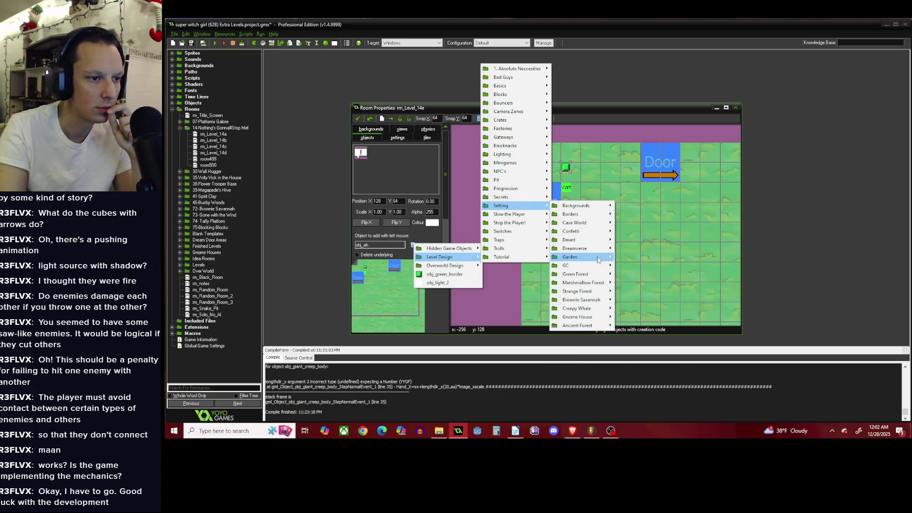
mouse_move(599, 257)
left_click(642, 282)
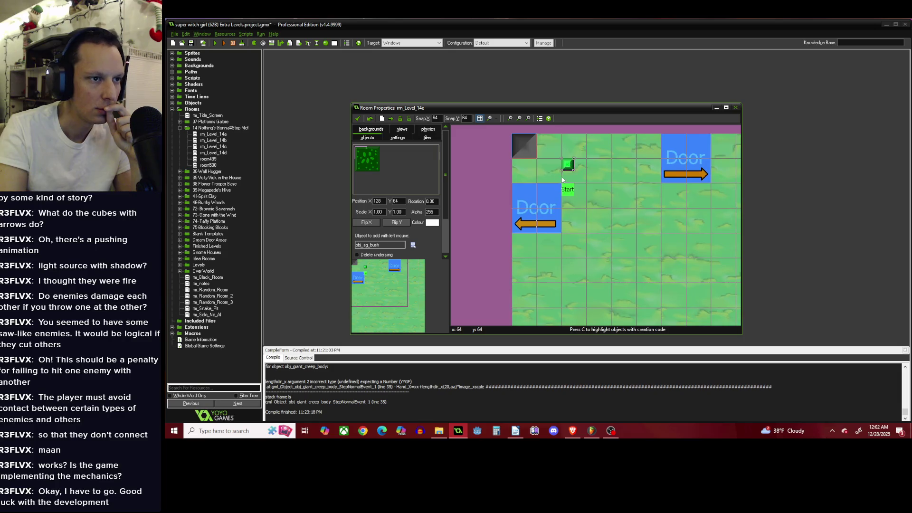
Move the existing instances aside and paint a bush row with two bush columns beneath the doors.
left_click_drag(565, 167, 617, 264)
scroll(551, 204, "down", 1)
scroll(578, 194, "up", 2)
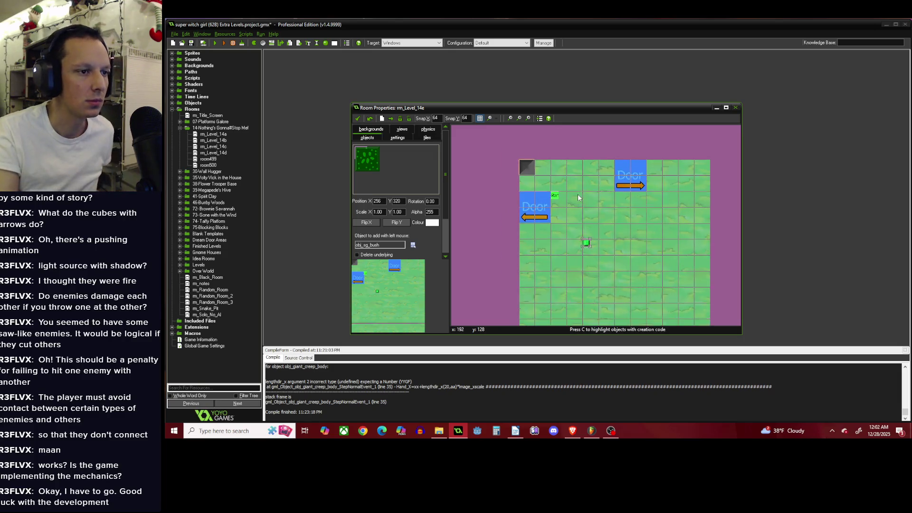
mouse_move(522, 169)
left_mouse_down()
mouse_move(553, 323)
mouse_move(672, 304)
left_mouse_up()
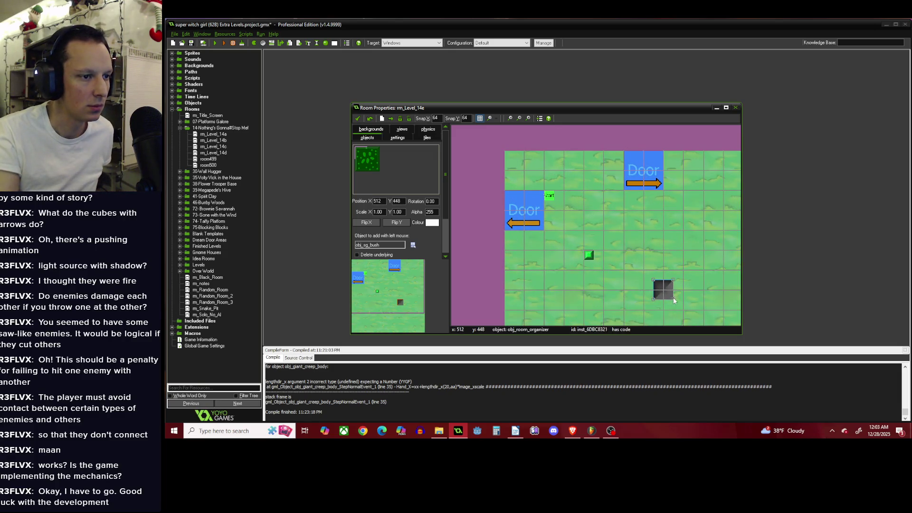
left_click_drag(518, 245, 568, 245)
left_click(591, 241)
left_click_drag(591, 159, 600, 214)
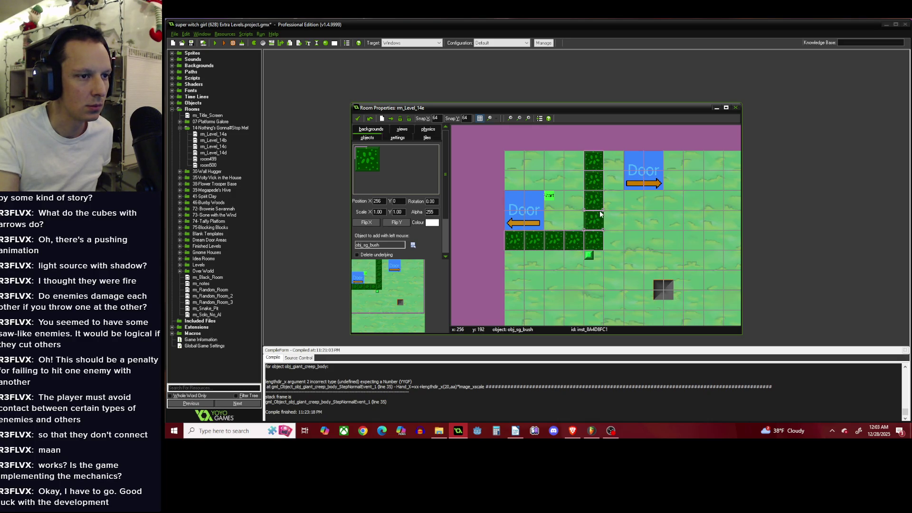
mouse_move(614, 160)
left_mouse_down()
mouse_move(613, 242)
mouse_move(675, 222)
left_mouse_up()
right_click(578, 241)
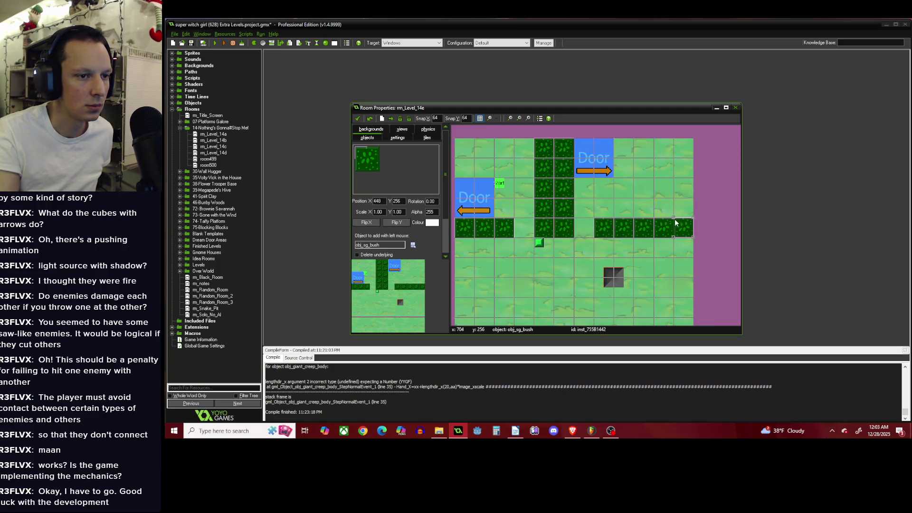
Set the room height to 1024.
scroll(674, 218, "down", 3)
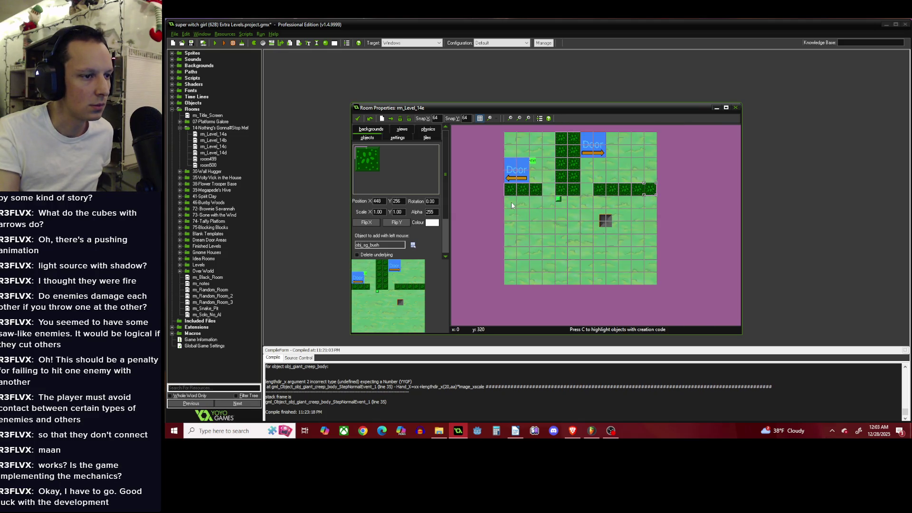
left_click(398, 139)
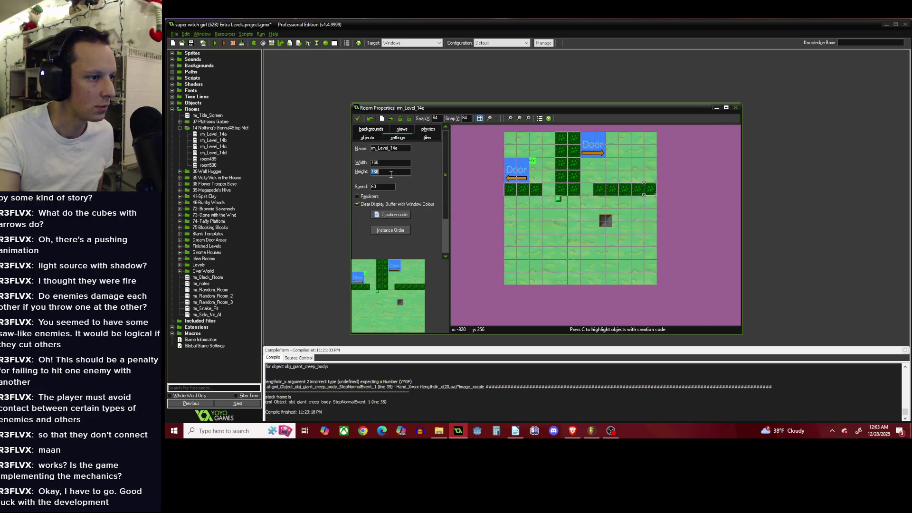
type("1024")
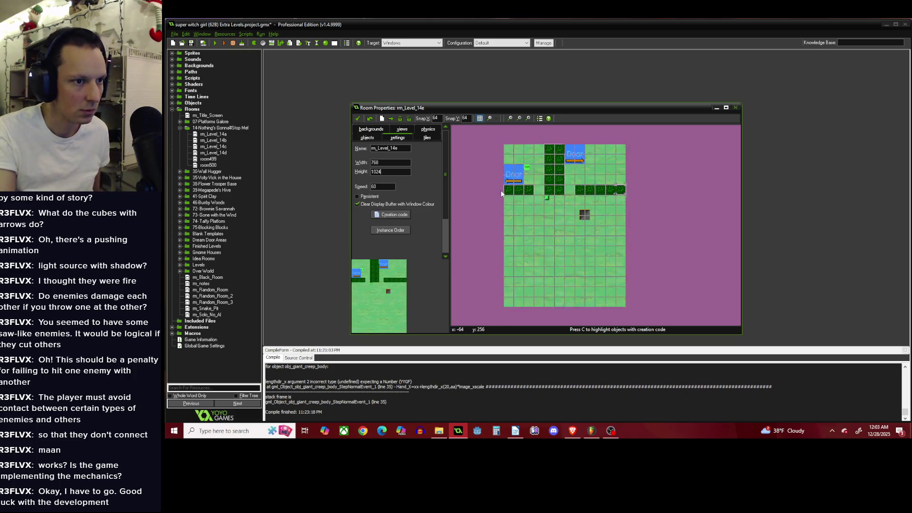
scroll(508, 227, "up", 1)
Line the room's left, bottom and right edges with bushes, deleting the stray ones.
mouse_move(508, 194)
left_mouse_down()
mouse_move(506, 309)
mouse_move(647, 311)
mouse_move(634, 311)
left_mouse_up()
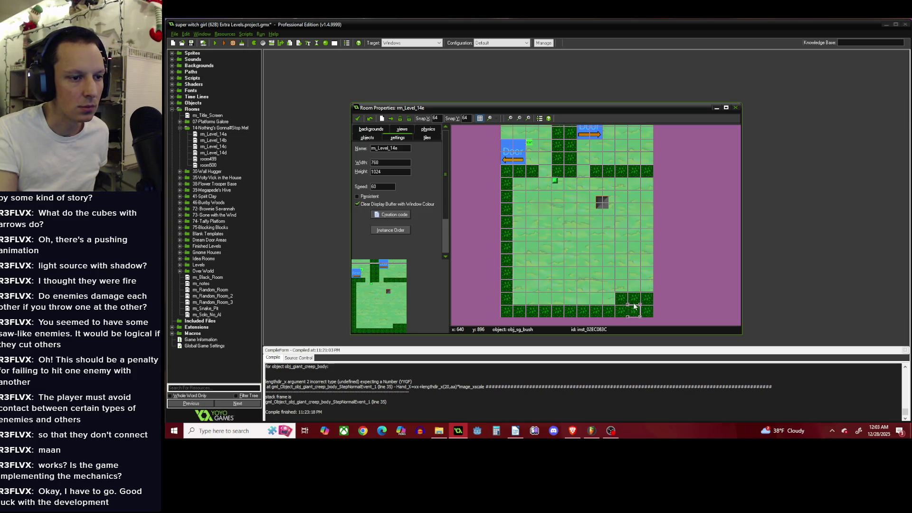
right_click(633, 298)
right_click(622, 299)
left_click_drag(646, 180, 646, 291)
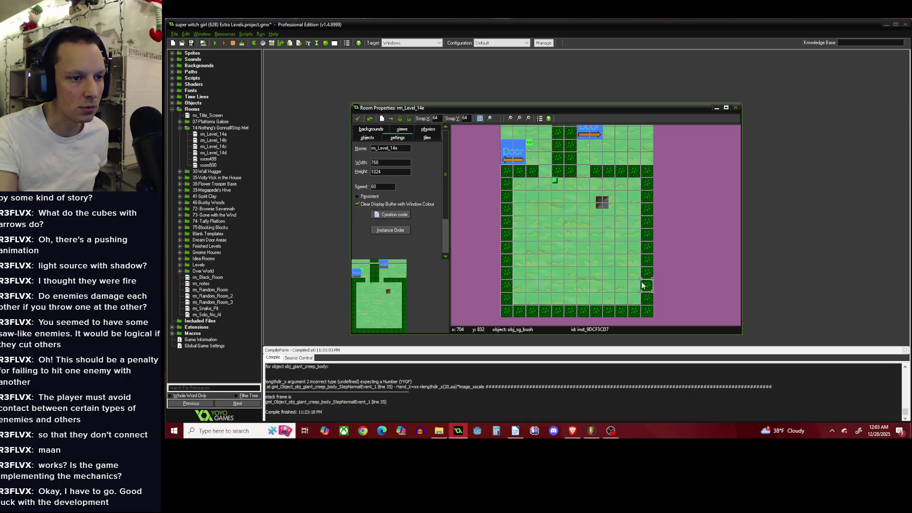
scroll(507, 203, "up", 1)
left_click(374, 140)
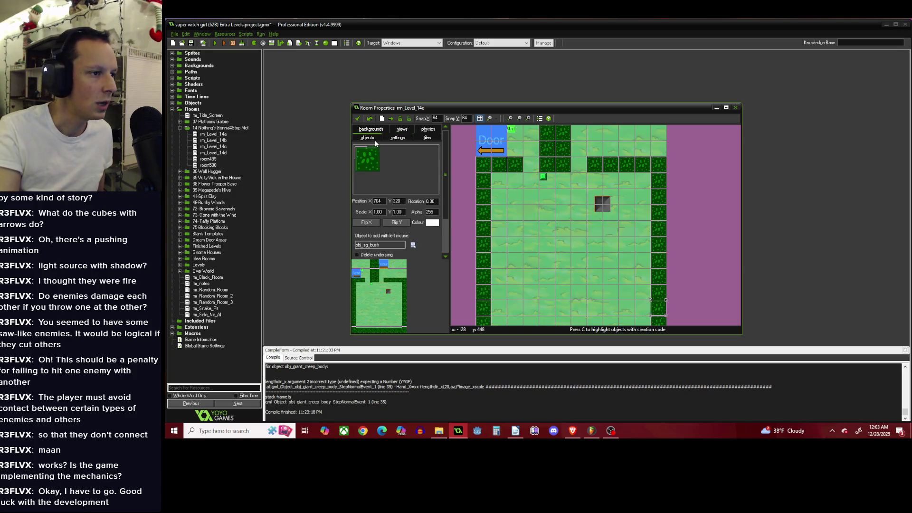
left_click(413, 245)
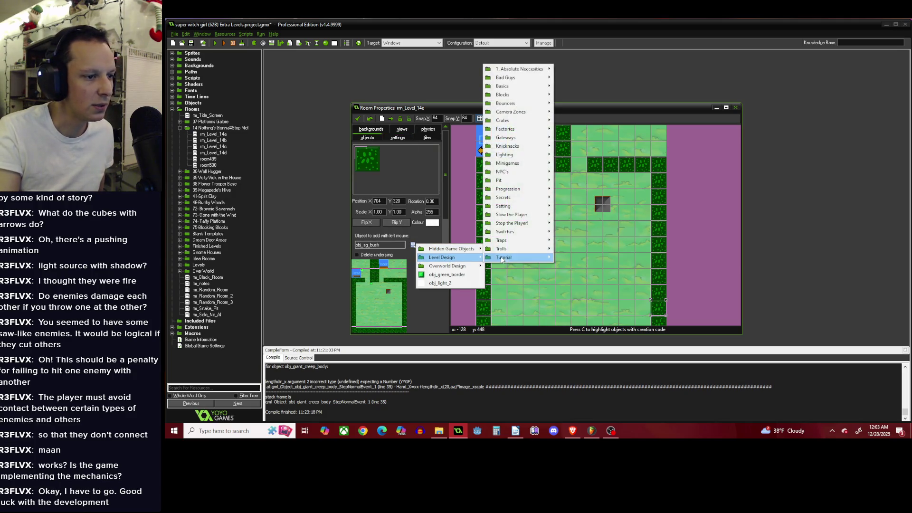
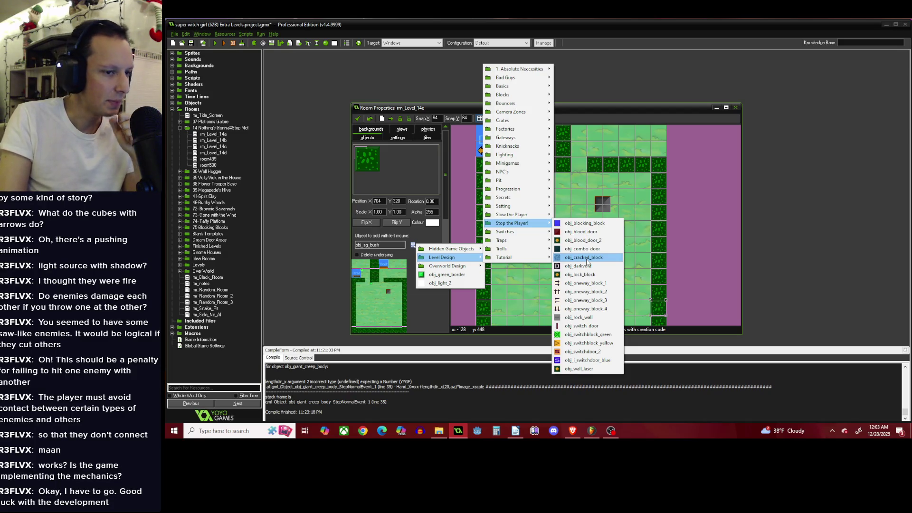
Place an obj_combo_door instance in rm_Level_14e.
left_click(589, 248)
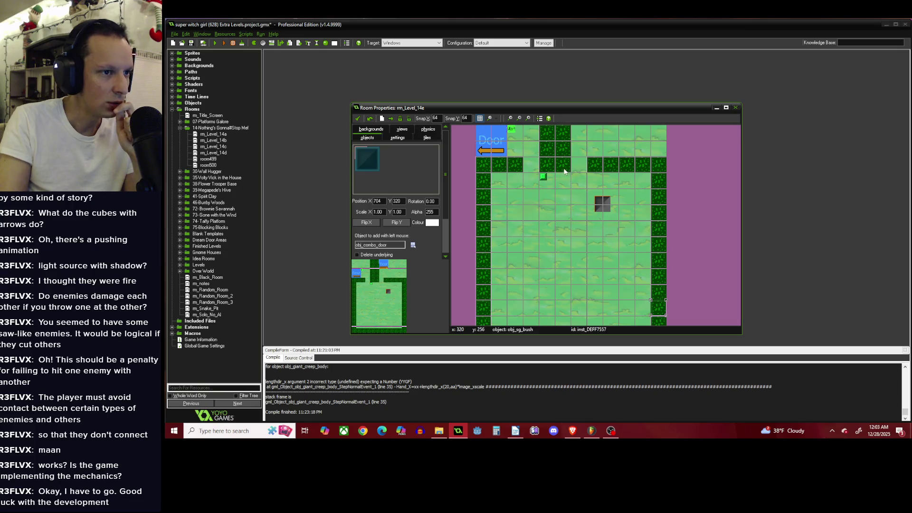
left_click(579, 166)
scroll(580, 165, "up", 1)
Open the door's spr_blue_obelisk sprite image in the image editor for pixel editing.
right_click(579, 164)
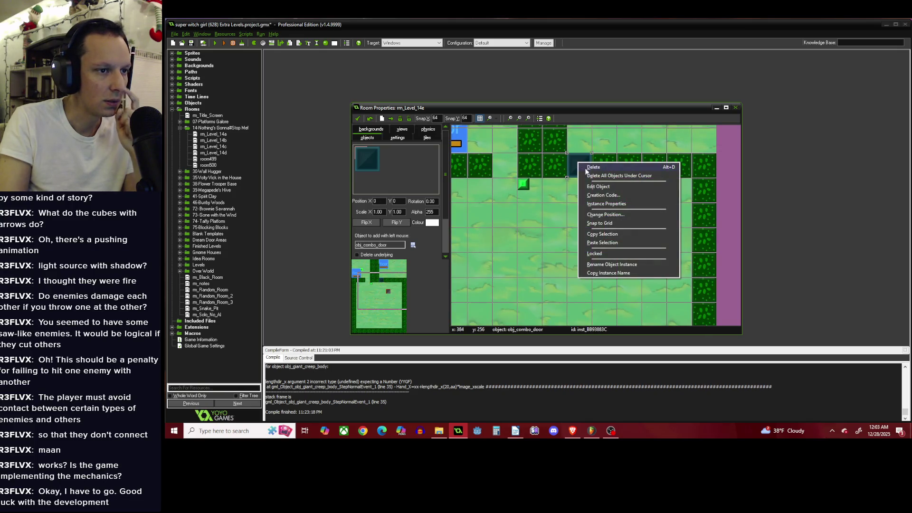
left_click(593, 187)
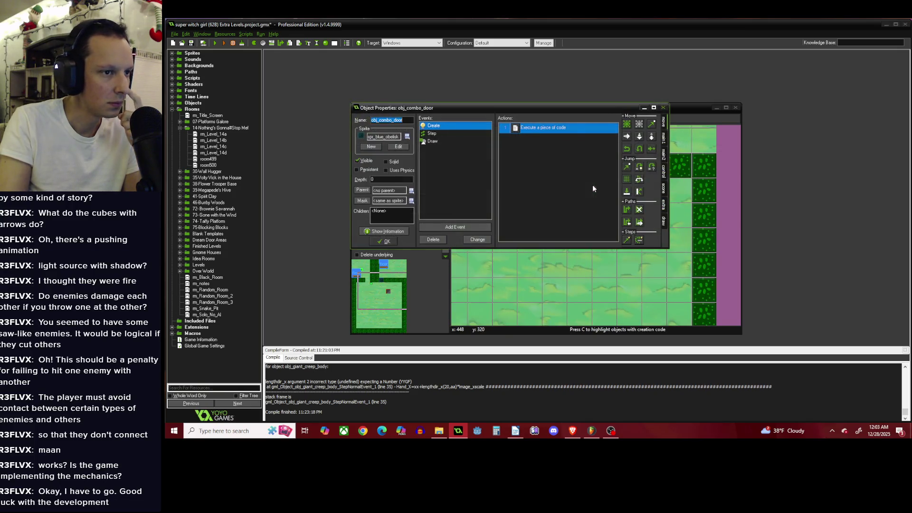
left_click(397, 147)
left_click(349, 101)
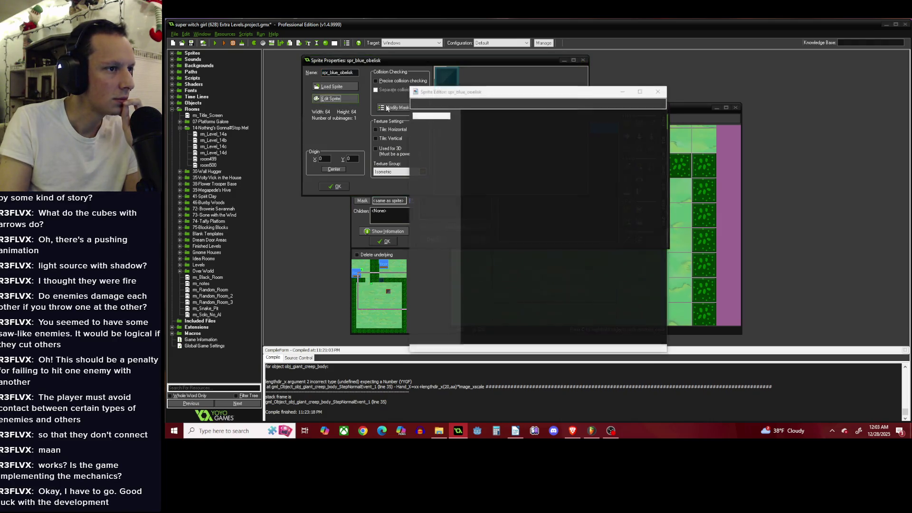
double_click(486, 143)
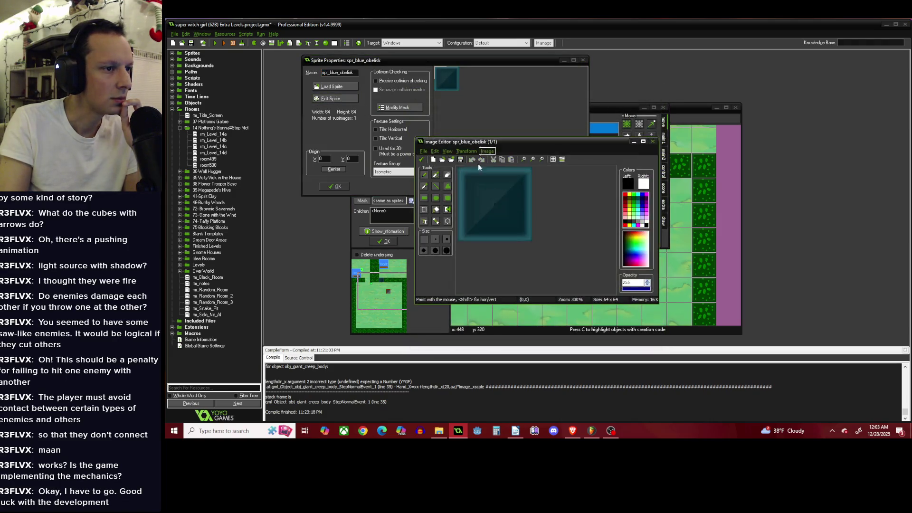
left_click(433, 188)
Set the drawing colour to a brighter teal.
scroll(479, 180, "up", 1)
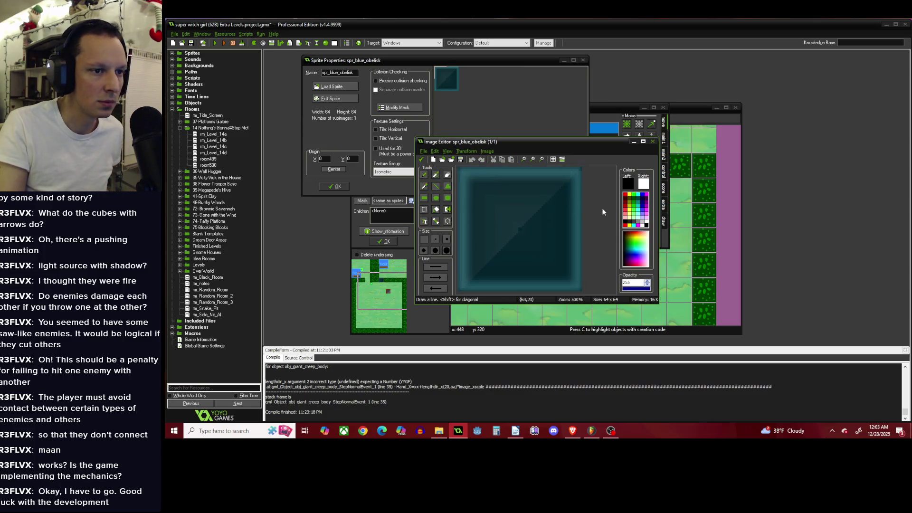
left_click(523, 169, "ctrl")
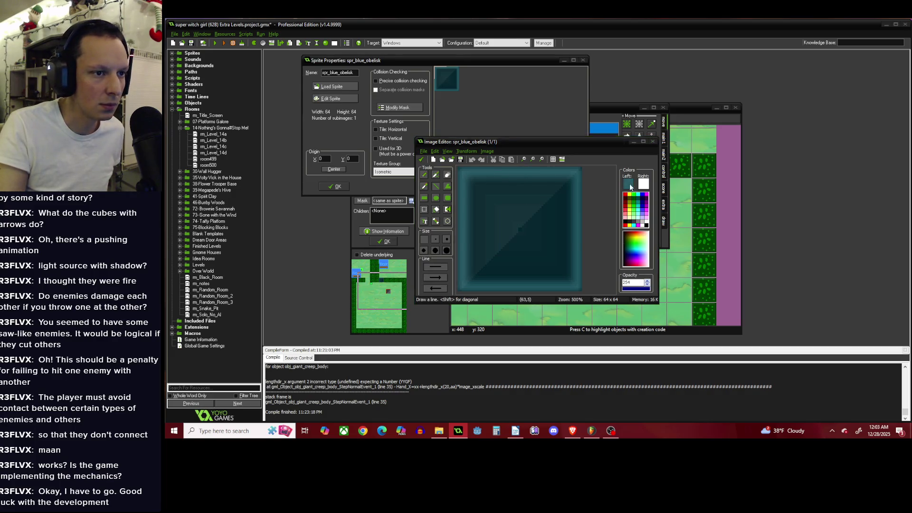
left_click(627, 183)
left_click_drag(616, 177, 617, 171)
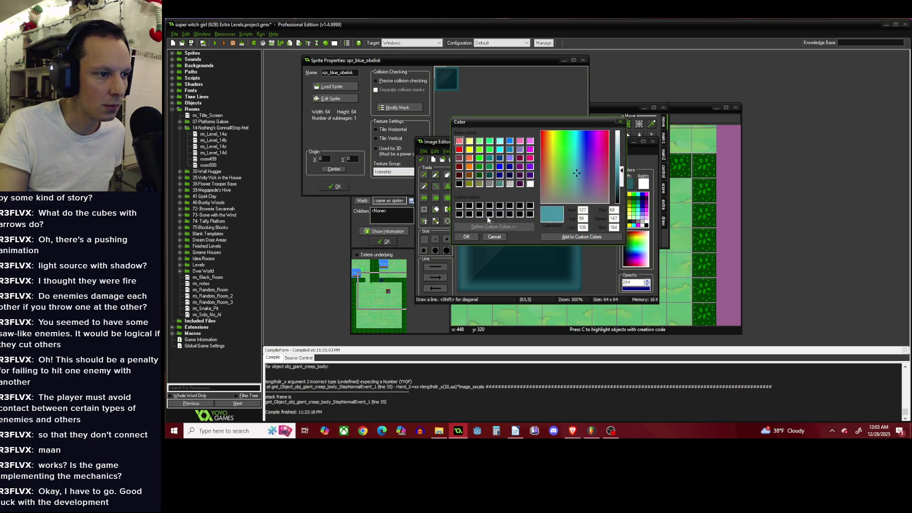
left_click(466, 237)
Draw two parallel diagonal teal lines across the sprite and flood-fill the band between them.
scroll(491, 261, "up", 1)
left_click_drag(491, 266, 575, 184)
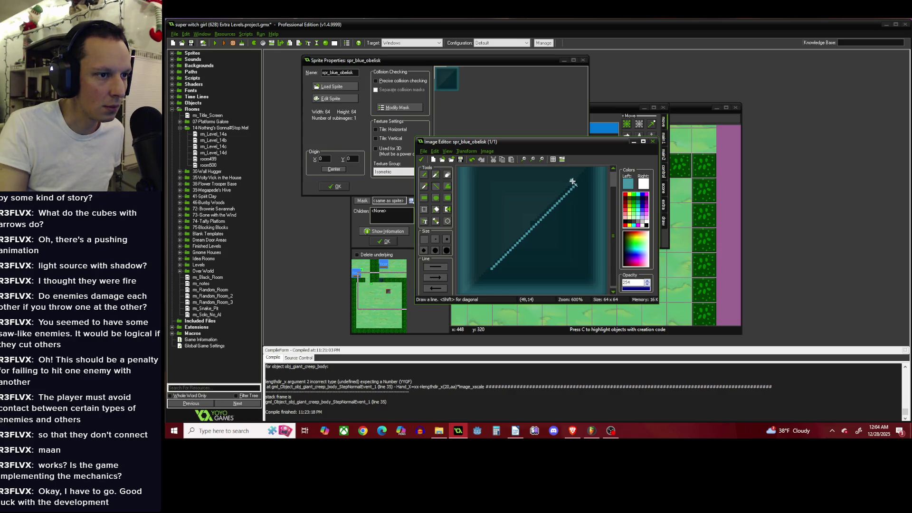
left_click_drag(571, 180, 488, 264)
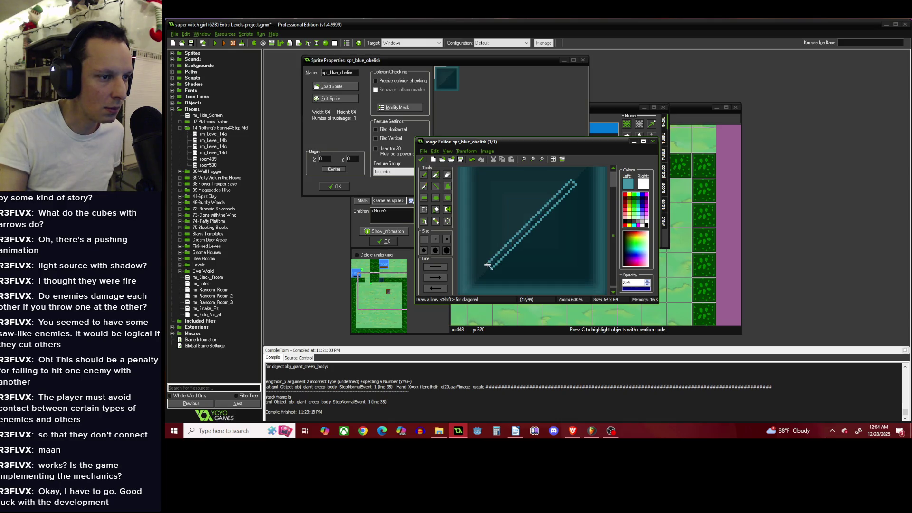
scroll(516, 239, "up", 1)
key("f")
left_click(520, 233)
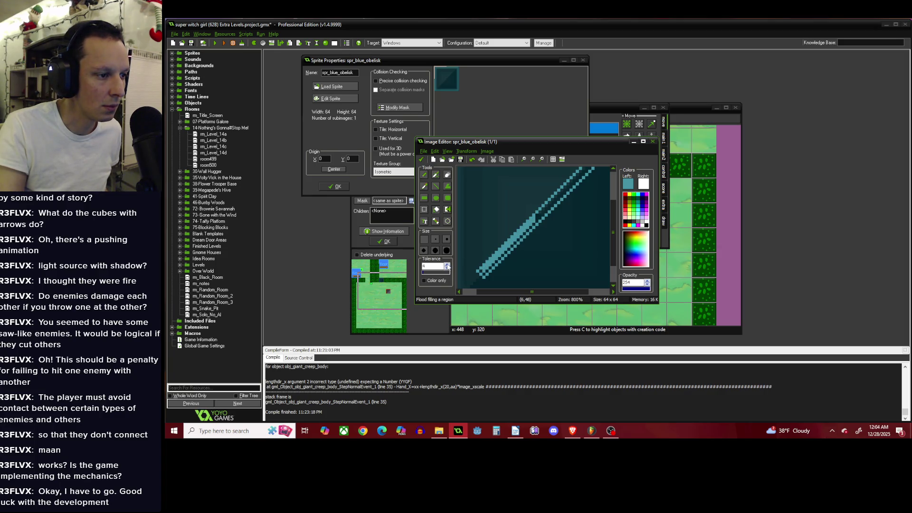
Undo the earlier fill and flood-fill the band between the lines teal again.
key("ctrl+z")
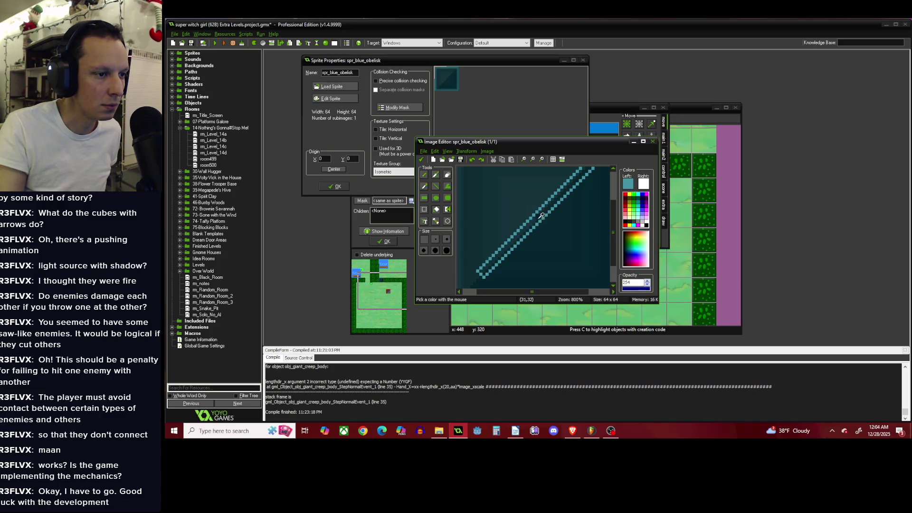
key("ctrl+z")
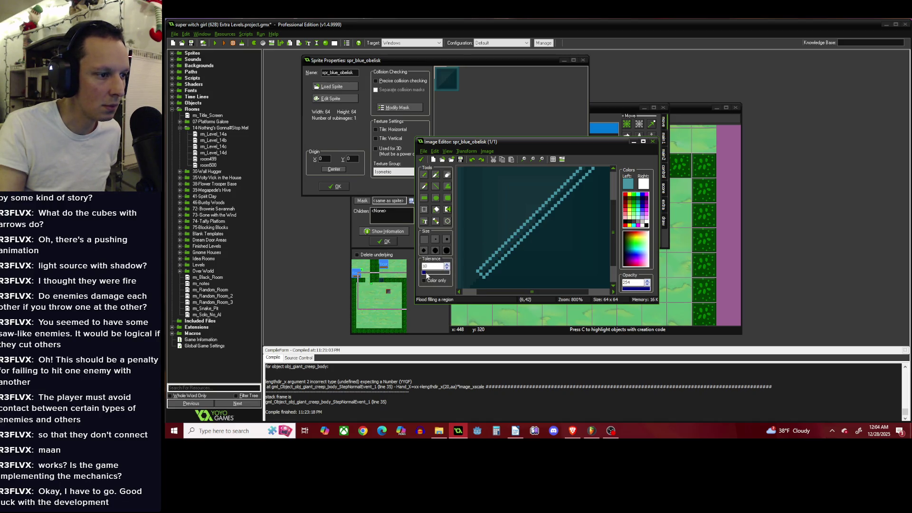
left_click(543, 212)
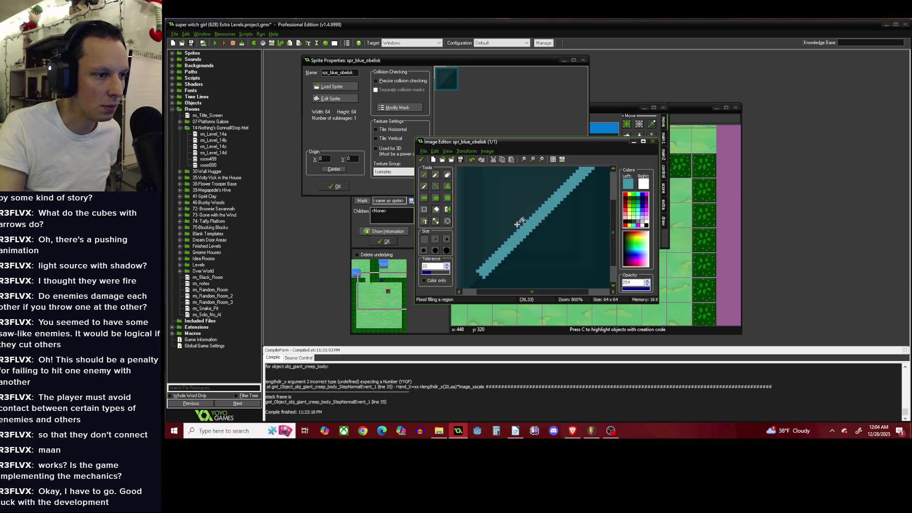
scroll(494, 211, "down", 1)
scroll(494, 212, "up", 1)
Draw a short crossguard line and a diagonal line thickening the blade.
left_click(435, 186)
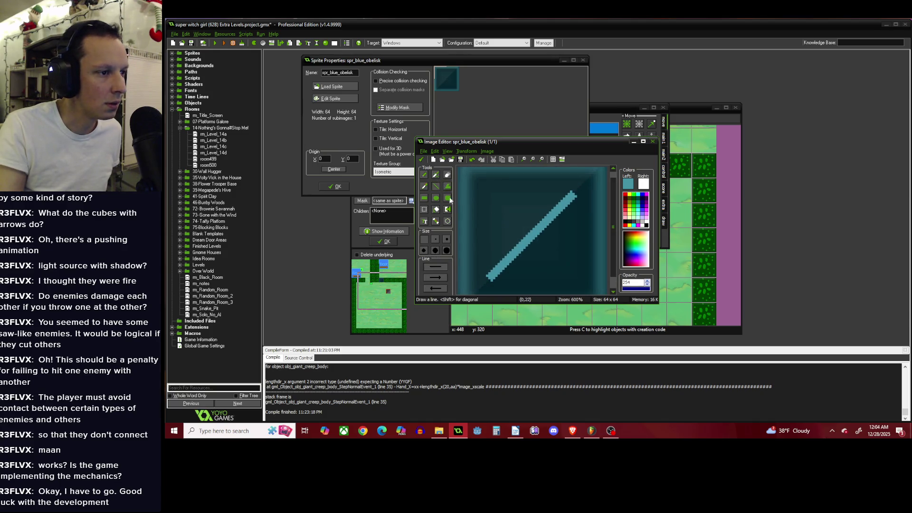
left_click_drag(505, 248, 511, 253)
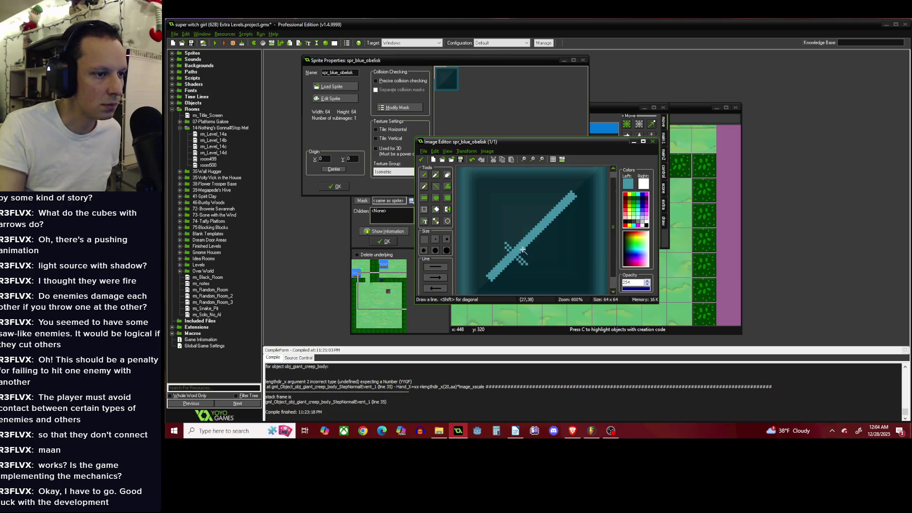
scroll(527, 264, "up", 1)
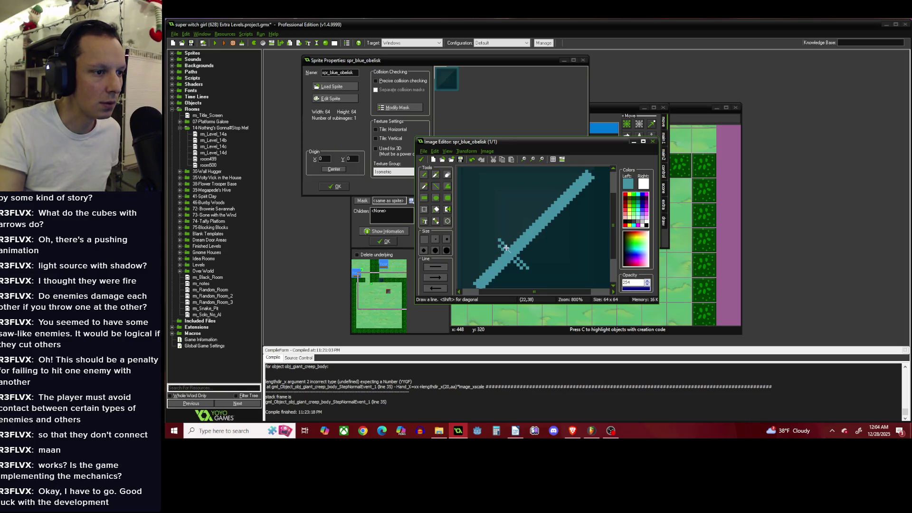
left_click_drag(508, 243, 587, 171)
mouse_move(522, 260)
left_mouse_down()
mouse_move(596, 176)
mouse_move(536, 245)
left_mouse_up()
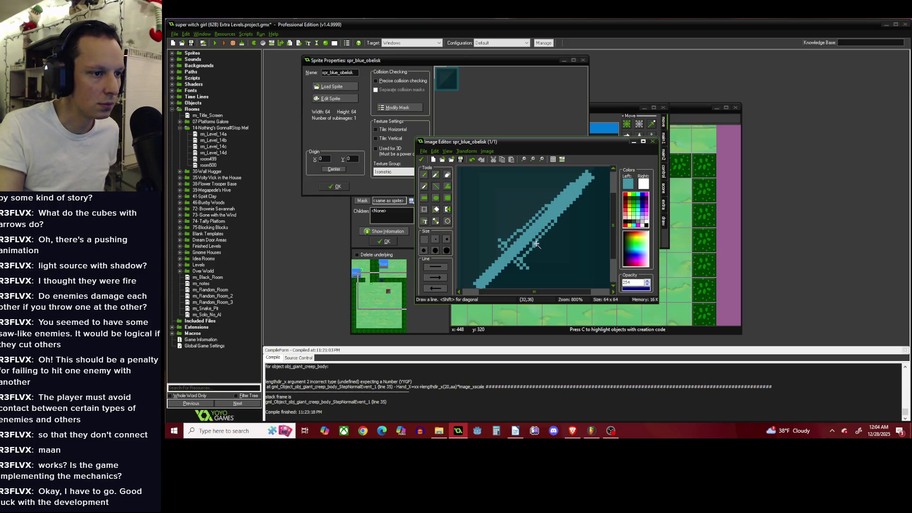
Pick the dark background teal with the pencil and commit the sword image.
key("f")
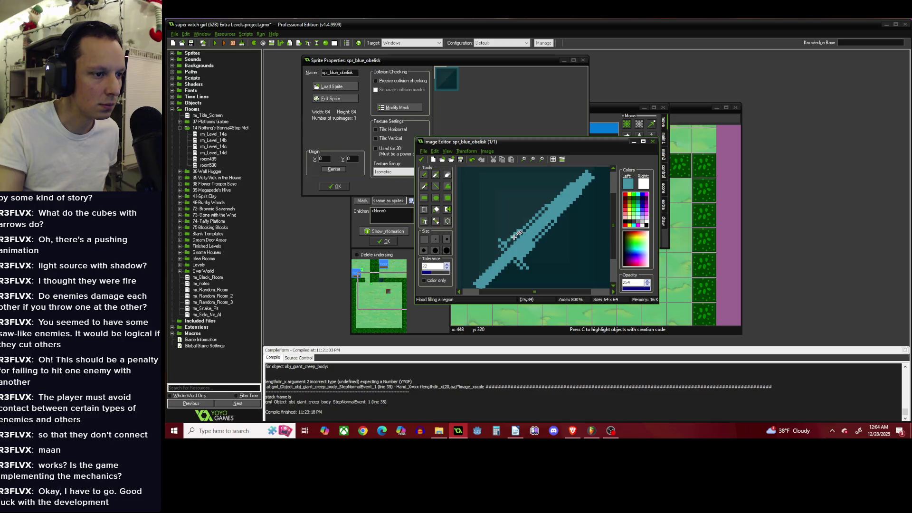
scroll(516, 168, "down", 2)
scroll(517, 167, "up", 1)
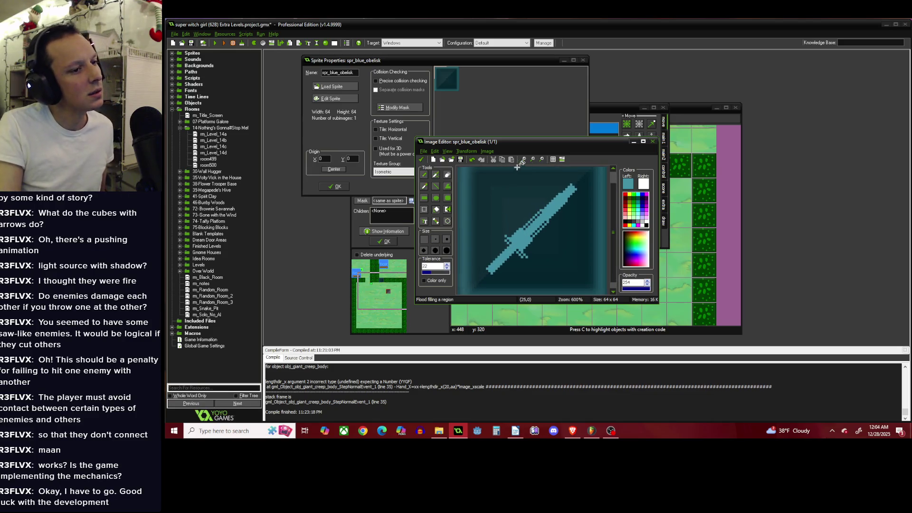
scroll(517, 167, "up", 2)
left_click(424, 174)
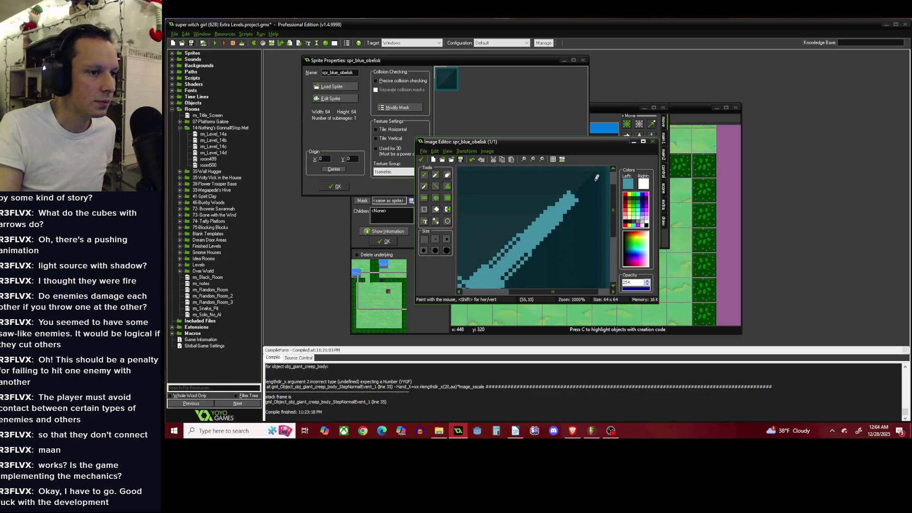
left_click(571, 188, "ctrl")
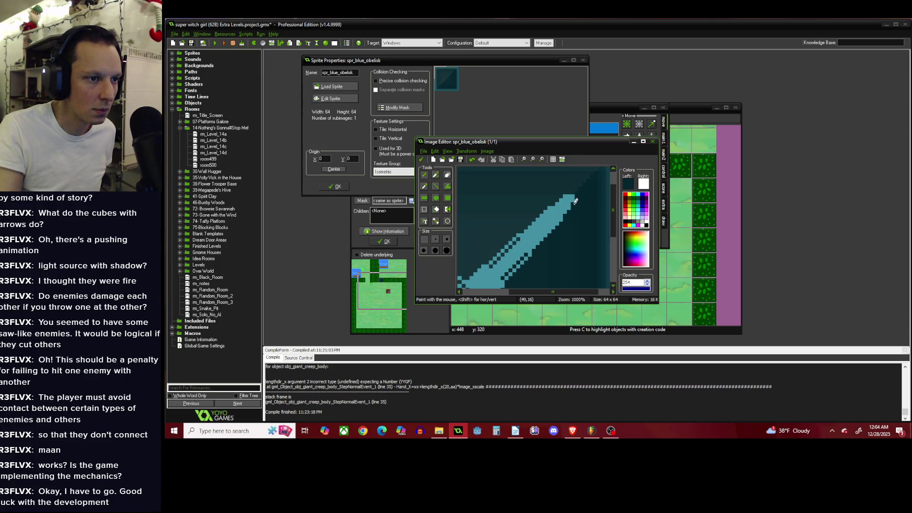
scroll(576, 190, "down", 3)
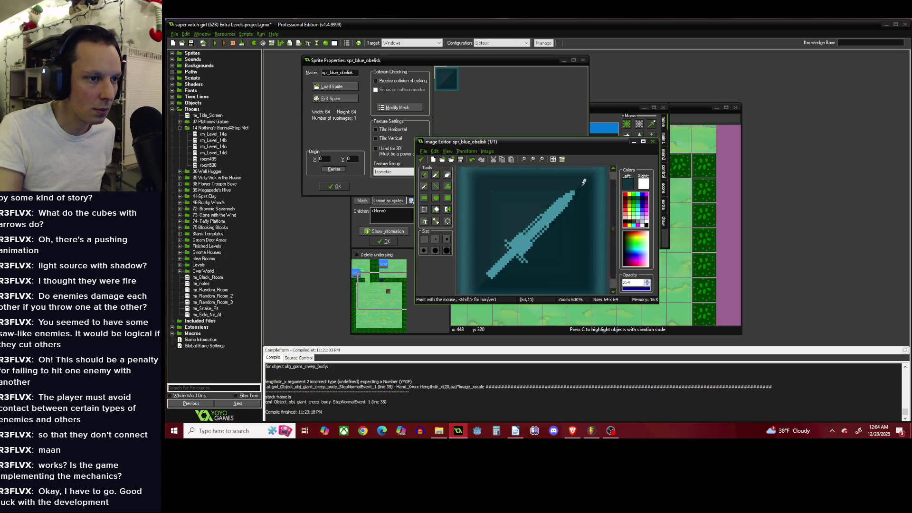
left_click(421, 160)
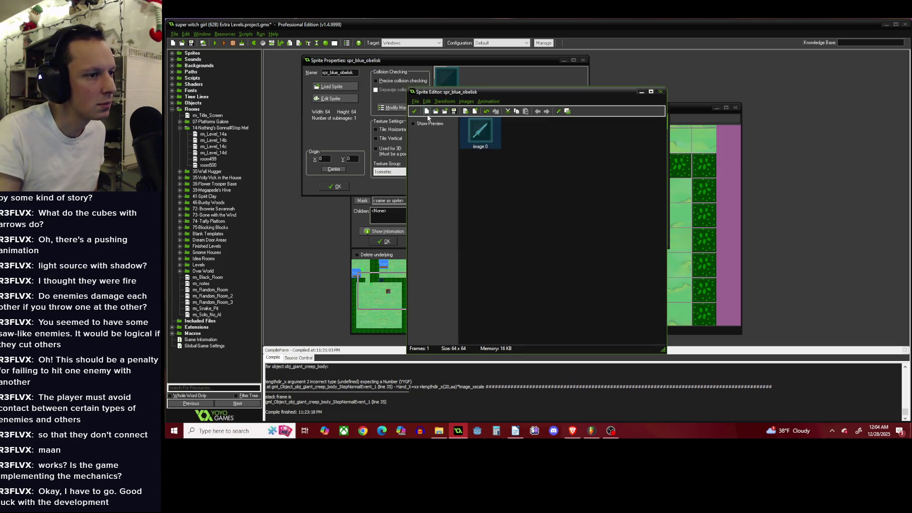
Reopen the sword image and draw a light teal diagonal line widening the crossguard.
double_click(477, 127)
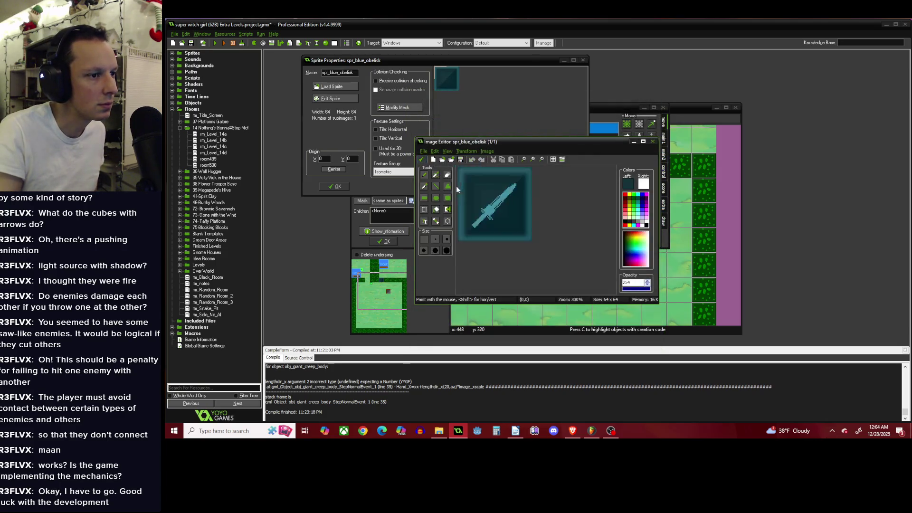
scroll(493, 242, "up", 2)
left_click(523, 241, "ctrl")
left_click(435, 186)
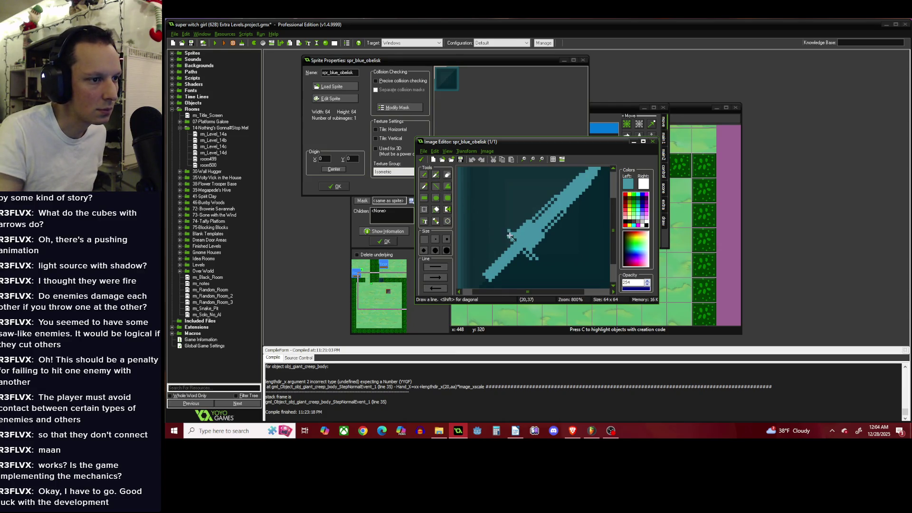
left_click_drag(504, 230, 538, 262)
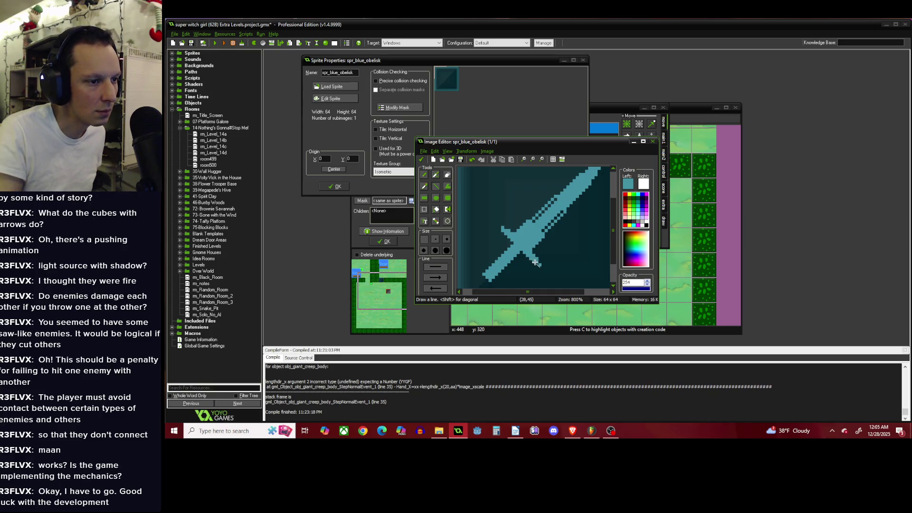
Extend the blade tip diagonally down-right and commit the image.
scroll(522, 260, "down", 1)
scroll(499, 258, "up", 1)
scroll(489, 264, "up", 1)
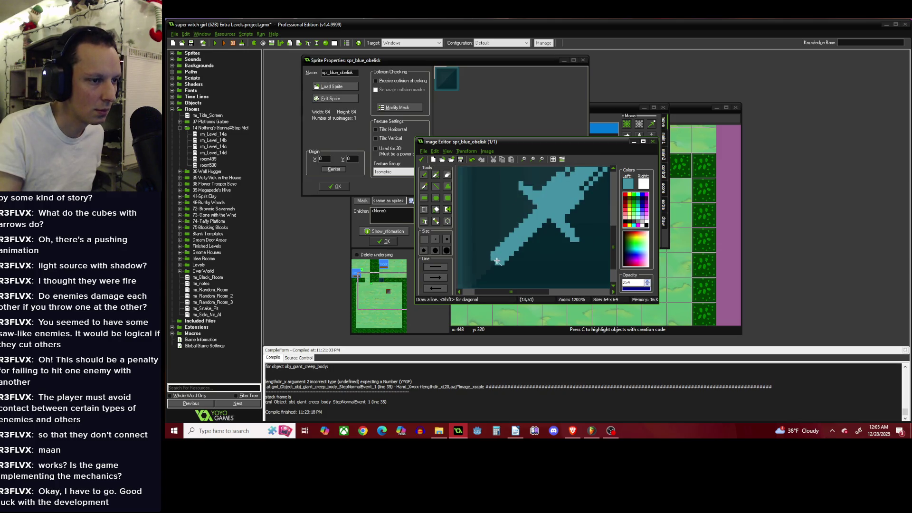
scroll(497, 261, "down", 1)
scroll(487, 260, "up", 1)
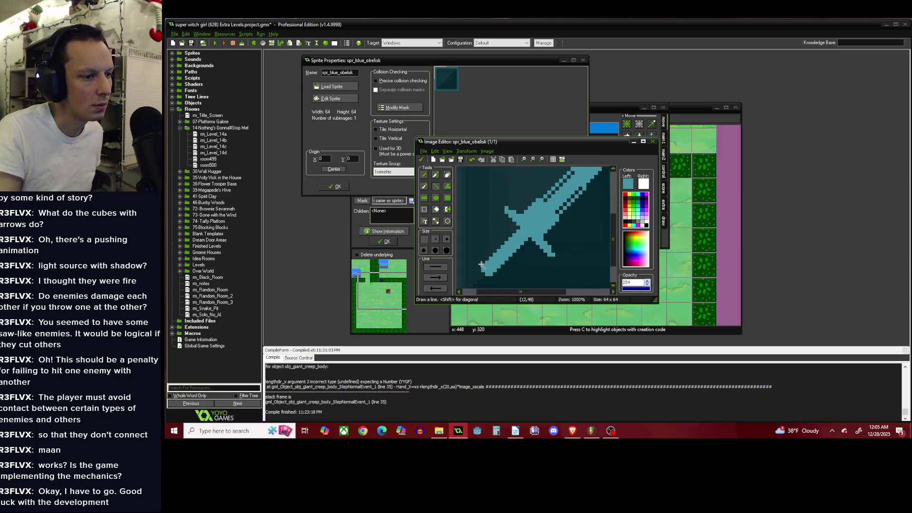
left_click_drag(475, 263, 494, 282)
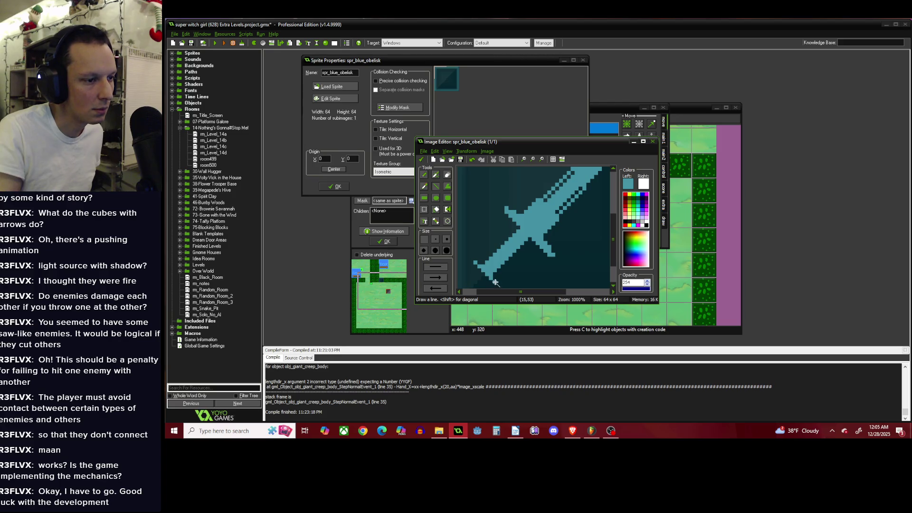
scroll(496, 281, "down", 2)
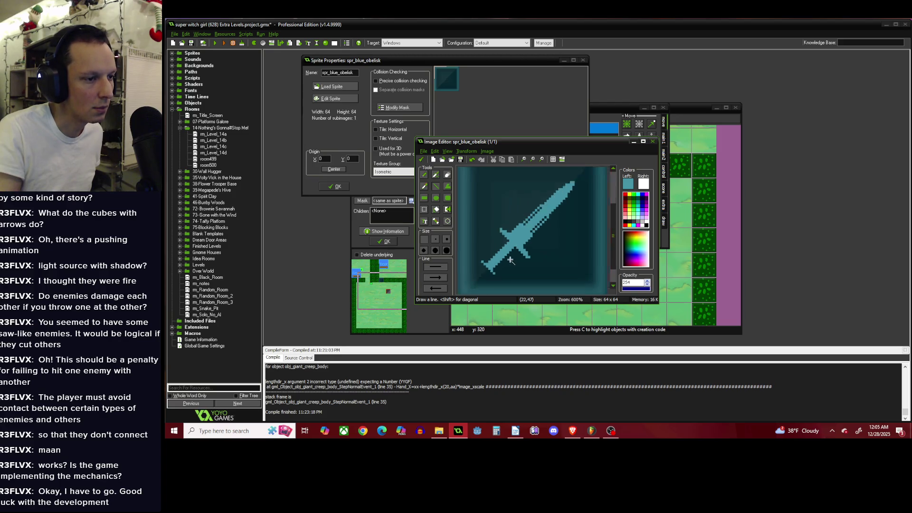
left_click(422, 160)
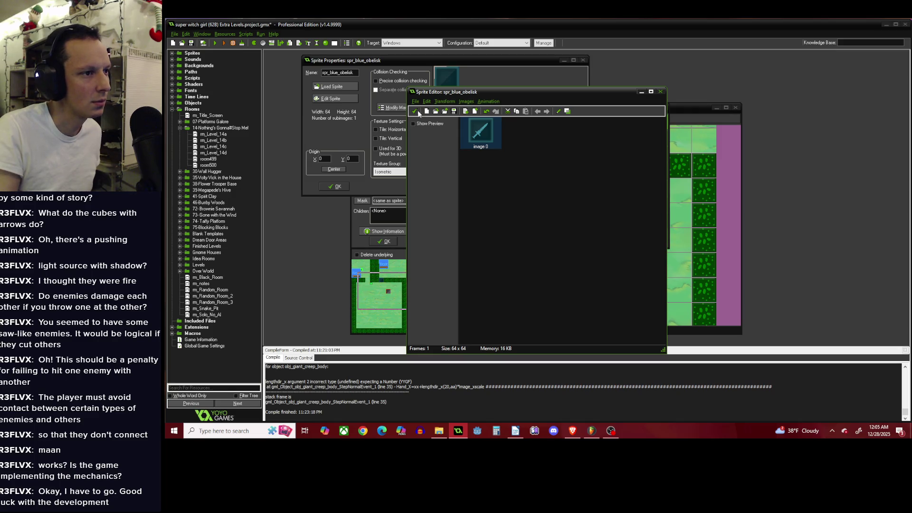
Accept the sword sprite and close the Sprite and Object Properties with OK.
left_click(414, 112)
left_click(334, 186)
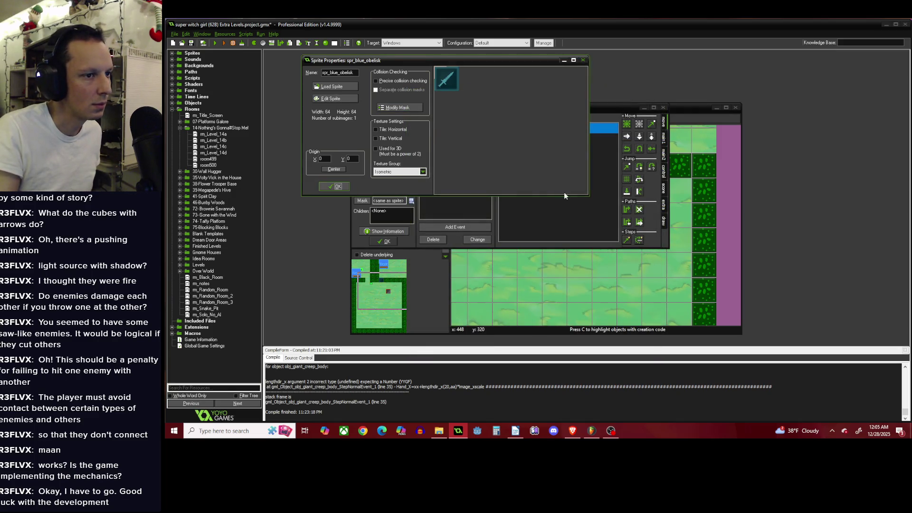
left_click(387, 241)
scroll(562, 200, "down", 3)
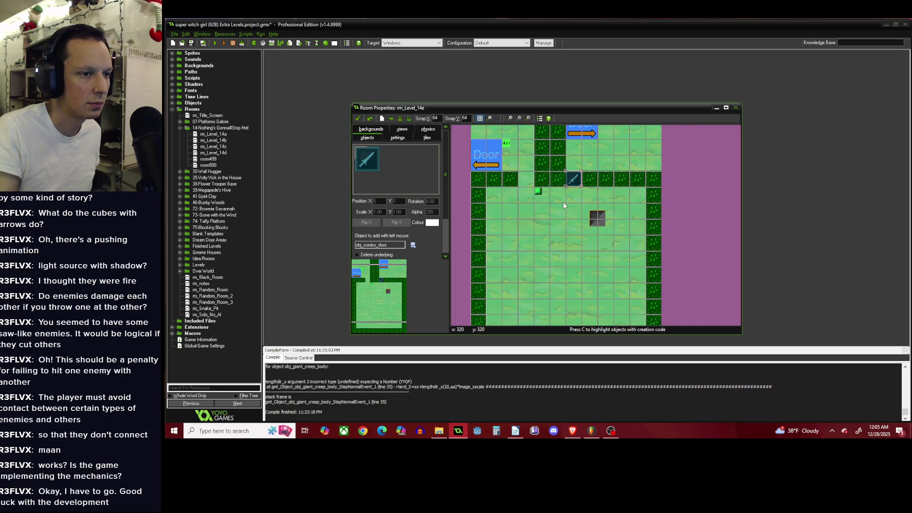
scroll(537, 209, "up", 1)
scroll(536, 209, "up", 1)
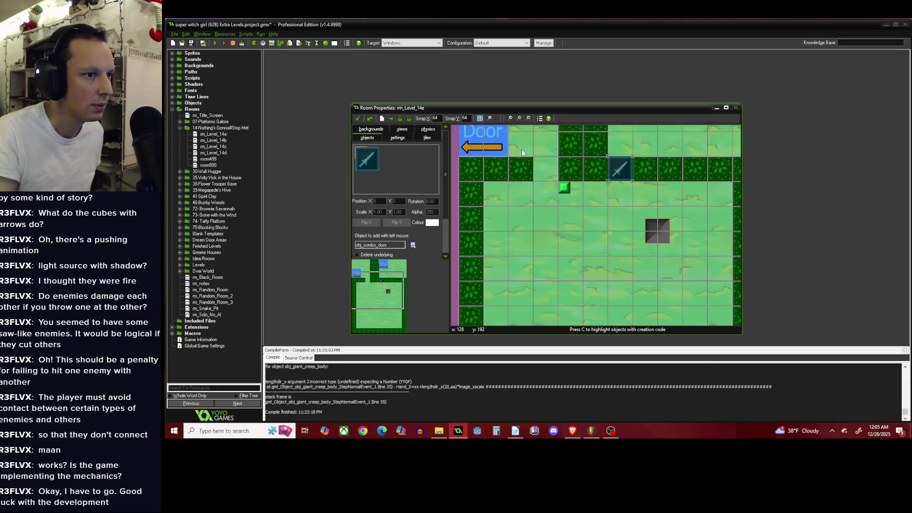
Place an obj_oneway_block_4 instance beside the sword door in rm_Level_14e.
left_click(413, 247)
mouse_move(436, 258)
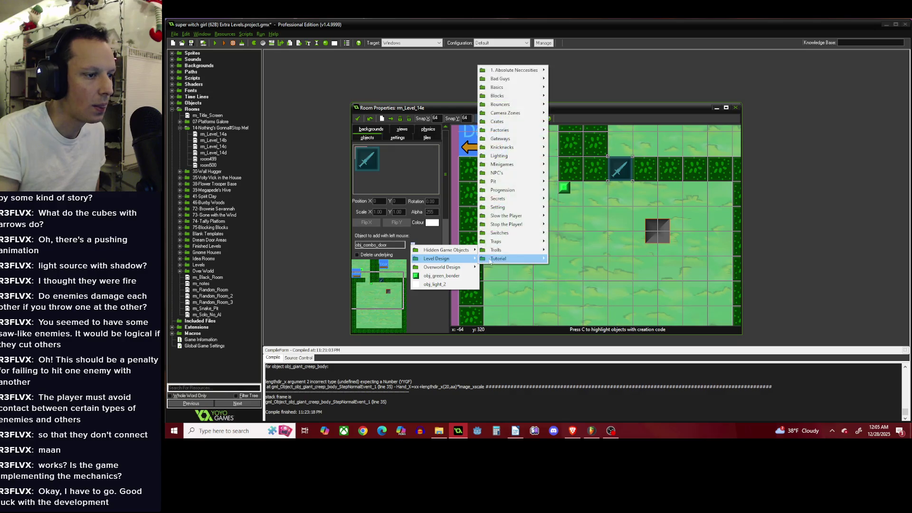
mouse_move(521, 225)
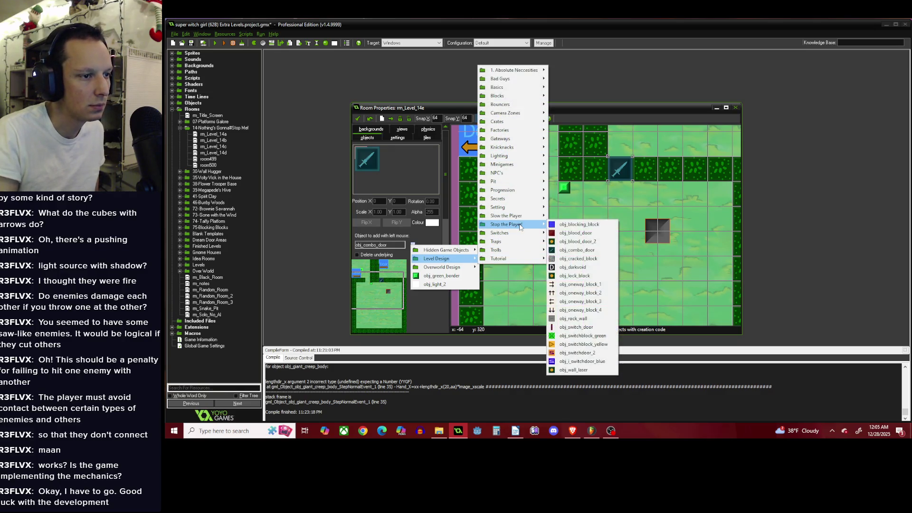
left_click(579, 310)
left_click(544, 168)
scroll(528, 160, "down", 1)
scroll(561, 239, "up", 3)
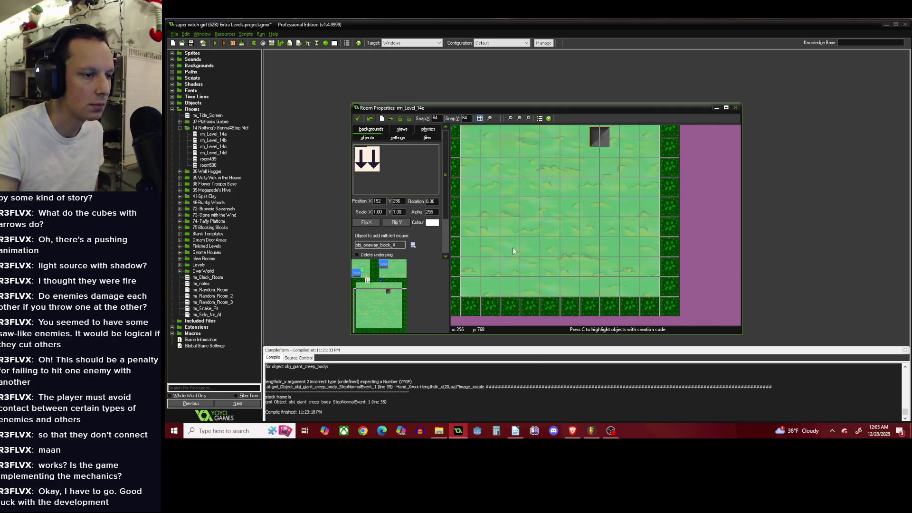
Dismiss the object list unused and bring up the sword door instance's options.
left_click(413, 245)
mouse_move(439, 259)
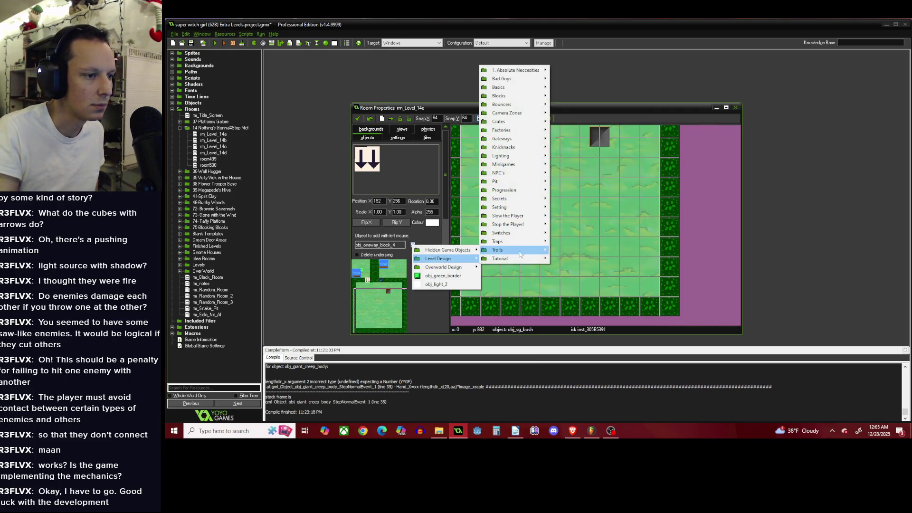
mouse_move(524, 253)
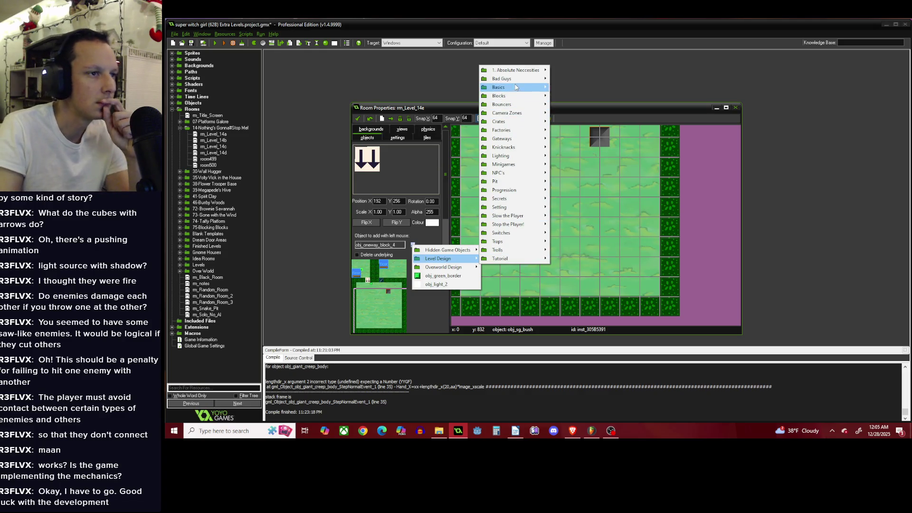
mouse_move(522, 81)
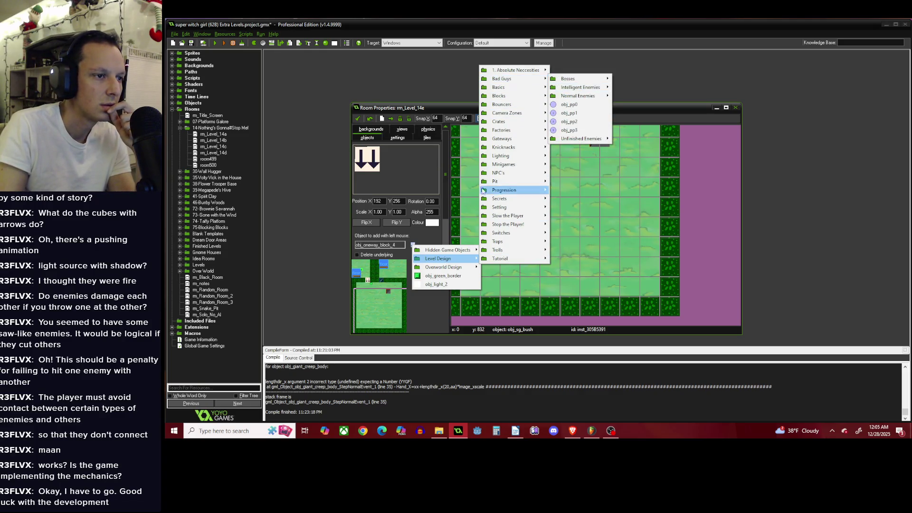
left_click(461, 107)
scroll(537, 228, "down", 3)
scroll(537, 228, "up", 3)
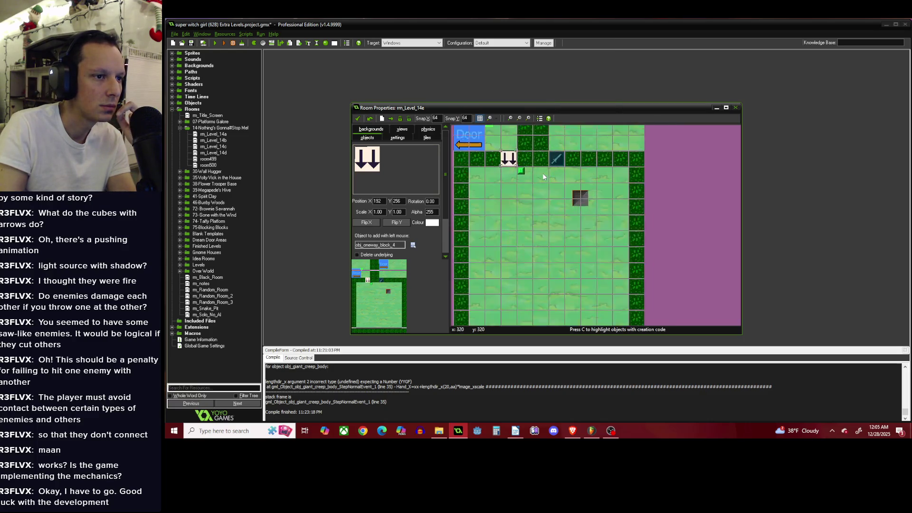
right_click(564, 151)
Give the sword door instance creation code Counter=10, then open obj_combo_door's properties.
left_click(601, 180)
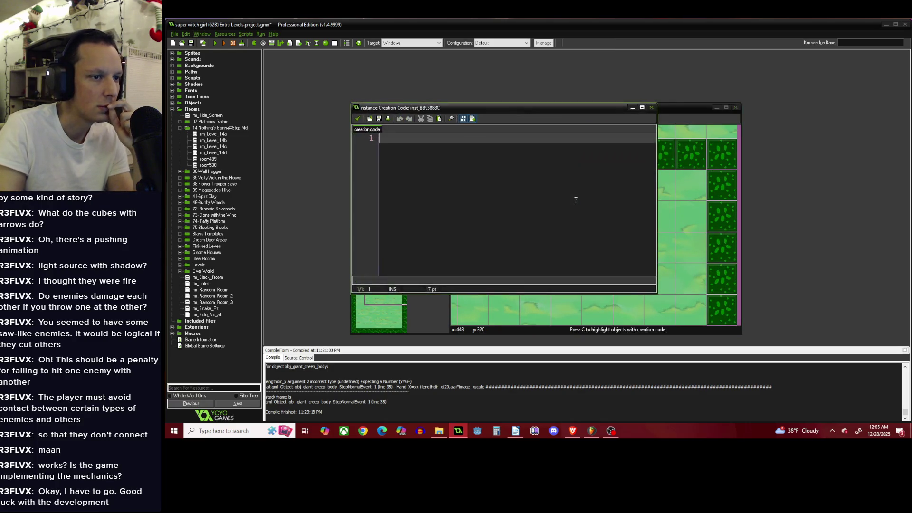
type("Cou")
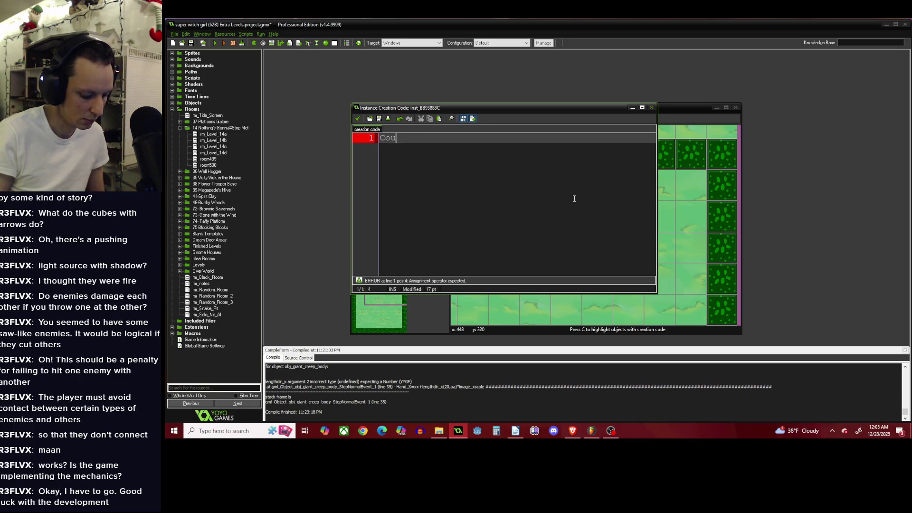
type("nter=10")
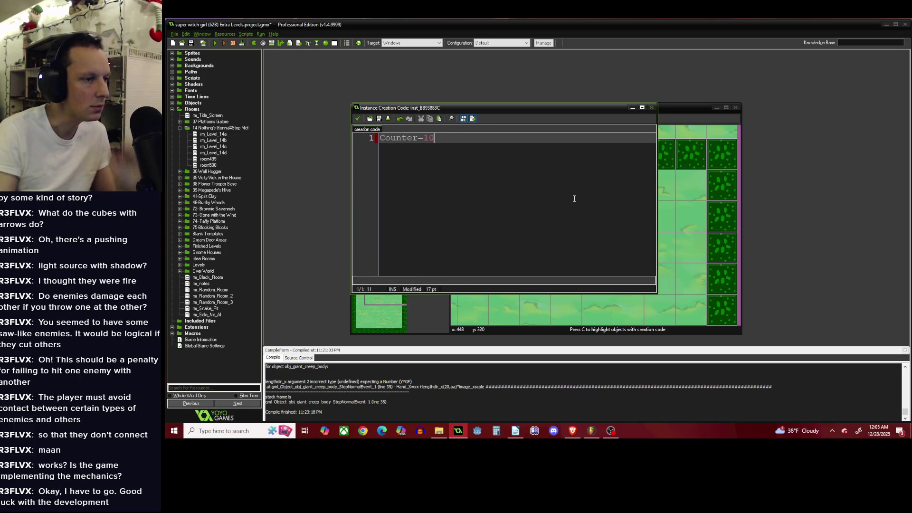
left_click(357, 118)
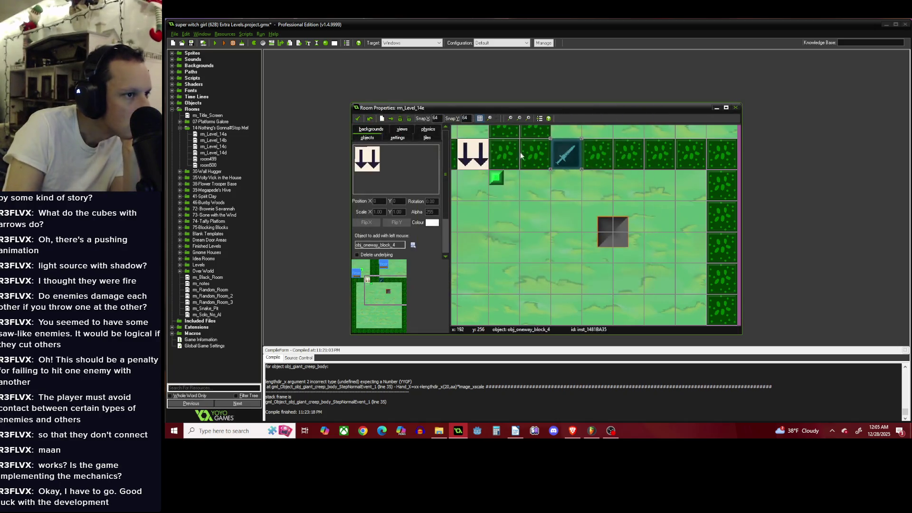
right_click(561, 152)
left_click(583, 179)
Open the code of obj_combo_door's Draw event.
left_click(465, 143)
double_click(542, 127)
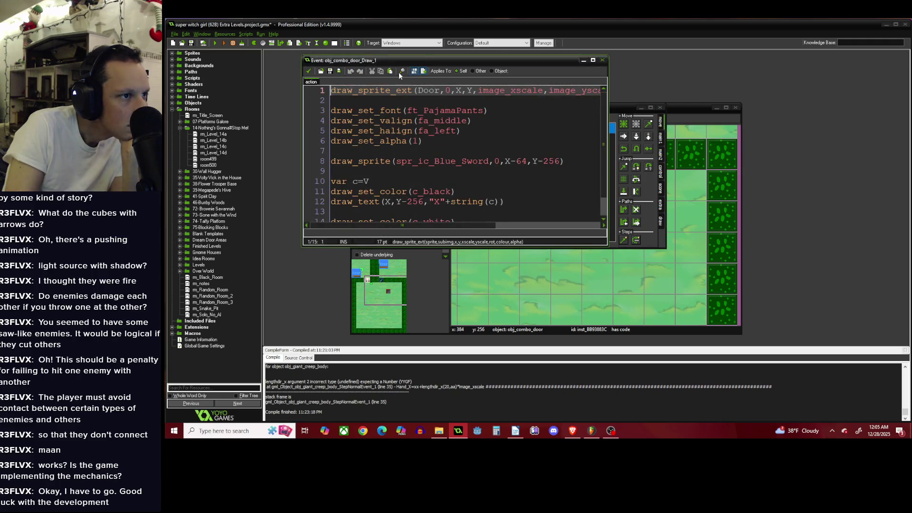
left_click_drag(427, 62, 620, 78)
scroll(555, 166, "down", 1)
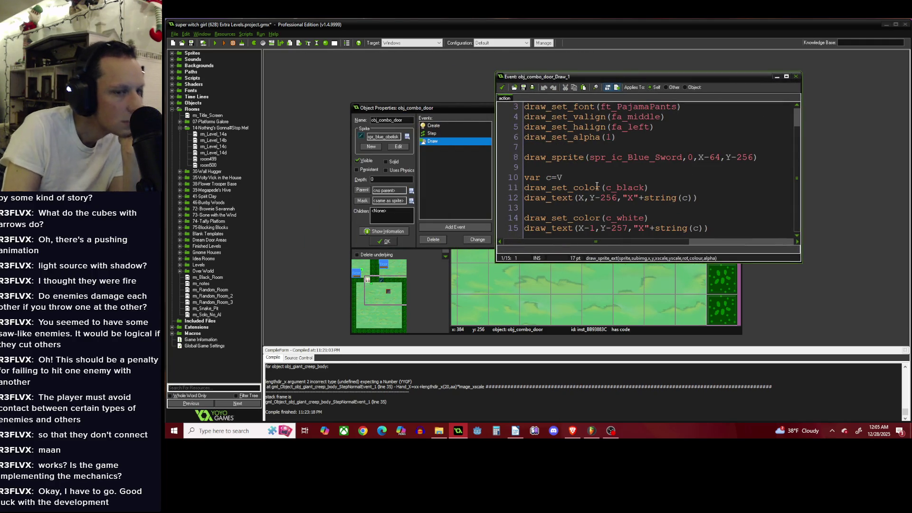
Open rm_Level_14b and review the blood door object's Create event code.
double_click(214, 140)
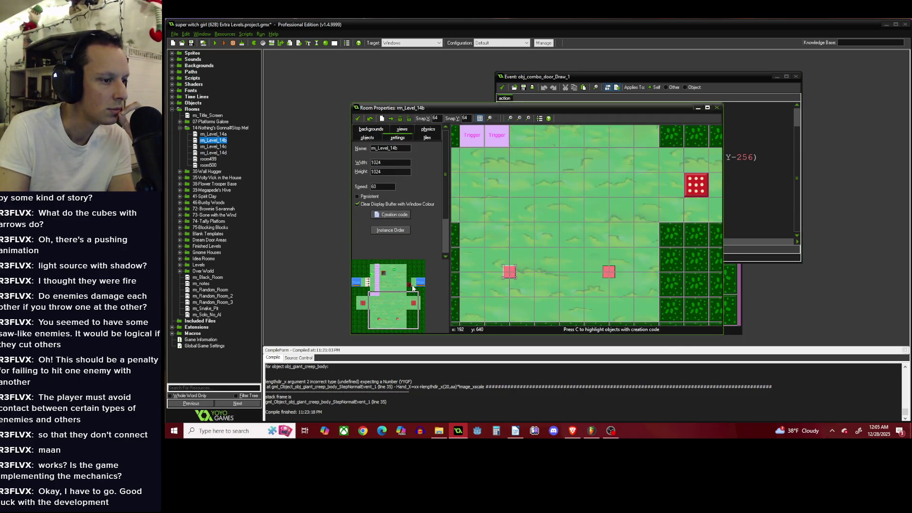
left_click(413, 288)
right_click(568, 239)
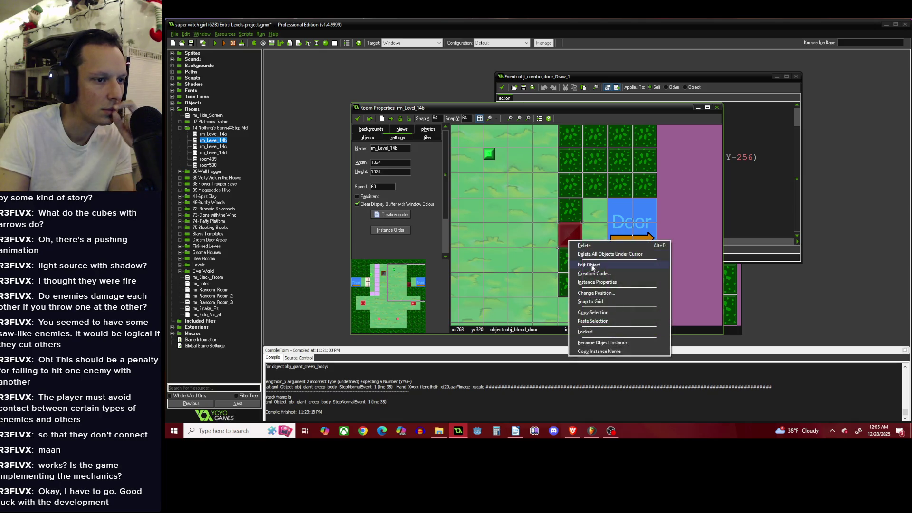
left_click(588, 264)
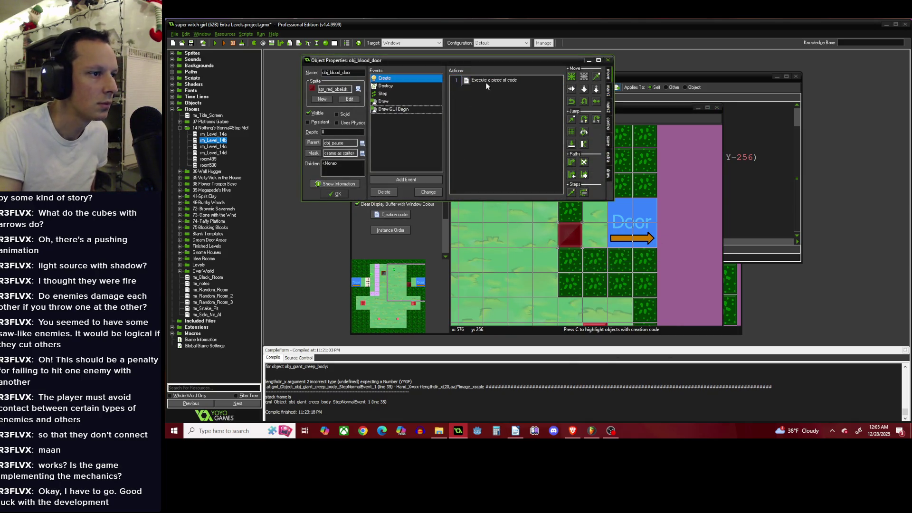
double_click(485, 80)
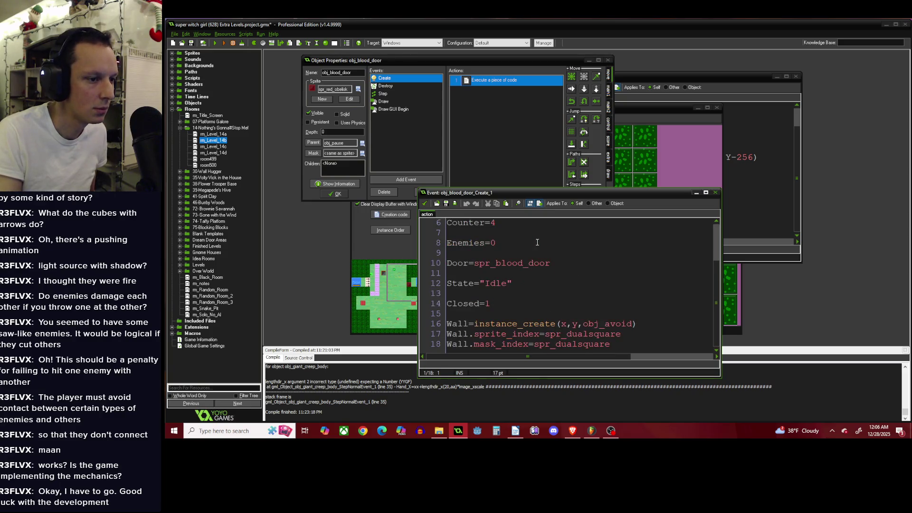
left_click(424, 203)
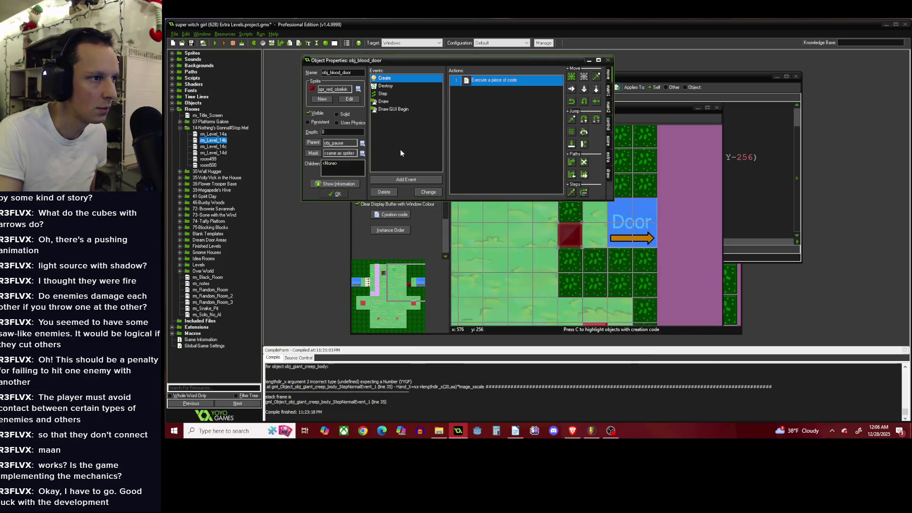
Review the blood door's Draw GUI Begin code, then return to the sword door's Draw code.
left_click(412, 109)
double_click(478, 79)
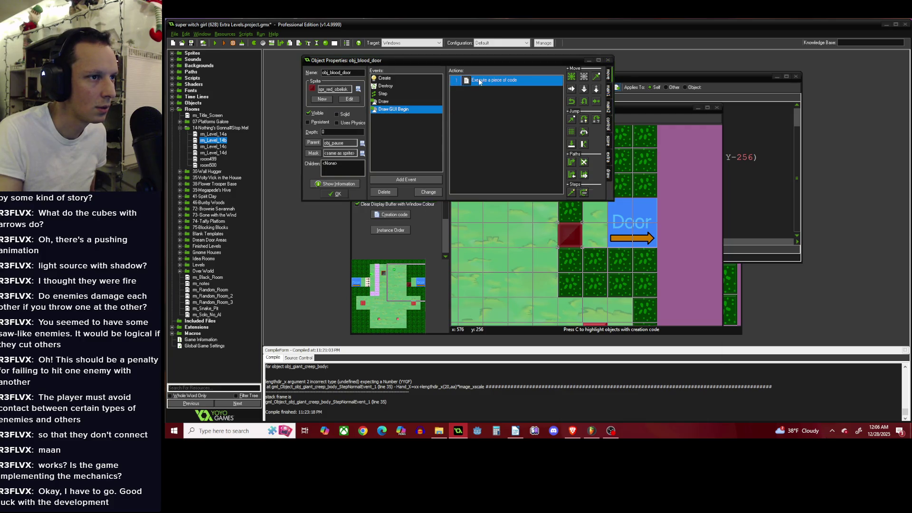
left_click(425, 204)
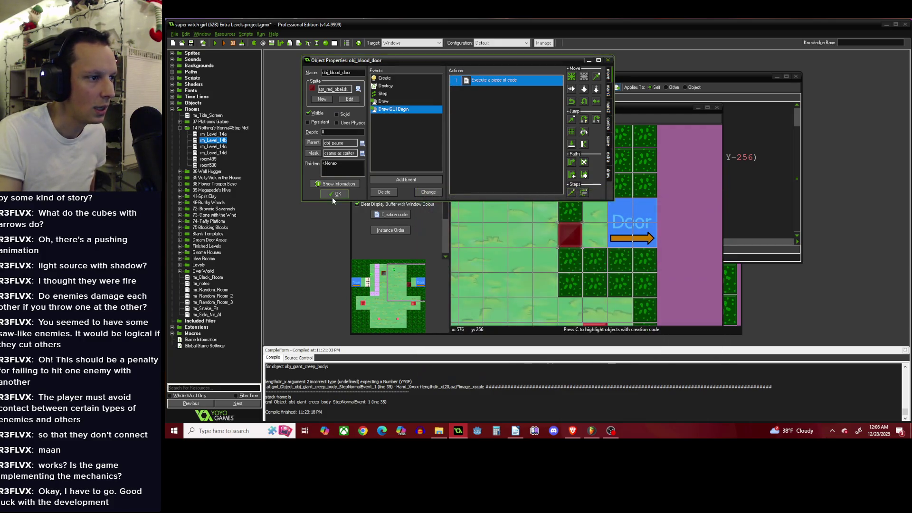
left_click(333, 195)
left_click(685, 75)
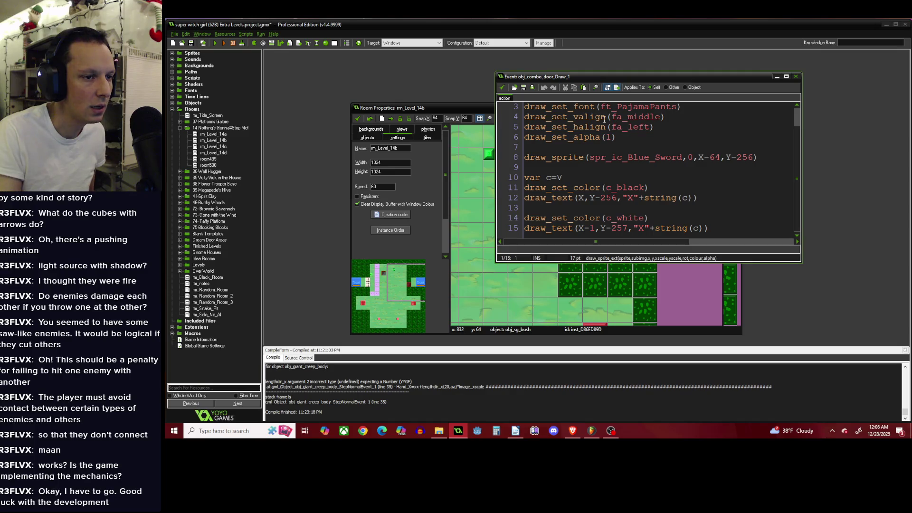
Close the sword door's Draw code and object properties, returning to the room.
left_click(501, 87)
scroll(600, 212, "down", 2)
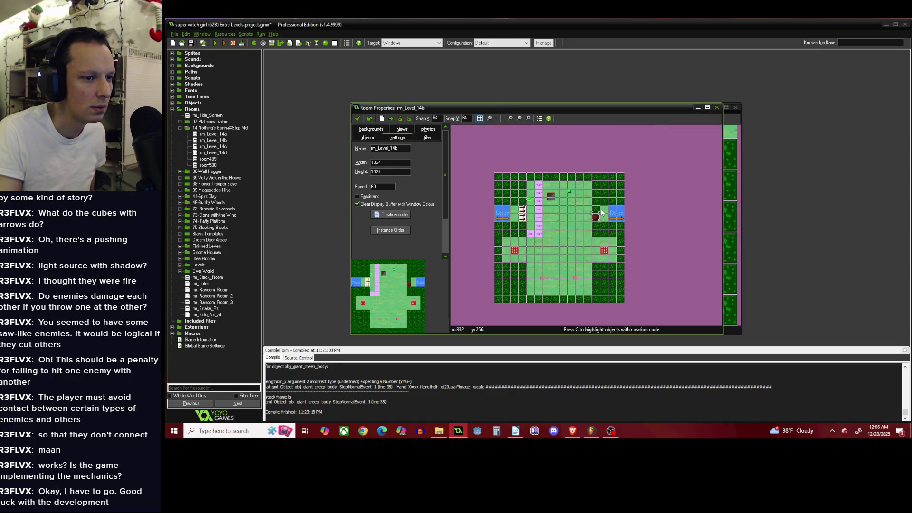
left_click(367, 137)
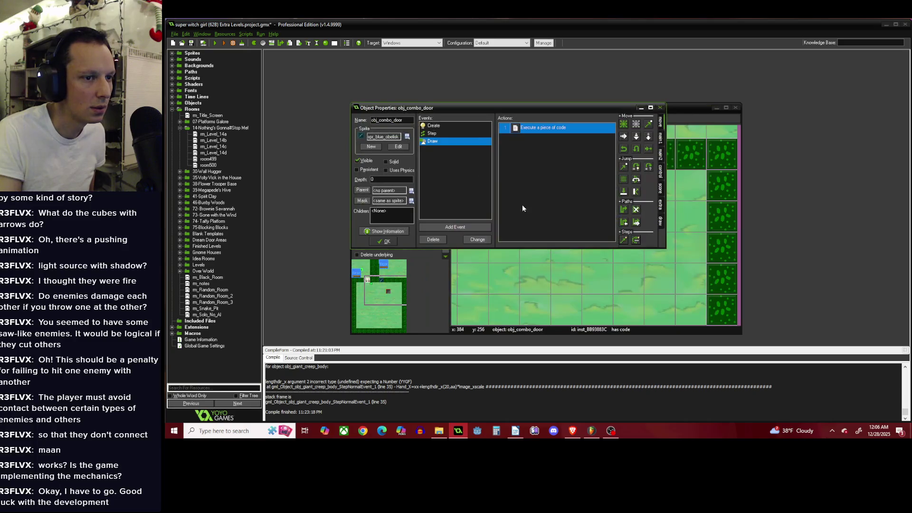
left_click(387, 241)
scroll(556, 189, "down", 2)
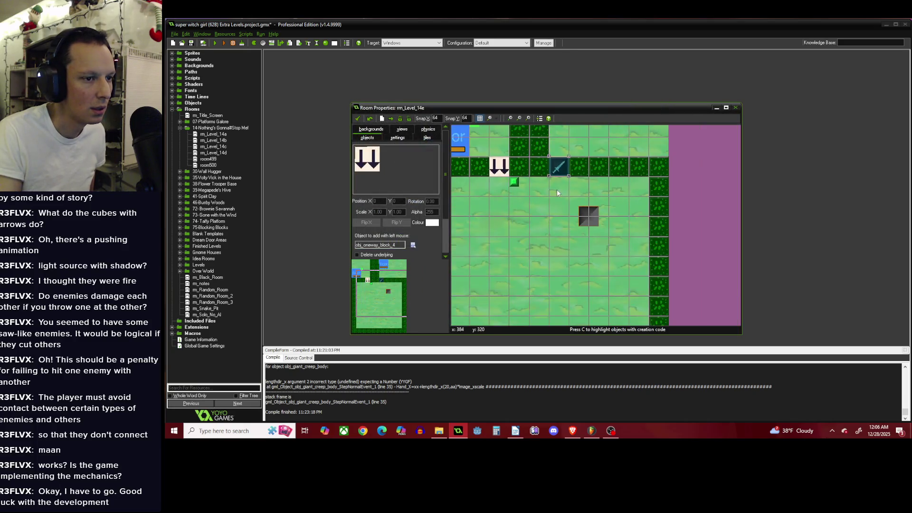
scroll(559, 174, "up", 1)
Add a Draw Begin event with an Execute Code action to obj_combo_door.
right_click(561, 171)
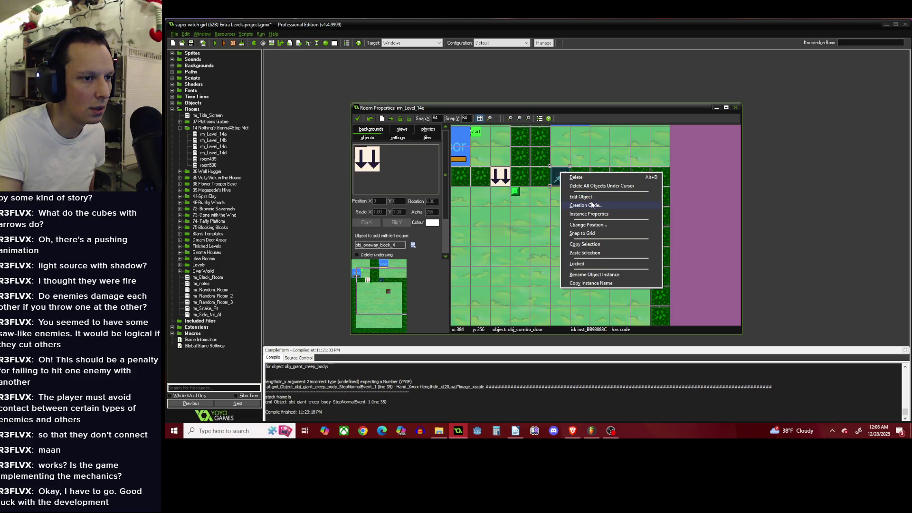
left_click(589, 197)
left_click(466, 225)
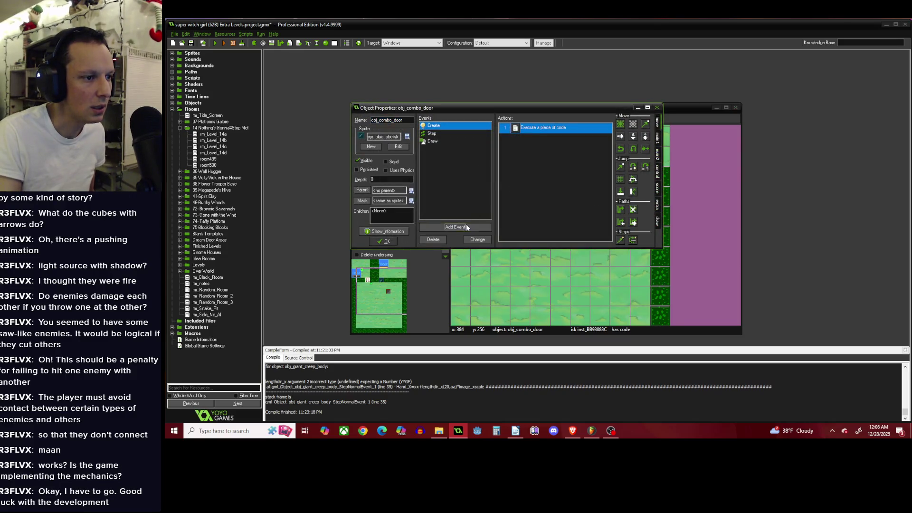
left_click(565, 210)
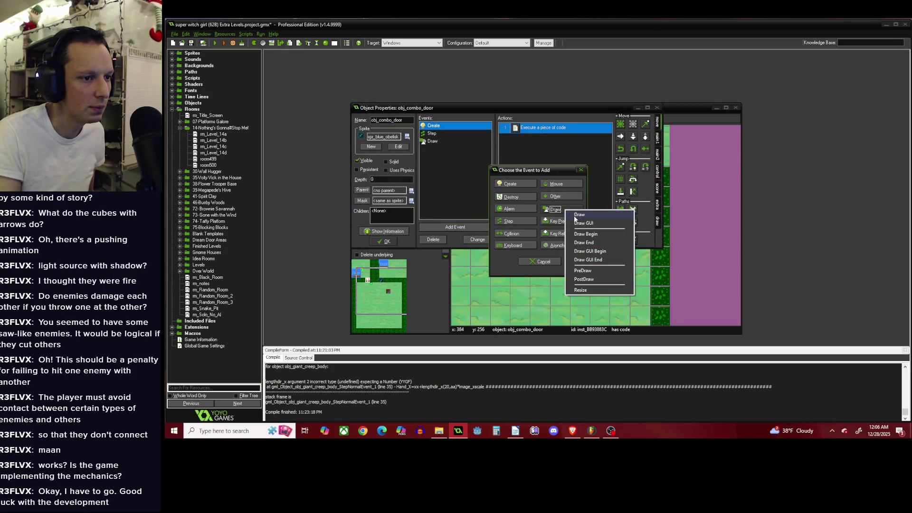
left_click(586, 238)
left_click(657, 169)
left_click_drag(618, 198, 584, 195)
Paste the counter-drawing code and replace kicky_skull with blue_sword in the sprite name.
type("var xx=view_wport/2 var yy=view_hport/2-8+290  draw_sprite(spr_kicky_skull,0,xx-96,yy)  var c=Counter draw_set_valign(fa_center) draw_set_halign(fa_left) draw_set_color(c_black) draw_text(xx,yy,\"X\"+string(c))  draw_set_color(c_white) draw_text(xx-1,yy-1,\"X\"+string(c))")
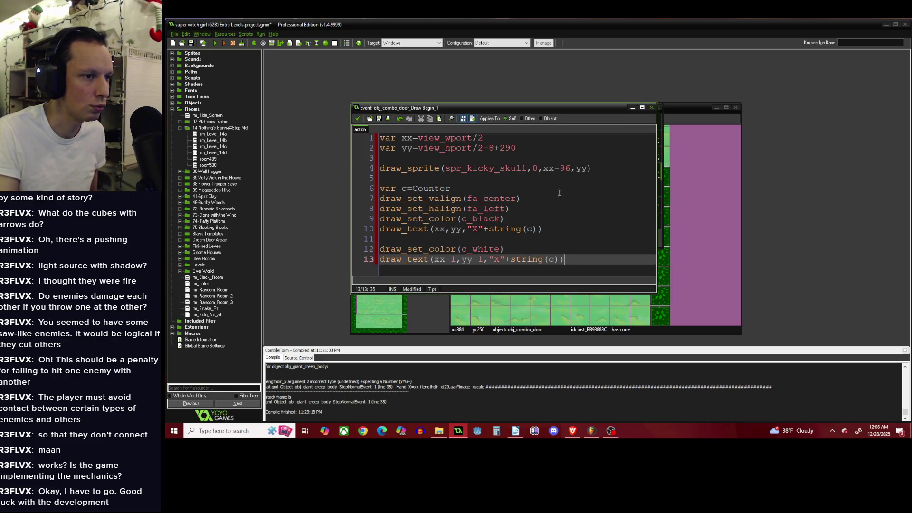
left_click(524, 168)
left_click_drag(527, 168, 467, 169)
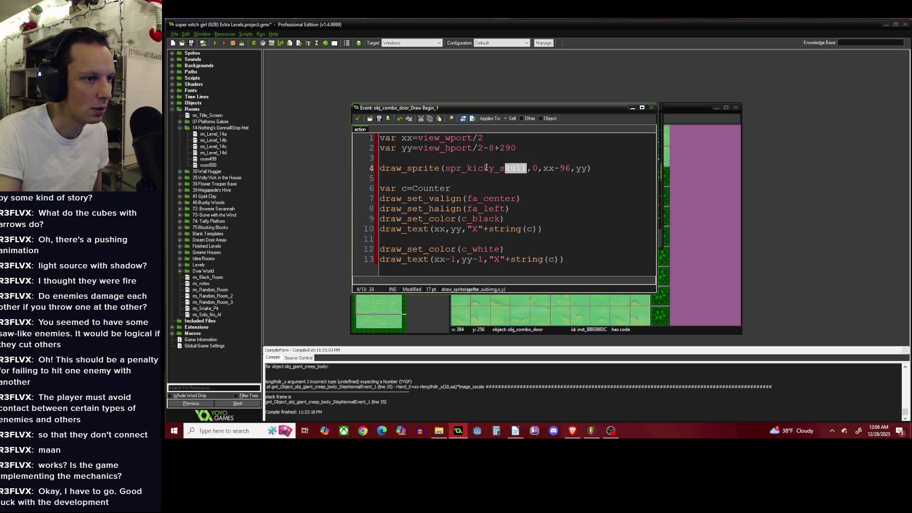
type("blue_swor")
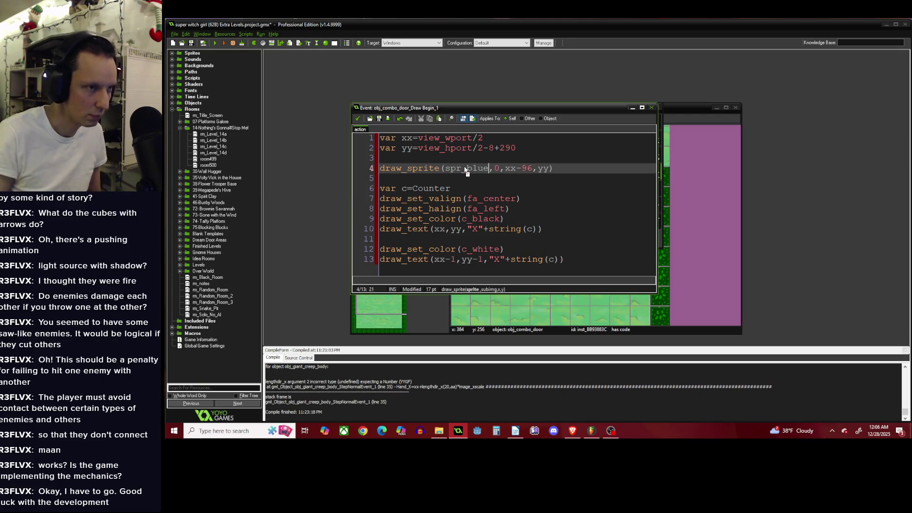
type("d")
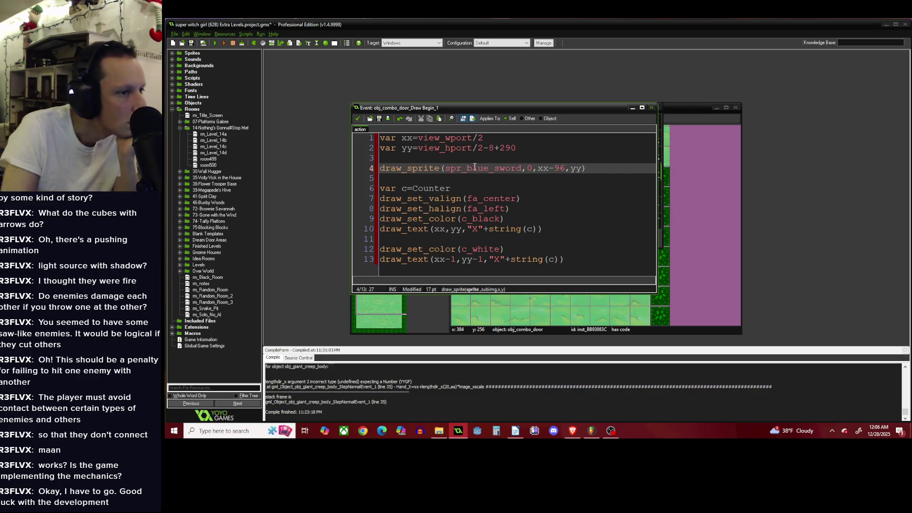
middle_click(477, 168)
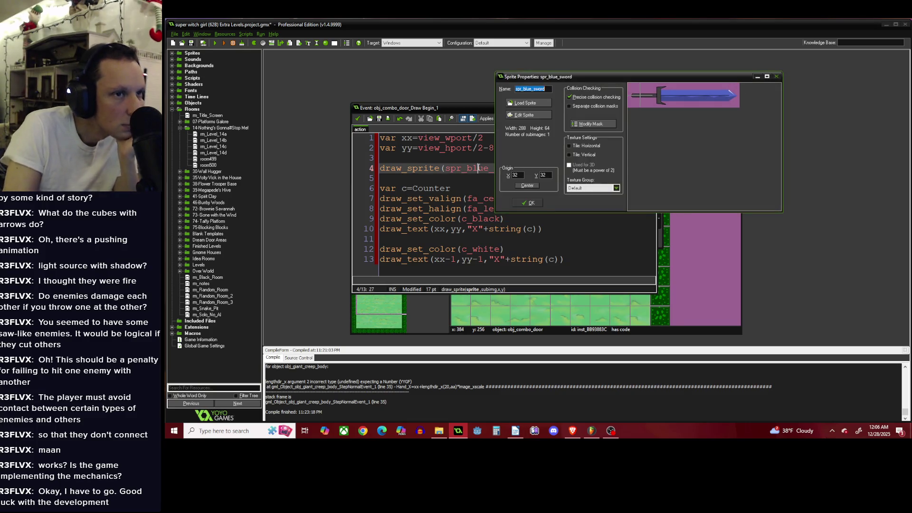
left_click(478, 168)
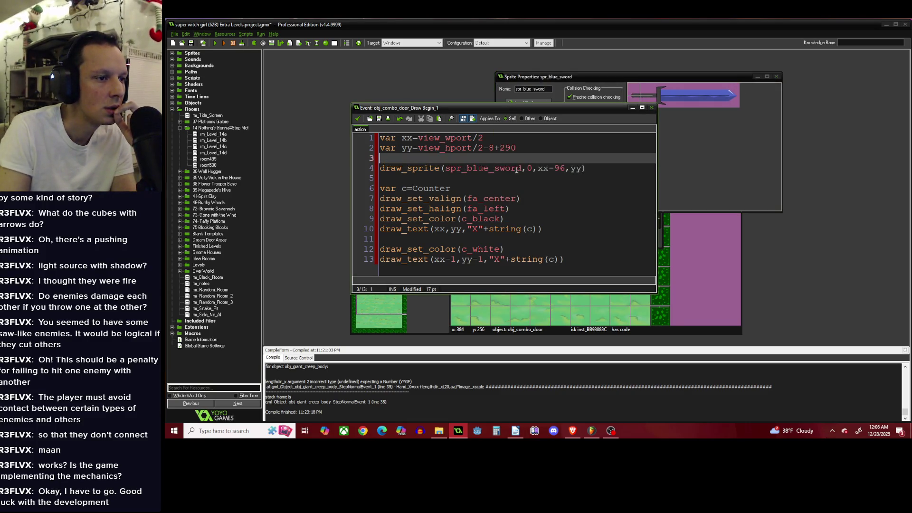
Retry the sprite name via suggestions, then open the door's existing Draw event code.
left_click_drag(521, 168, 465, 172)
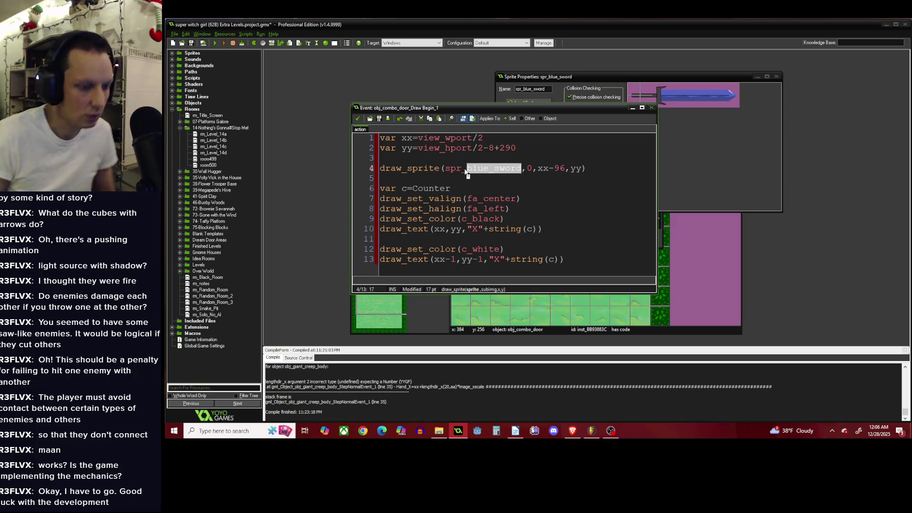
type("i")
type("_b")
key("BackSpace")
key("BackSpace")
key("BackSpace")
type("blue")
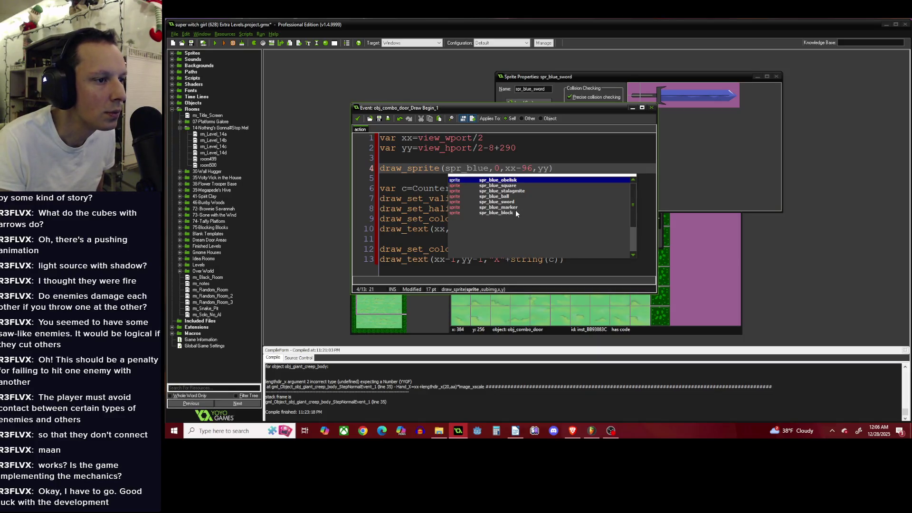
key("BackSpace")
key("BackSpace")
key("BackSpace")
key("BackSpace")
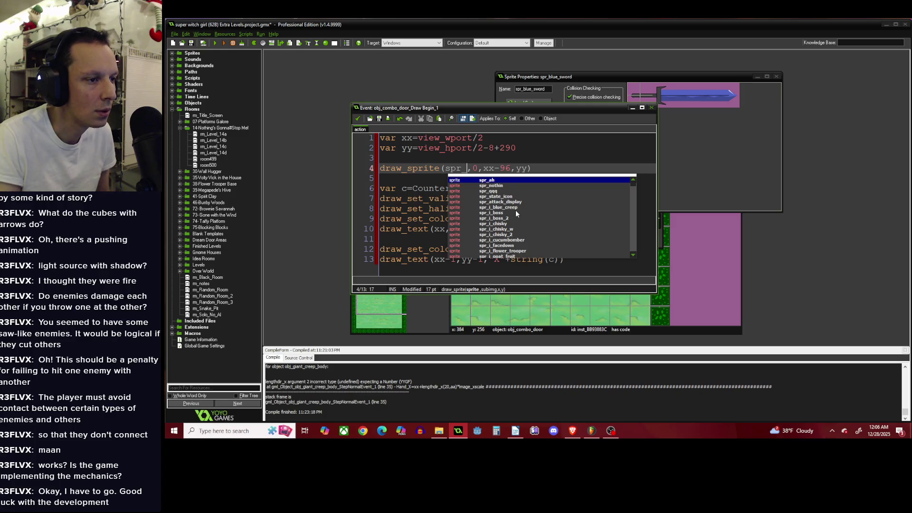
left_click(465, 157)
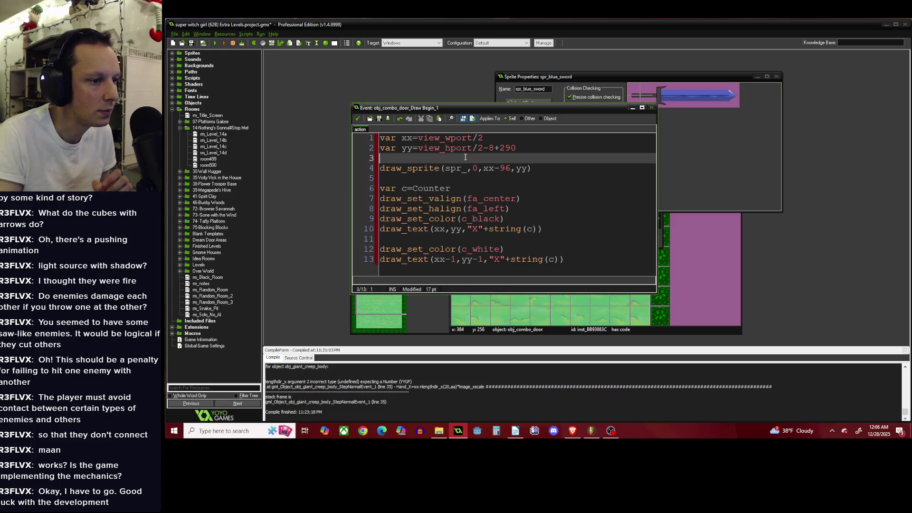
left_click_drag(433, 106, 601, 140)
double_click(485, 141)
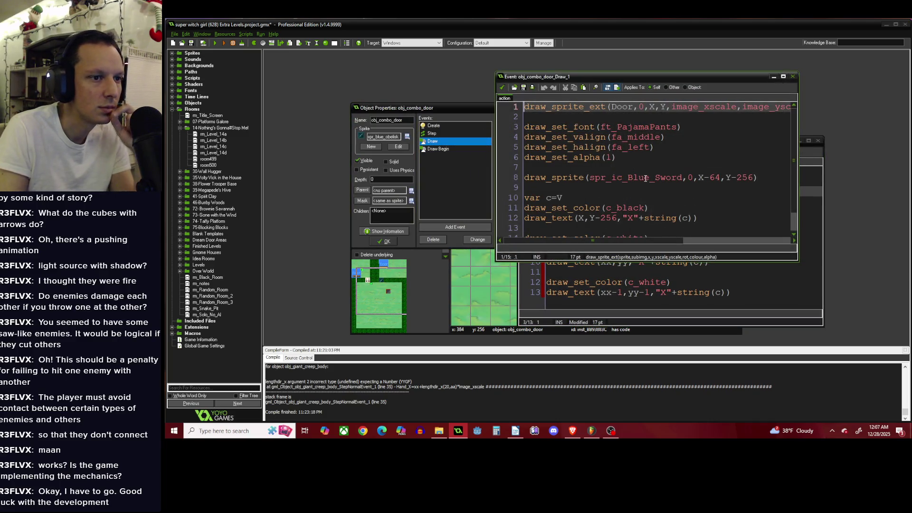
Copy spr_ic_Blue_Sword from the Draw code into line 4 of the Draw Begin code.
double_click(629, 178)
key("ctrl+c")
left_click(500, 90)
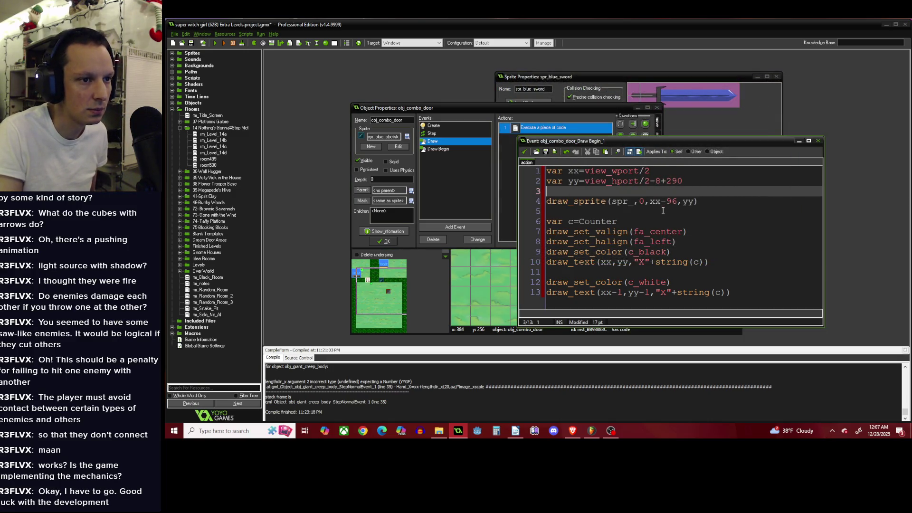
double_click(627, 205)
key("ctrl+v")
middle_click(636, 204)
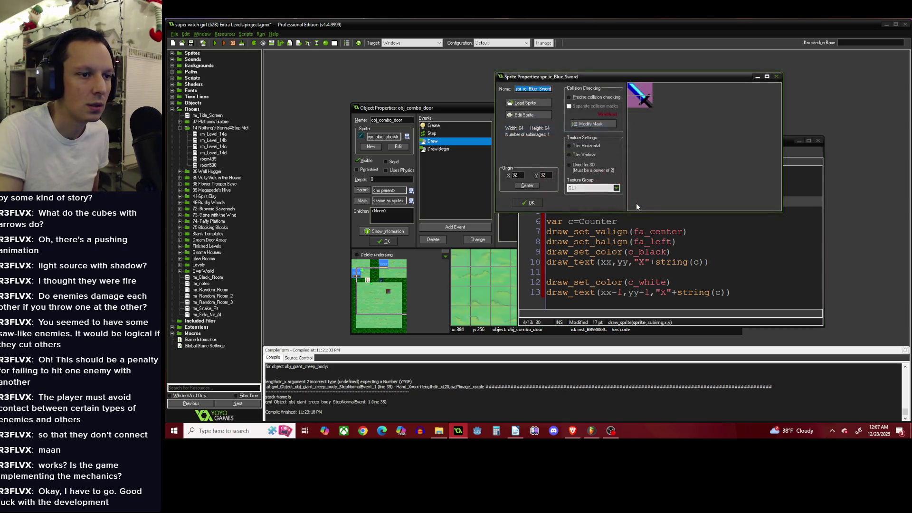
key("Return")
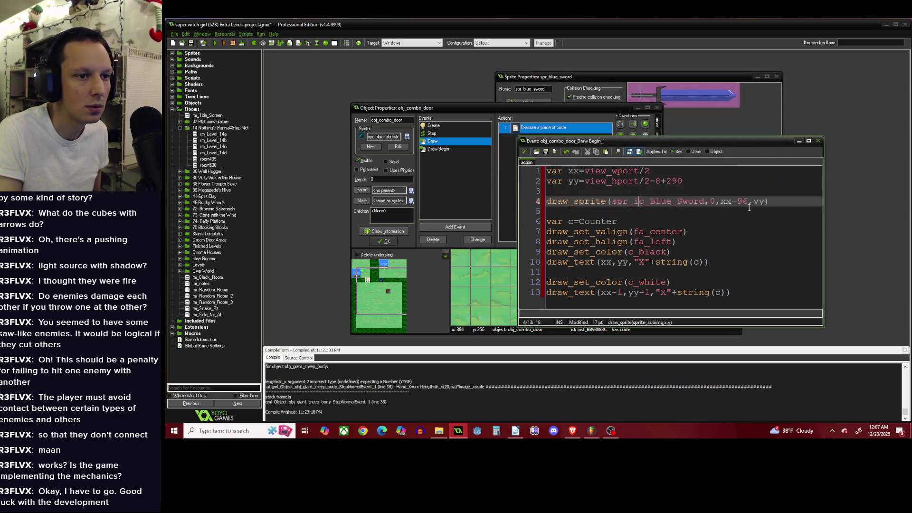
left_click(780, 209)
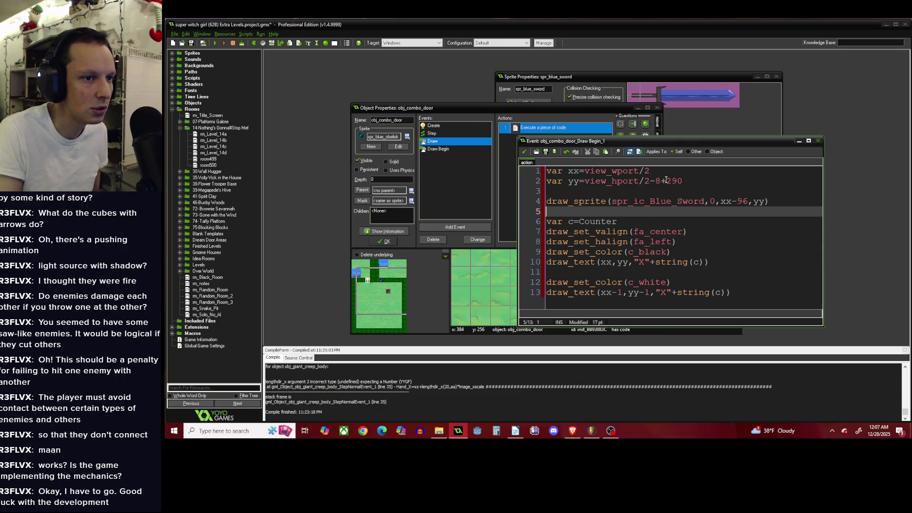
Check the spr_blue_sword sprite properties and return to the yy line.
left_click(706, 181)
left_click(536, 78)
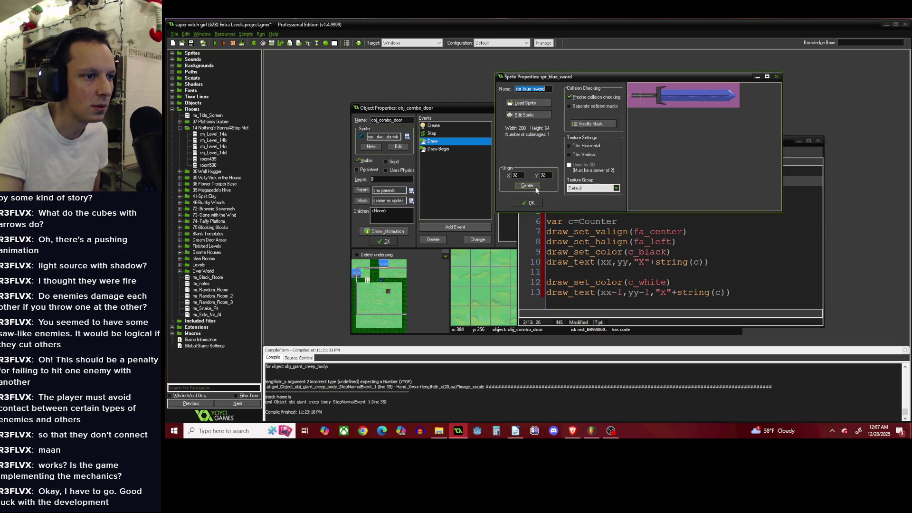
left_click(532, 203)
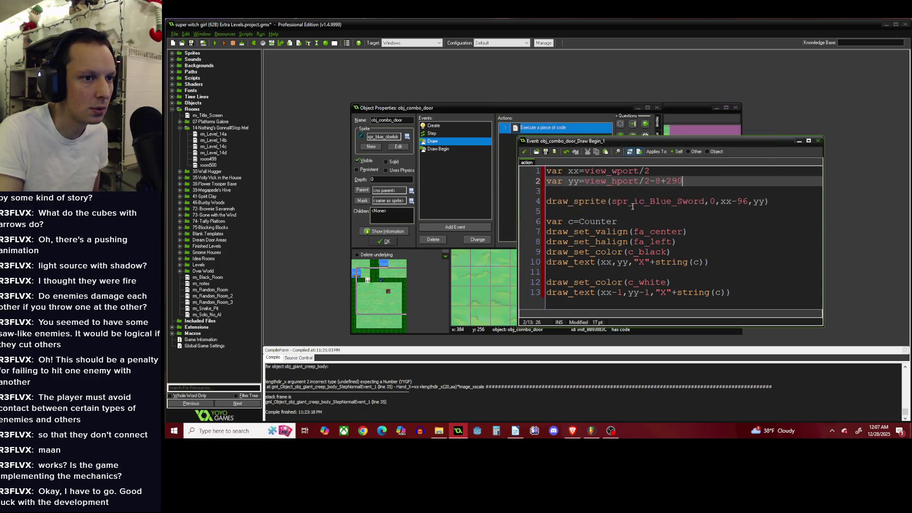
left_click(621, 210)
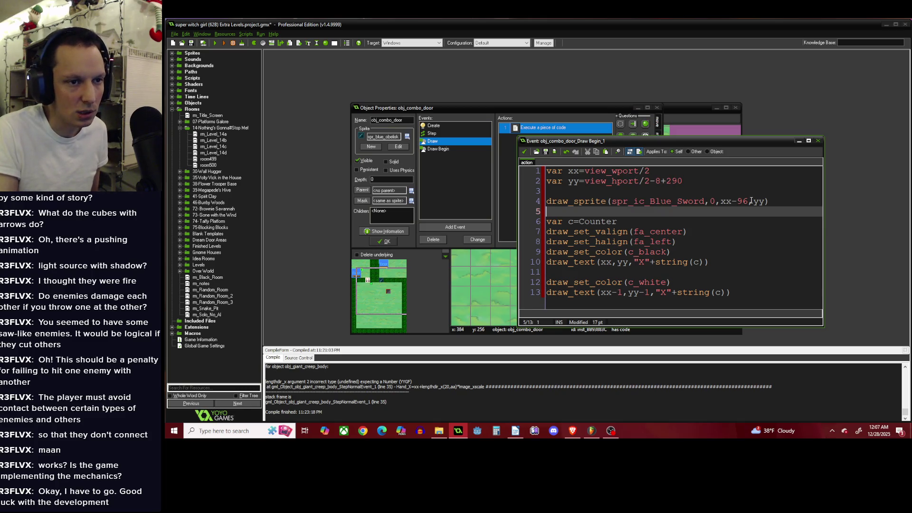
left_click(712, 184)
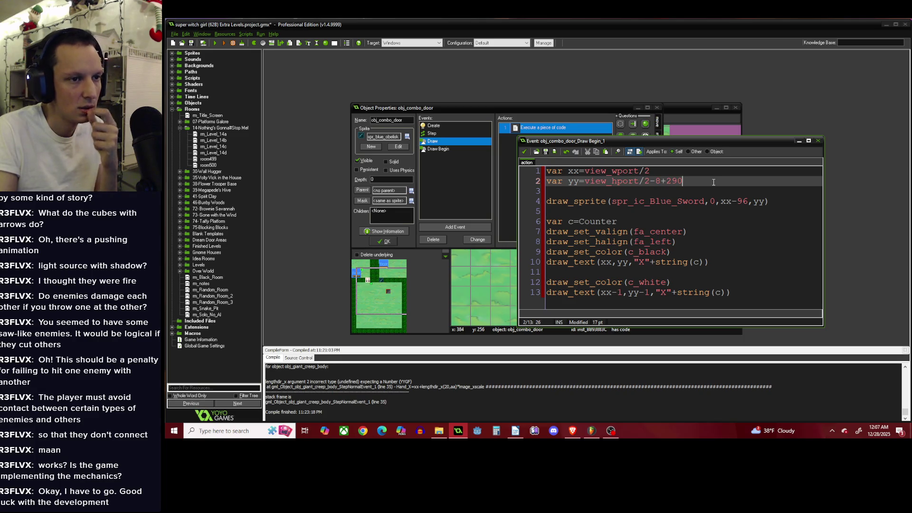
Append +128 to the xx line and close the code editor, keeping the code.
key("Up")
type("+")
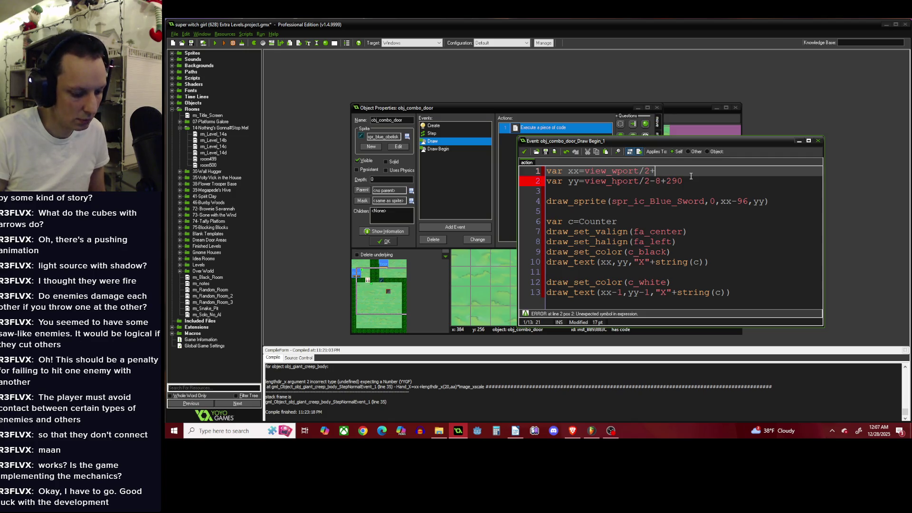
type("128")
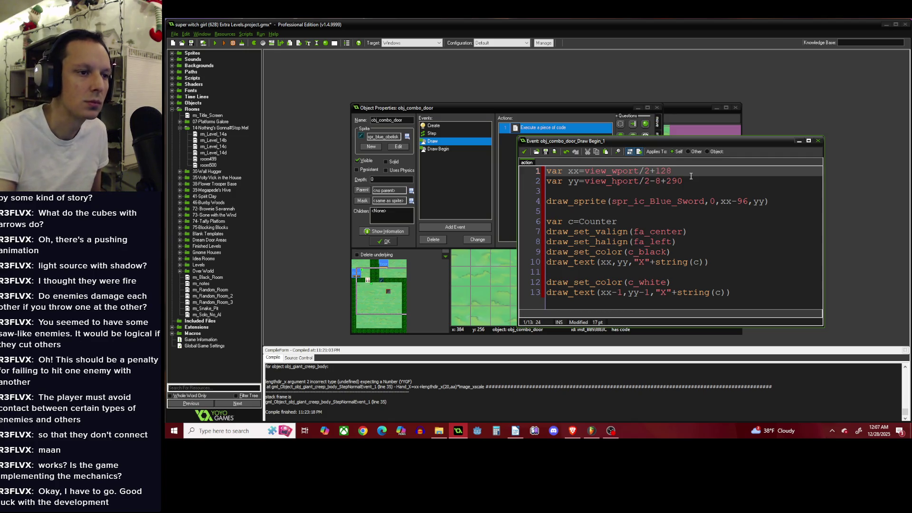
left_click(750, 240)
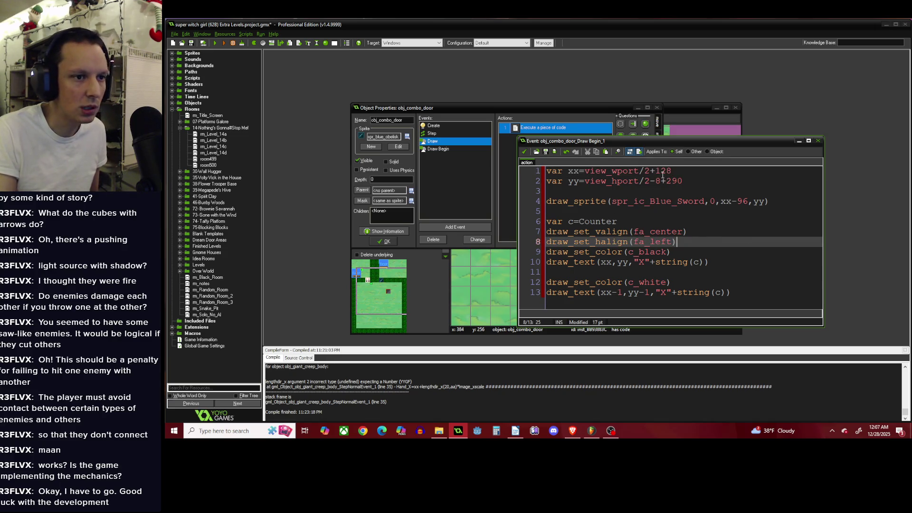
left_click_drag(655, 172, 679, 171)
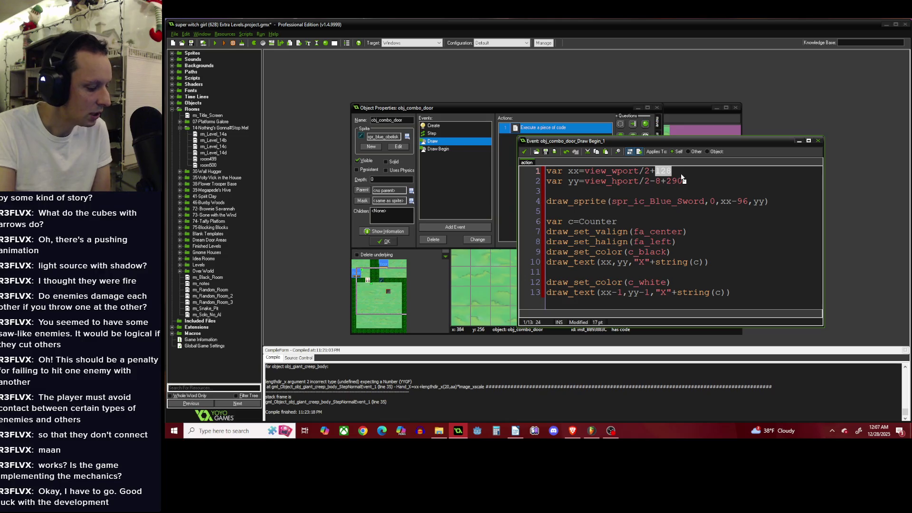
left_click(681, 174)
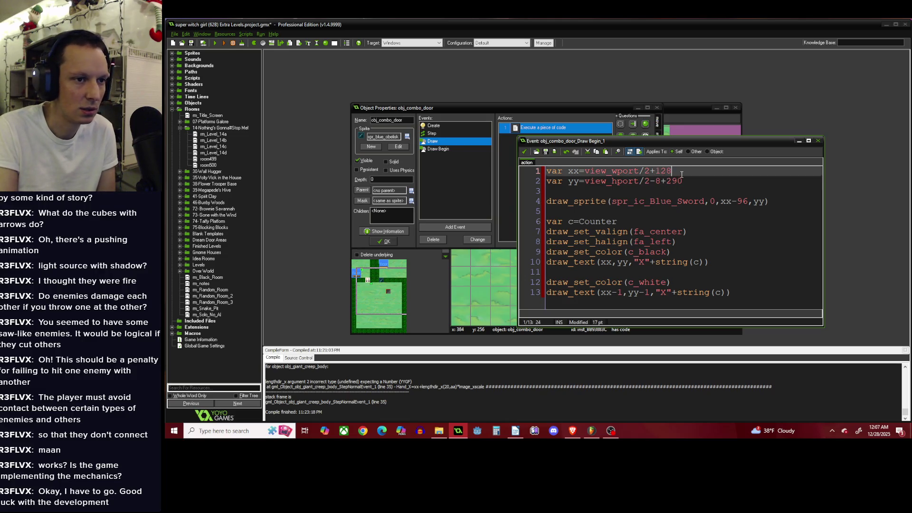
left_click(527, 153)
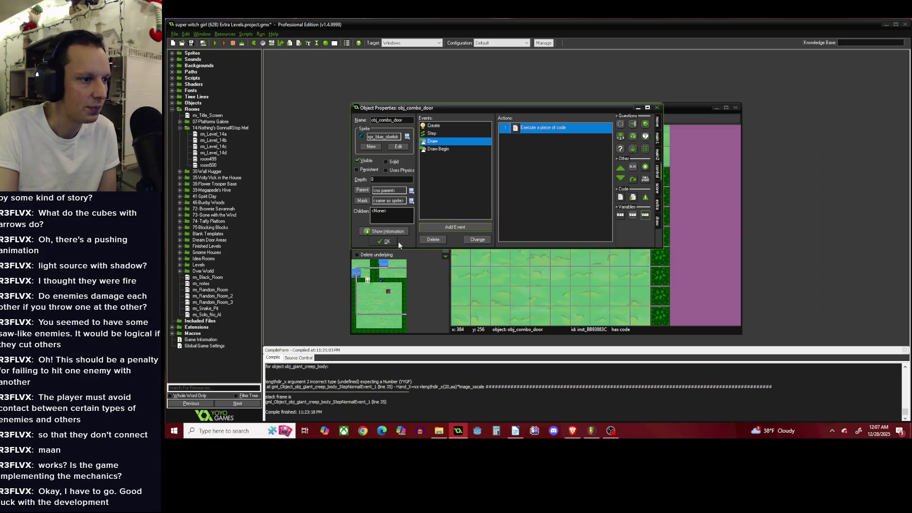
In the combo door's Draw Begin code, change the line-1 x offset from +128 to +25.
left_click(391, 244)
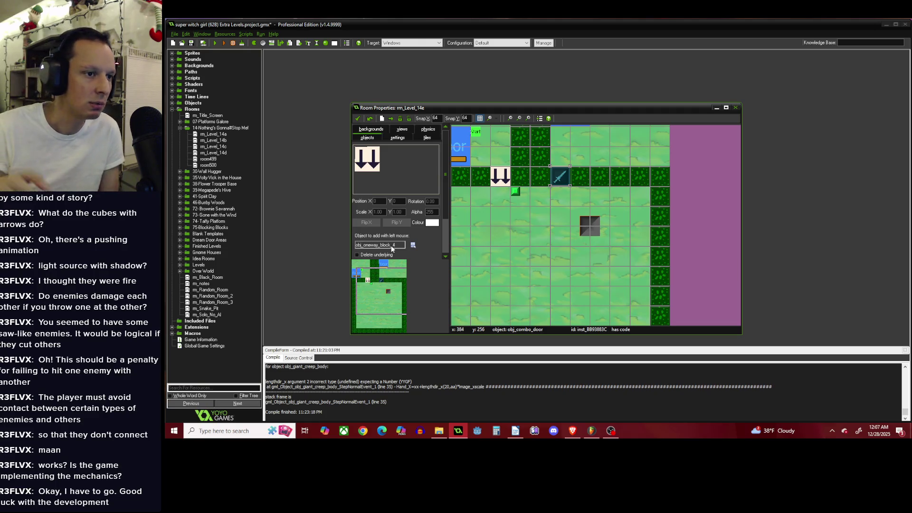
right_click(564, 175)
left_click(576, 195)
left_click(472, 149)
double_click(525, 128)
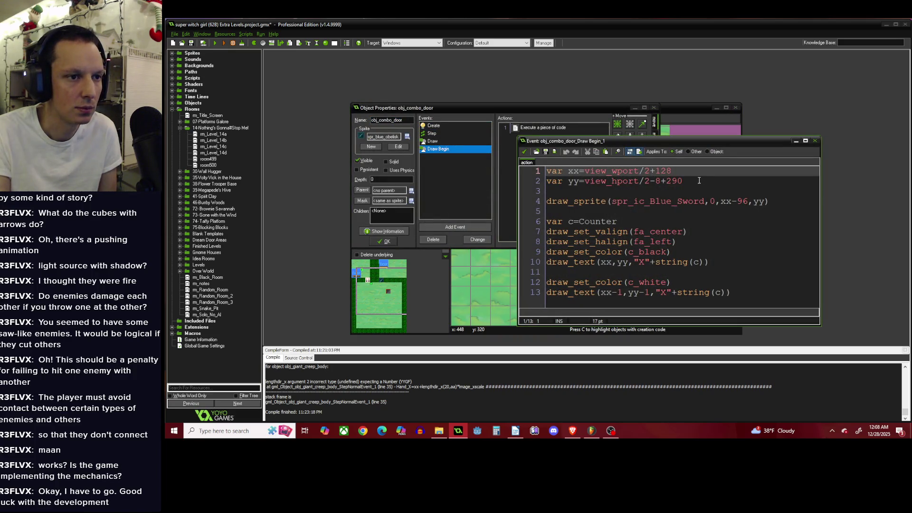
double_click(693, 171)
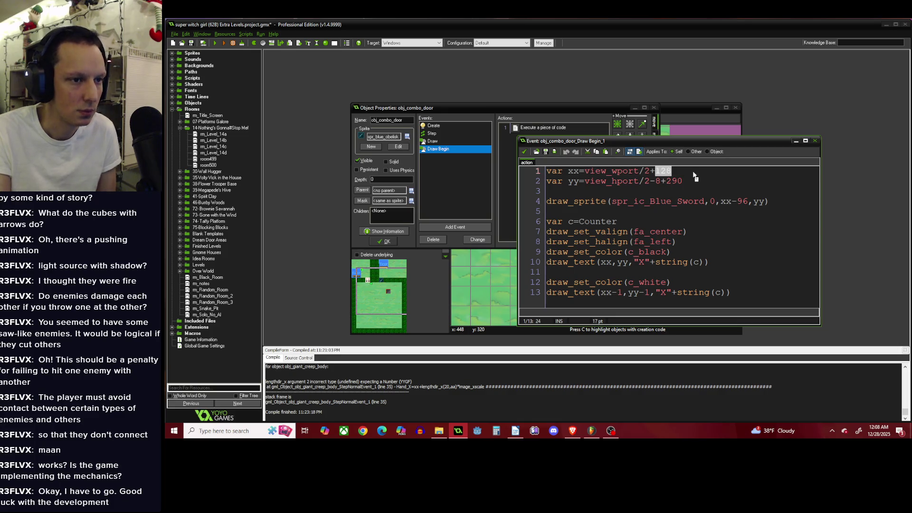
type("2")
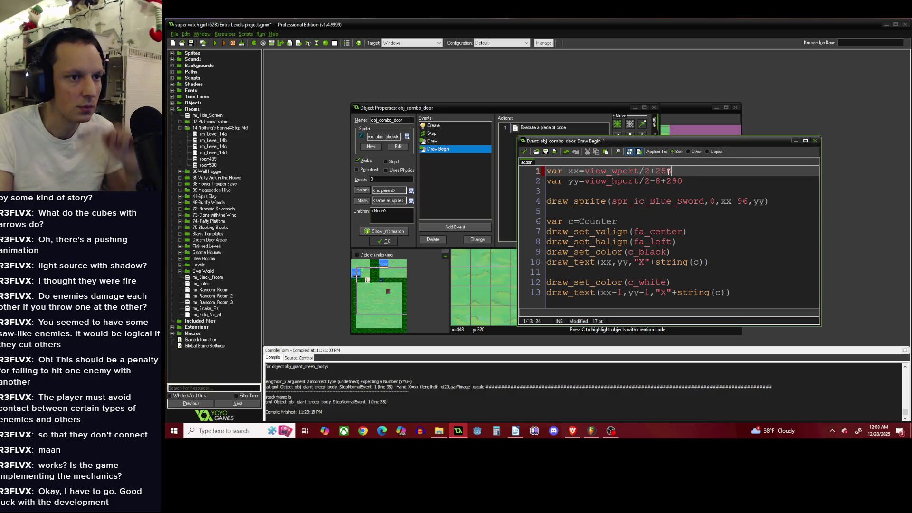
left_click(524, 152)
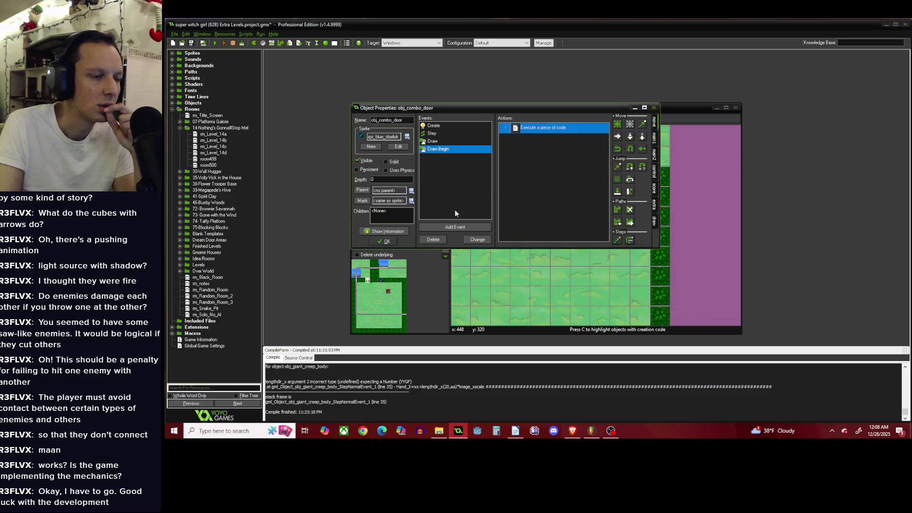
left_click(385, 242)
scroll(573, 205, "down", 1)
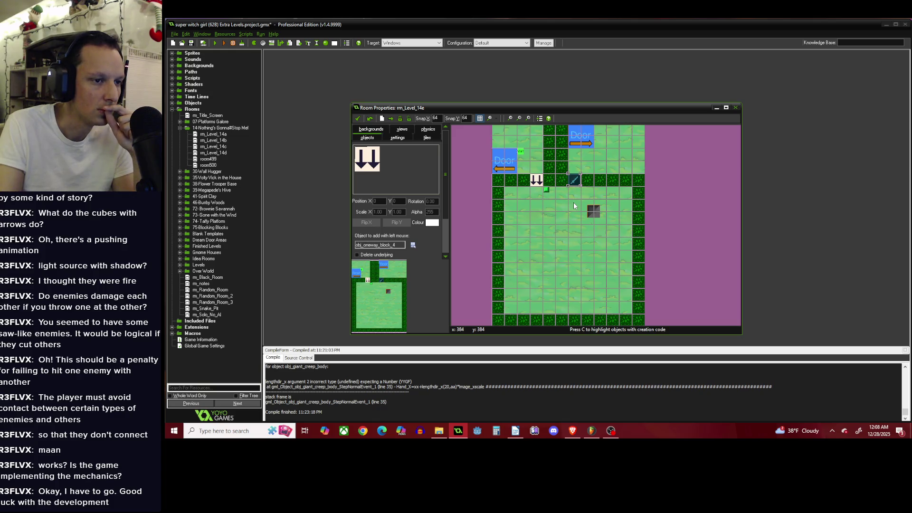
left_click(412, 245)
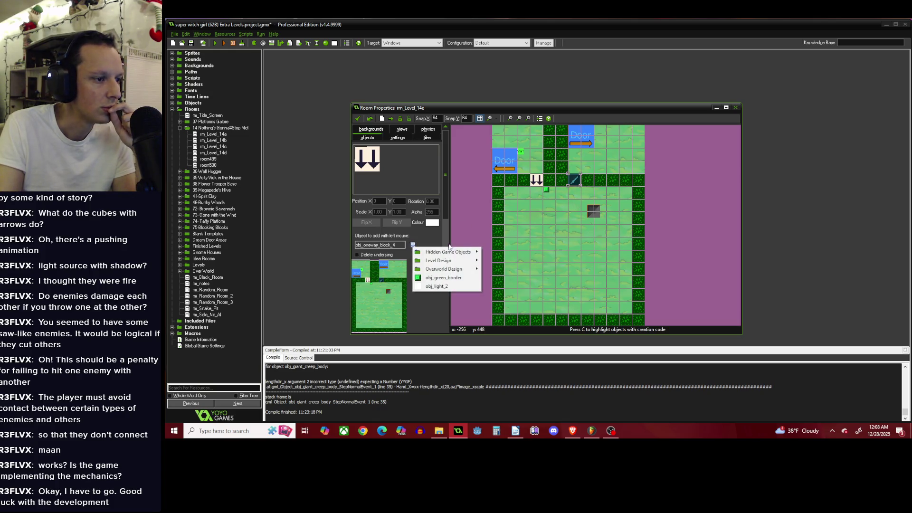
Review the door instance's creation code, which sets Counter=10.
left_click(575, 180)
right_click(576, 180)
left_click(599, 211)
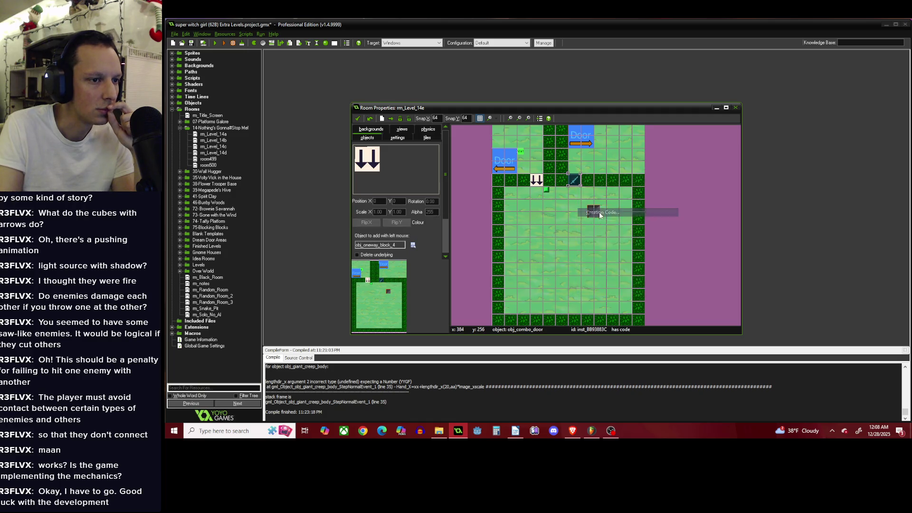
key("Return")
key("Return")
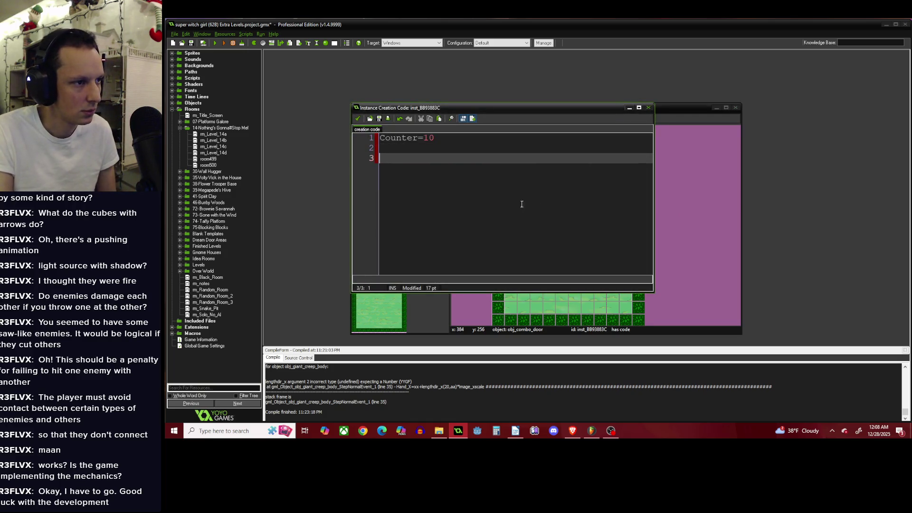
left_click(357, 119)
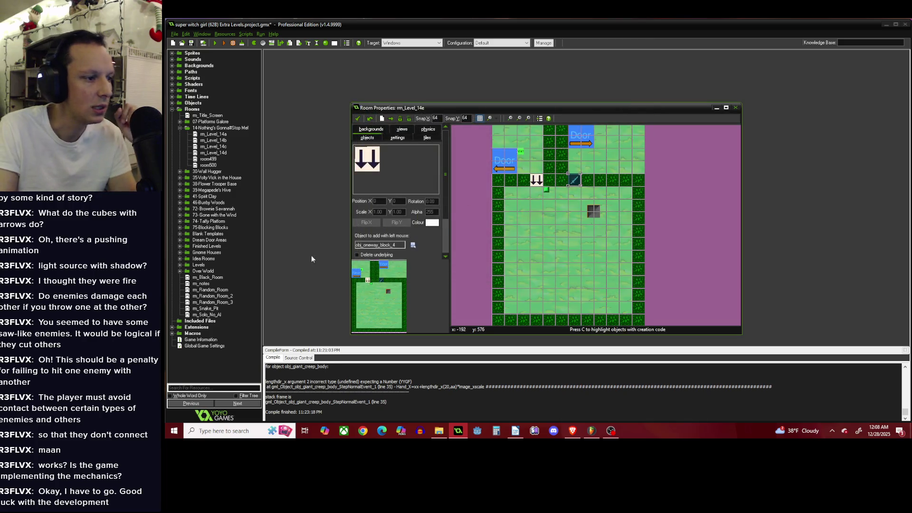
Choose obj_producer from Level Design > Factories as the object to place.
left_click(411, 246)
mouse_move(446, 259)
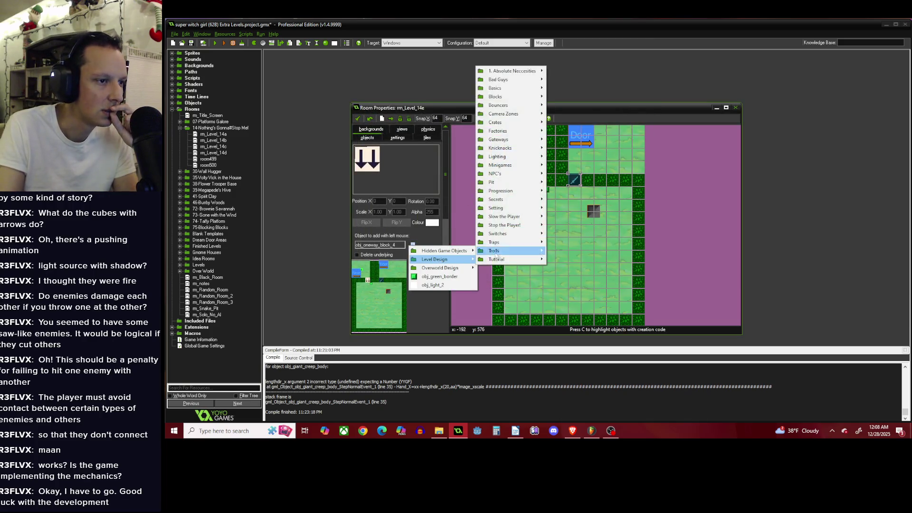
mouse_move(515, 226)
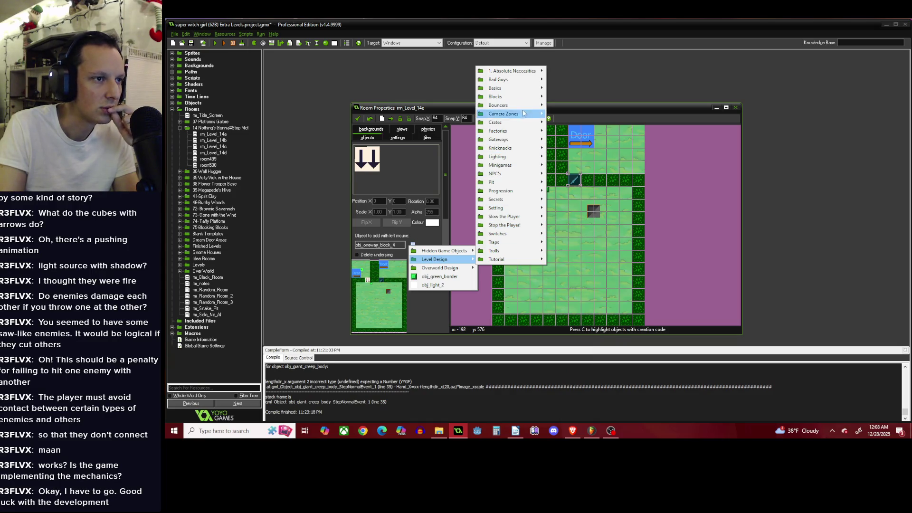
mouse_move(524, 99)
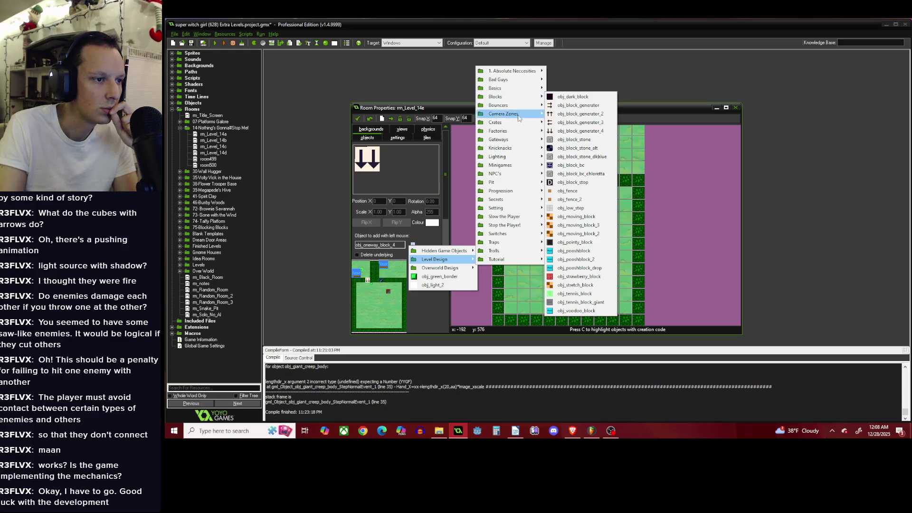
mouse_move(517, 210)
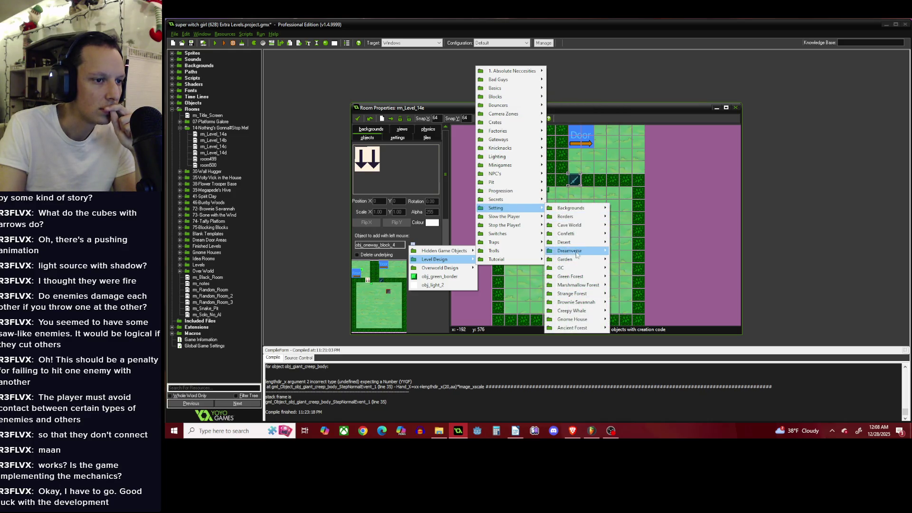
mouse_move(577, 262)
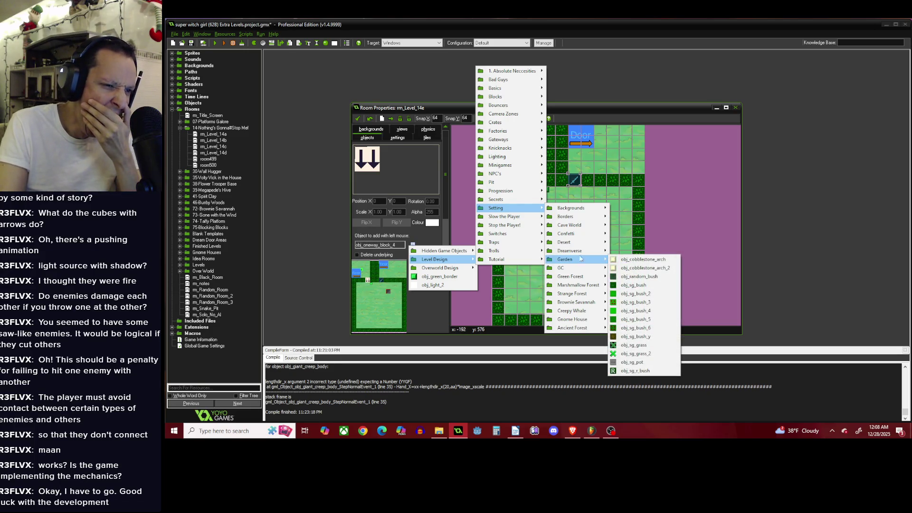
mouse_move(532, 131)
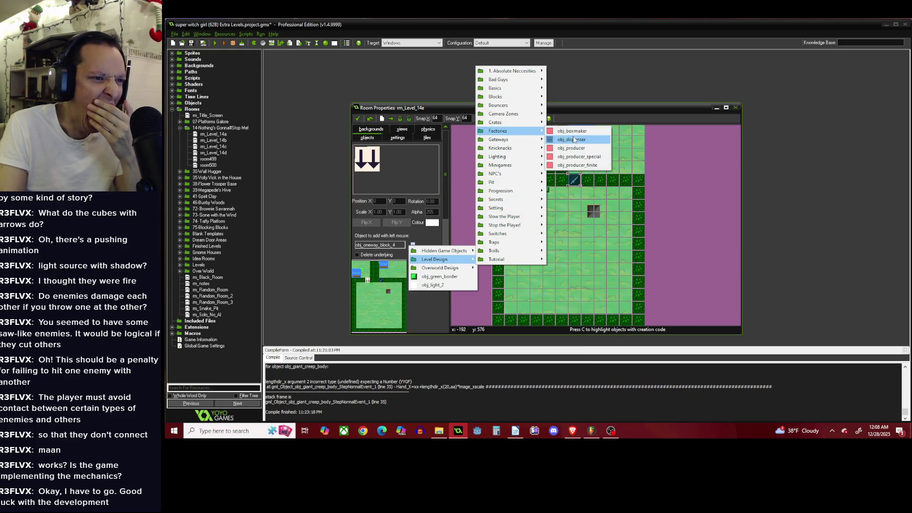
left_click(580, 150)
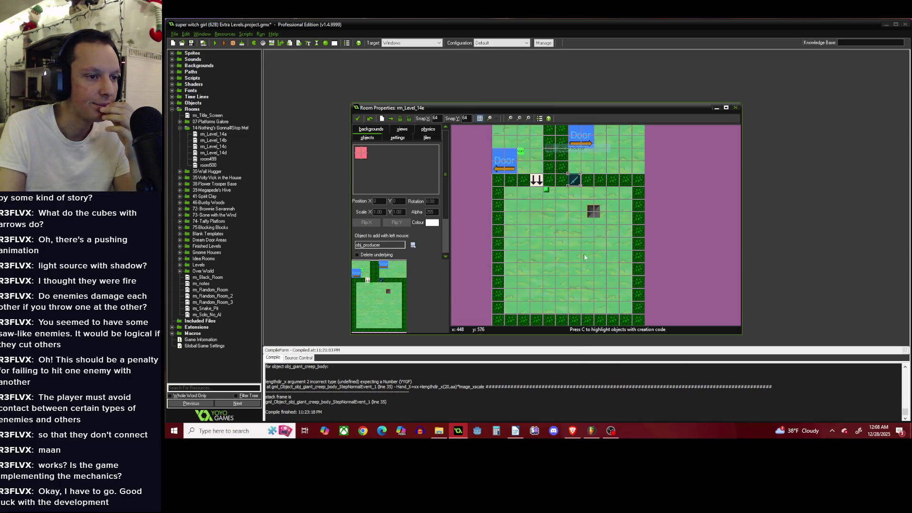
Place an obj_producer instance and shift it four cells right and one cell down.
scroll(583, 253, "up", 1)
left_click(569, 290)
scroll(551, 285, "down", 1)
scroll(562, 250, "up", 1)
left_click_drag(559, 247, 638, 252)
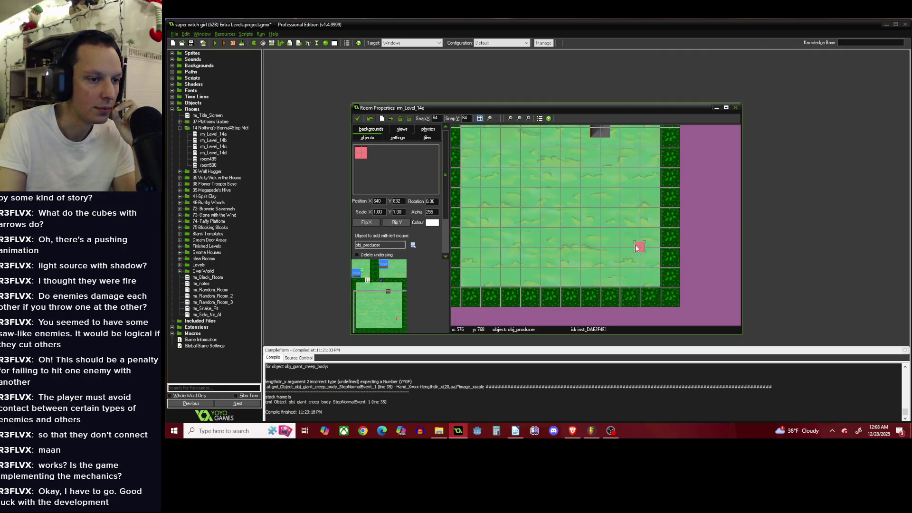
scroll(608, 268, "down", 1)
scroll(599, 251, "up", 1)
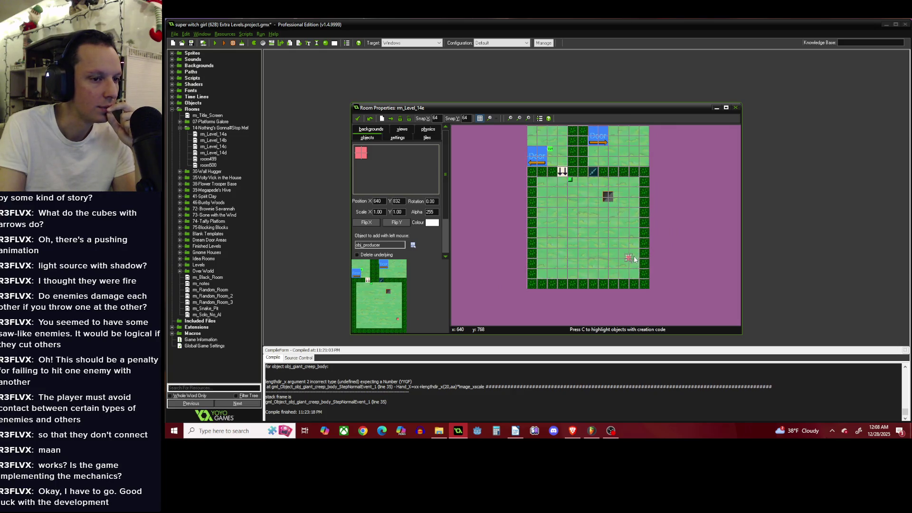
scroll(625, 256, "up", 1)
left_click_drag(625, 256, 627, 269)
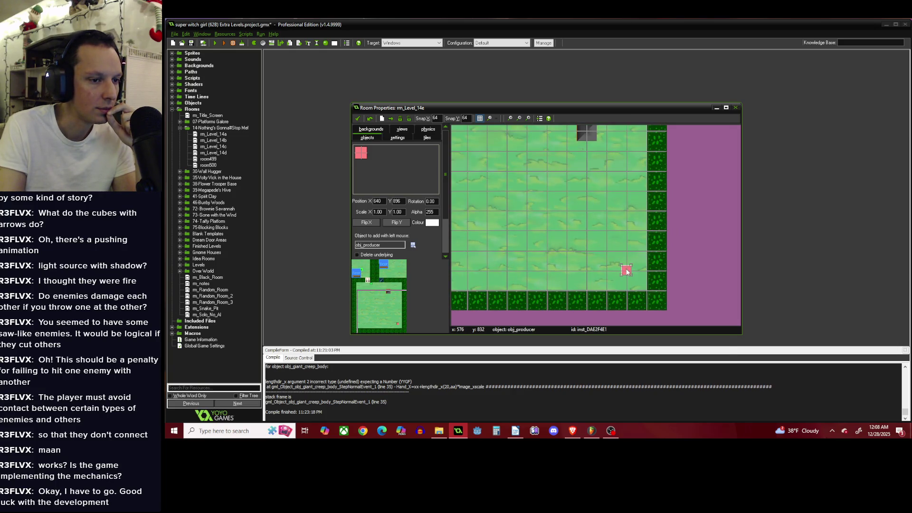
Check the producer's creation code and close it unchanged.
right_click(627, 270)
left_click(646, 302)
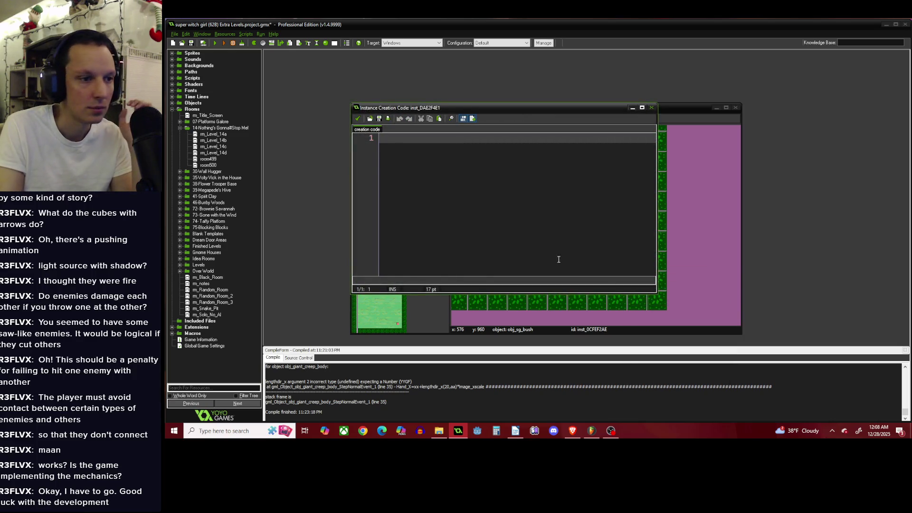
left_click(357, 118)
scroll(517, 203, "down", 2)
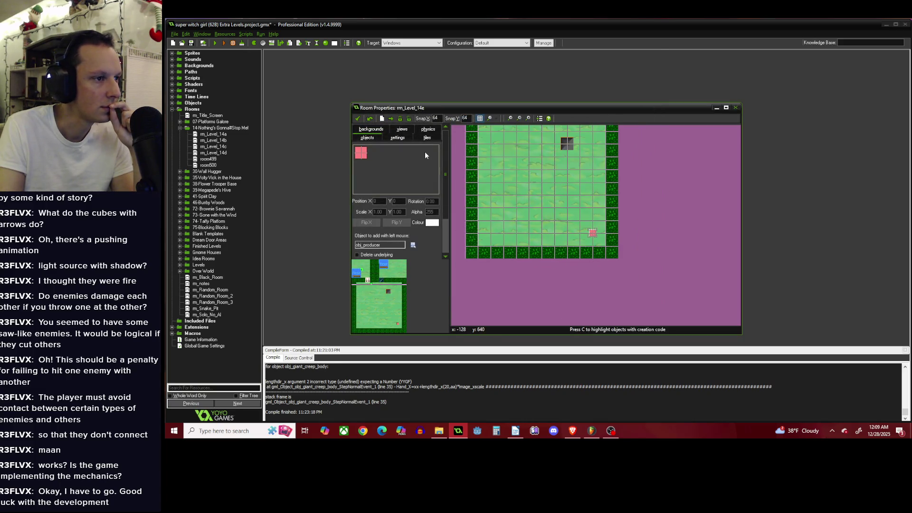
Set the room Width to 1024 and erase the old right-edge bush column.
left_click(397, 137)
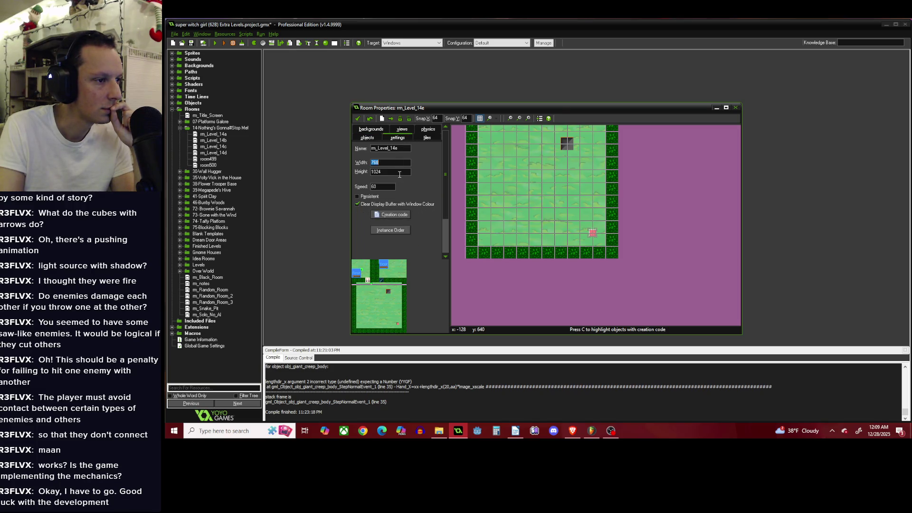
type("1")
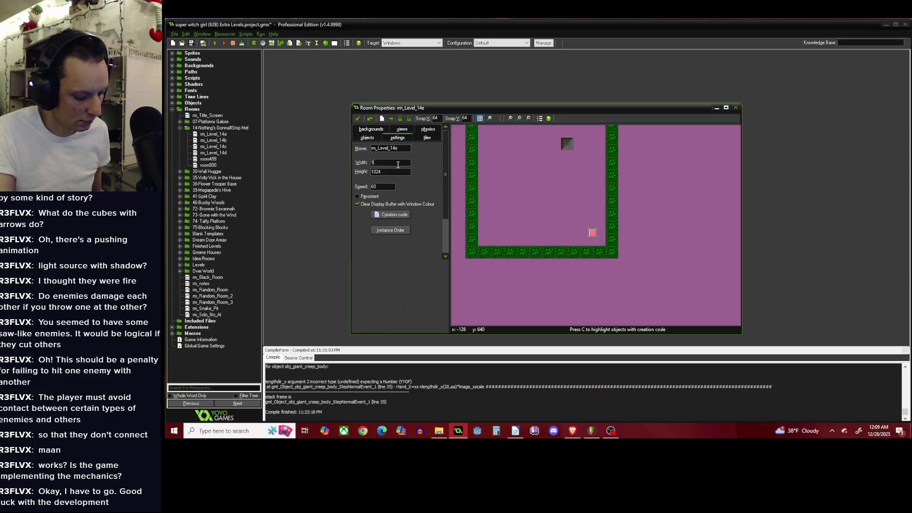
type("024")
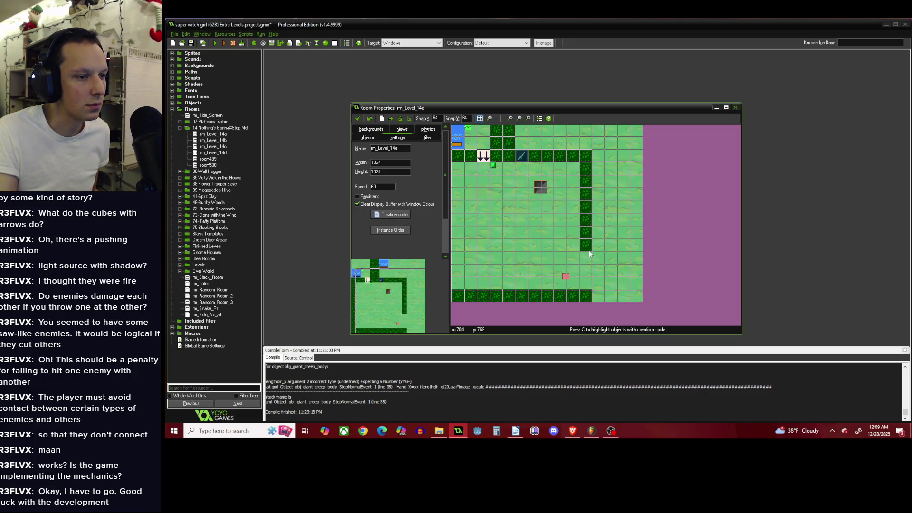
left_click_drag(587, 277, 594, 170)
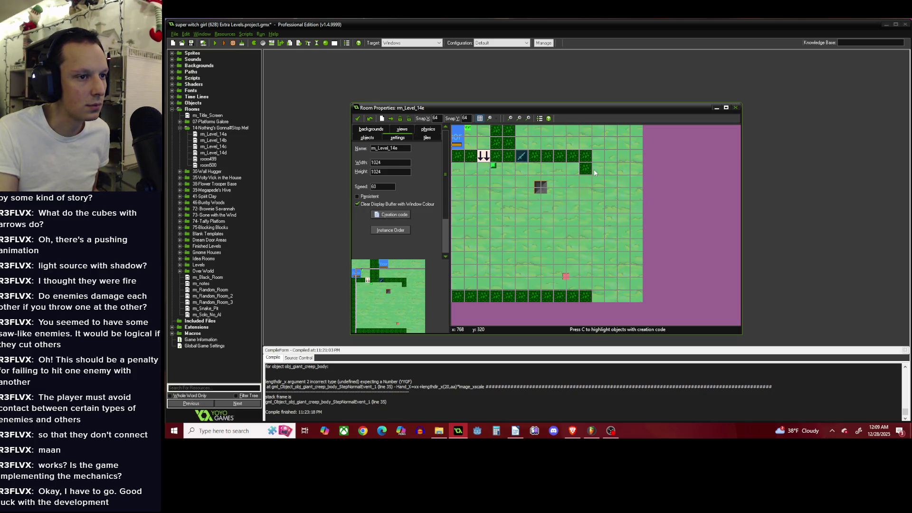
Paint obj_sg_r_bush blocks along the right edge and bottom row, and shift the producer right.
left_click(374, 141)
left_click(412, 245)
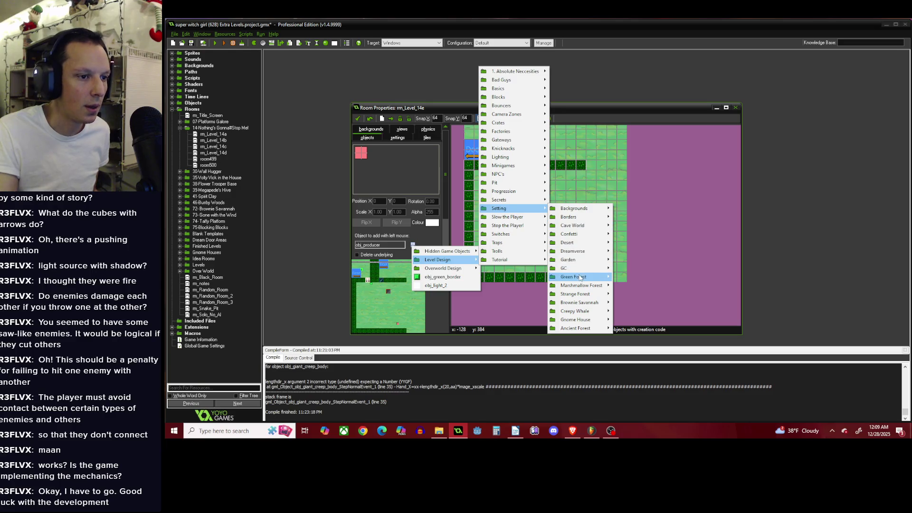
mouse_move(582, 280)
mouse_move(570, 260)
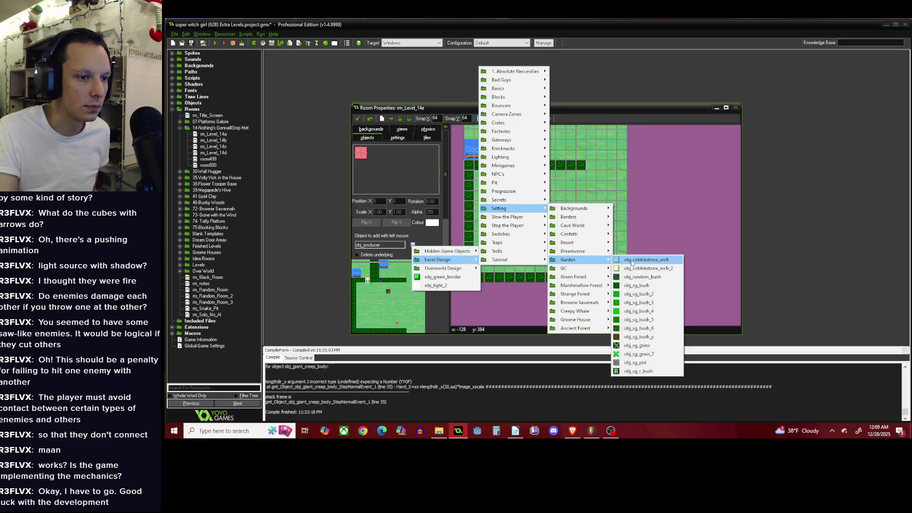
left_click(650, 372)
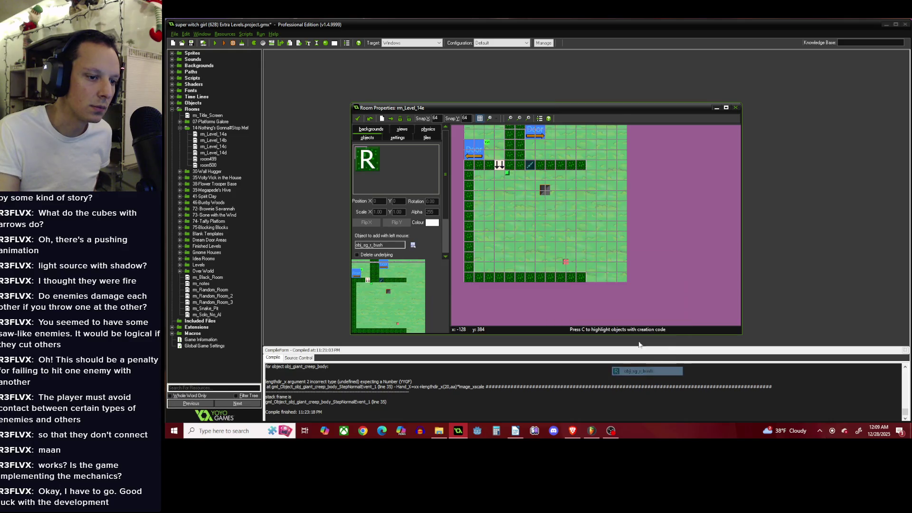
scroll(571, 152, "down", 1)
scroll(595, 201, "up", 1)
mouse_move(585, 181)
left_mouse_down()
mouse_move(636, 189)
mouse_move(619, 212)
mouse_move(584, 211)
mouse_move(613, 192)
mouse_move(623, 203)
mouse_move(588, 203)
mouse_move(607, 249)
left_mouse_up()
scroll(602, 213, "down", 1)
scroll(617, 270, "up", 2)
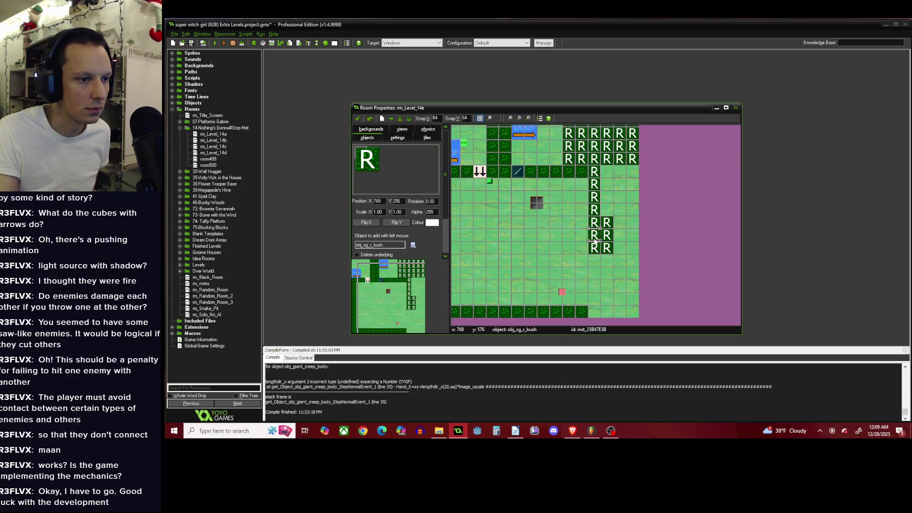
mouse_move(607, 181)
left_mouse_down()
mouse_move(608, 209)
mouse_move(632, 235)
mouse_move(620, 247)
mouse_move(619, 196)
mouse_move(632, 197)
mouse_move(632, 172)
left_mouse_up()
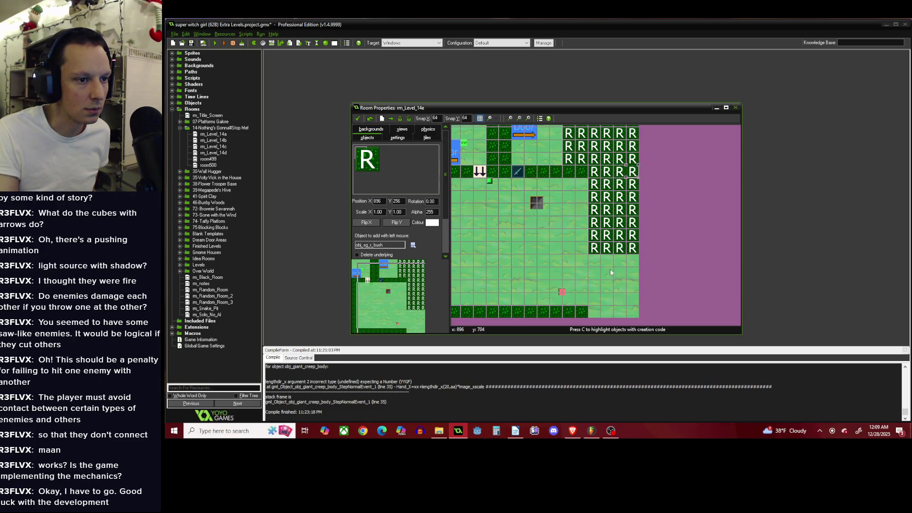
left_click_drag(598, 312, 632, 312)
mouse_move(561, 291)
left_mouse_down()
mouse_move(612, 292)
mouse_move(613, 279)
left_mouse_up()
Paint a column of four obj_darkvoid blocks below the bushes.
scroll(558, 269, "up", 1)
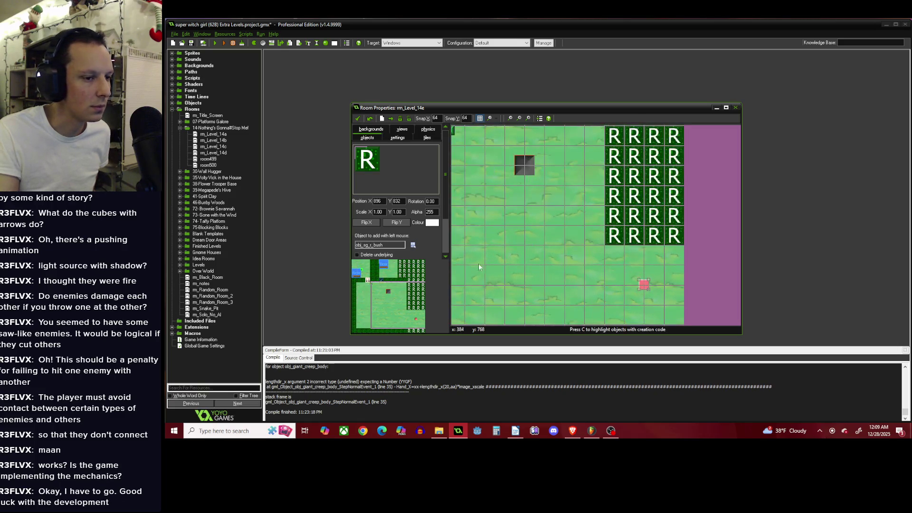
left_click(413, 245)
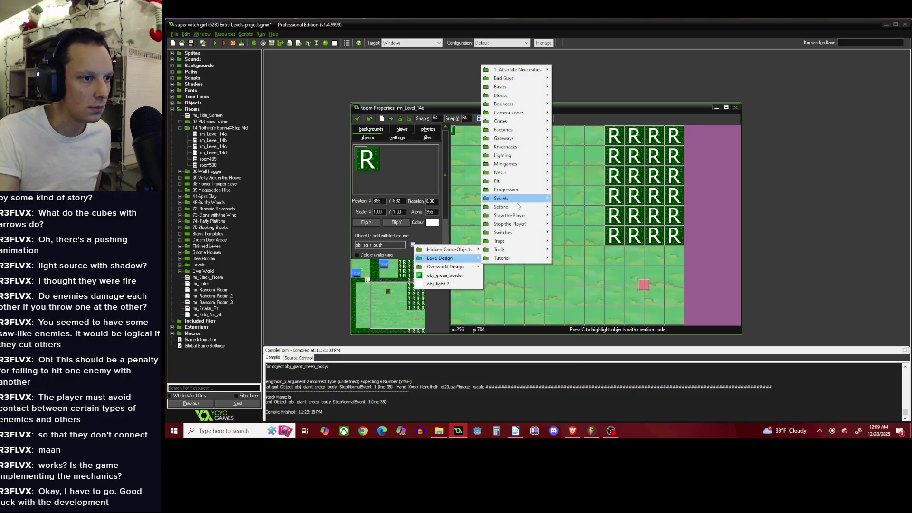
mouse_move(532, 225)
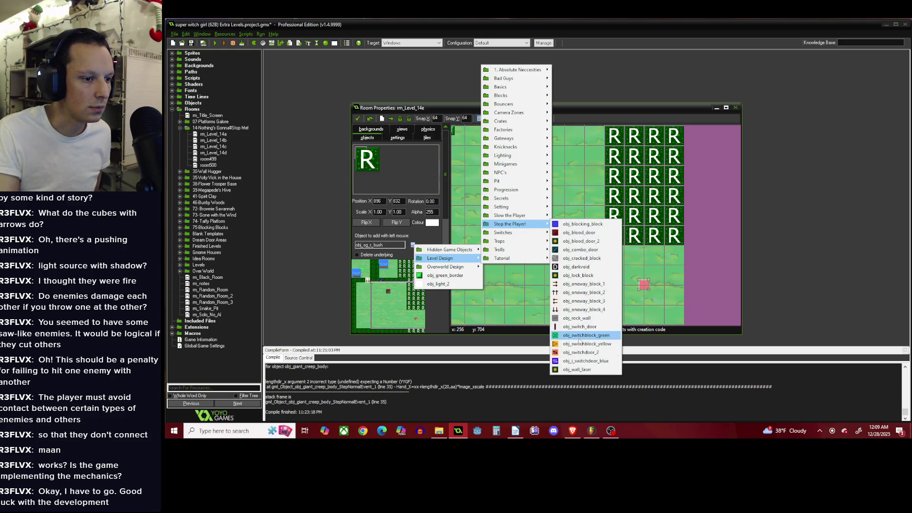
left_click(577, 266)
left_click_drag(634, 255, 635, 297)
scroll(635, 298, "down", 2)
scroll(635, 298, "up", 3)
right_click(662, 247)
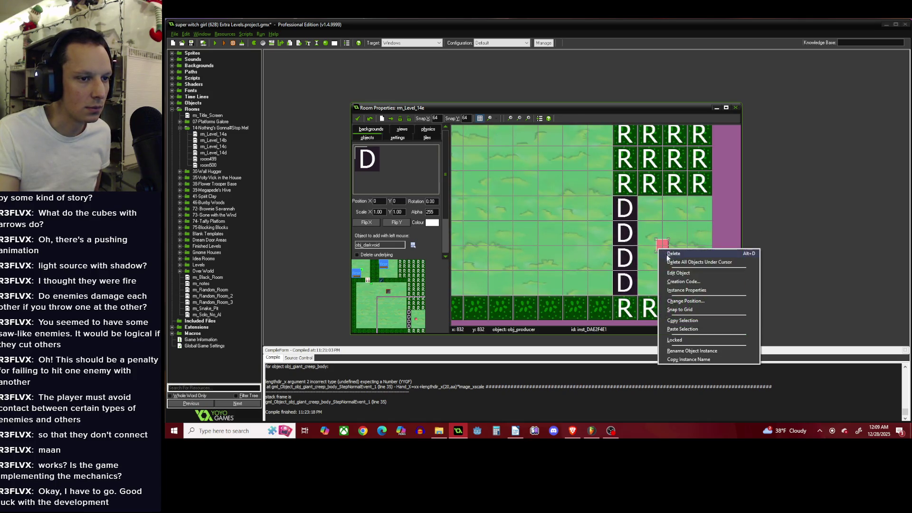
Give the producer creation code Object=obj_Gypsie, Limit=3 and Rate=60 on separate lines.
left_click(679, 282)
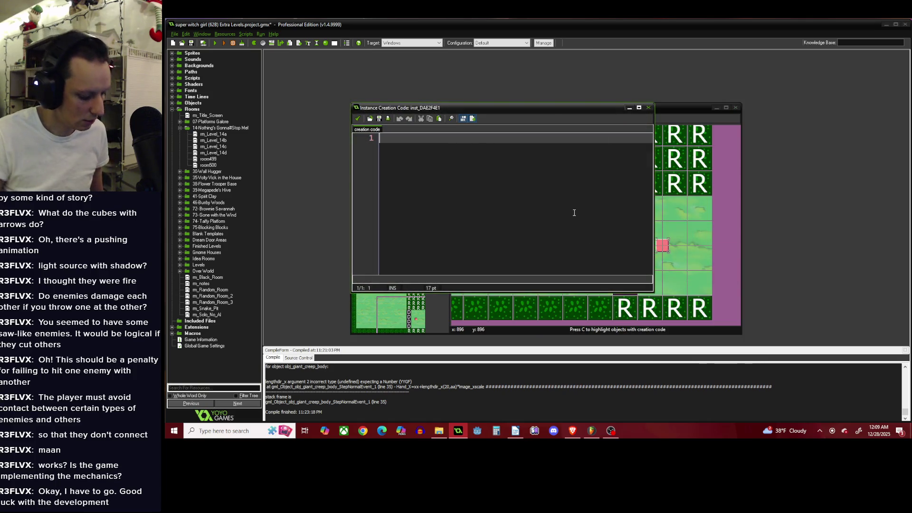
type("Object")
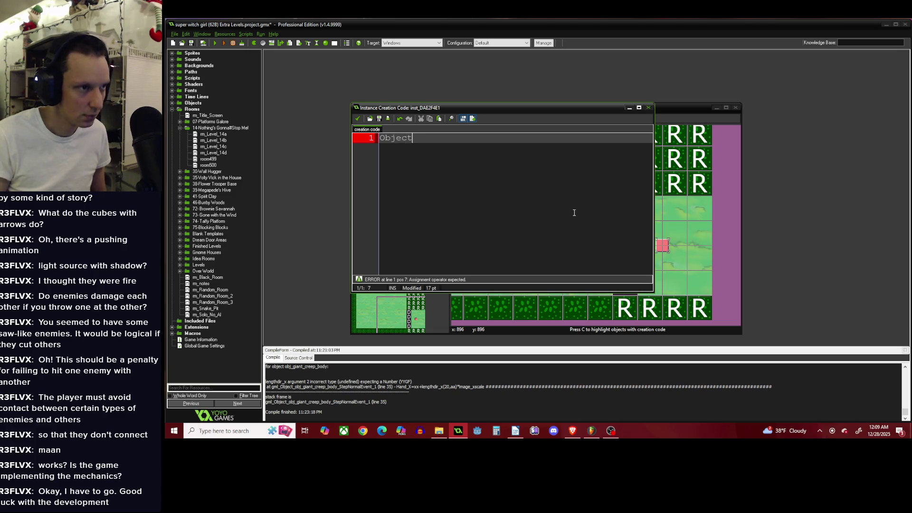
type(" =")
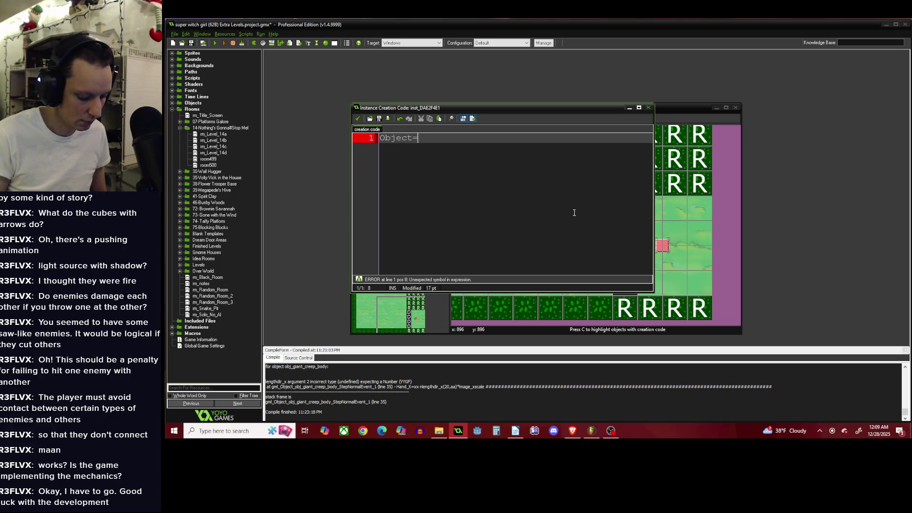
type("obj_G")
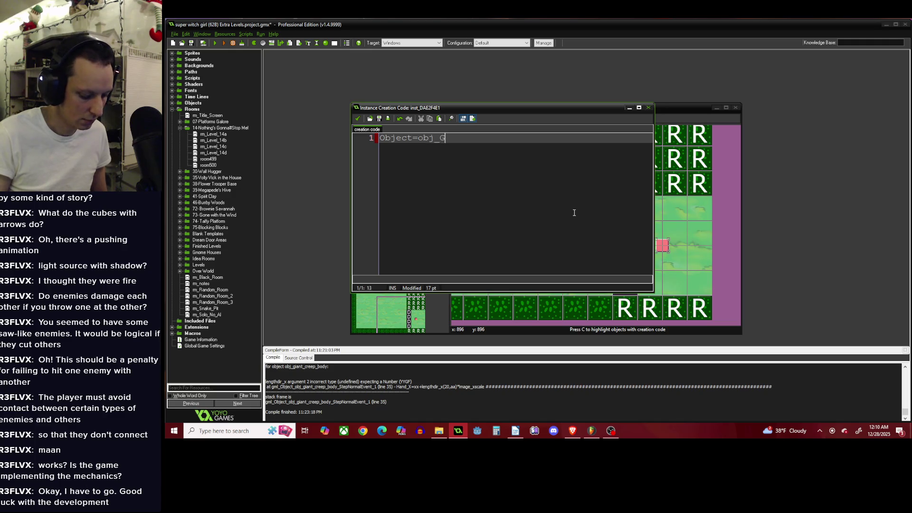
key("Return")
key("Return")
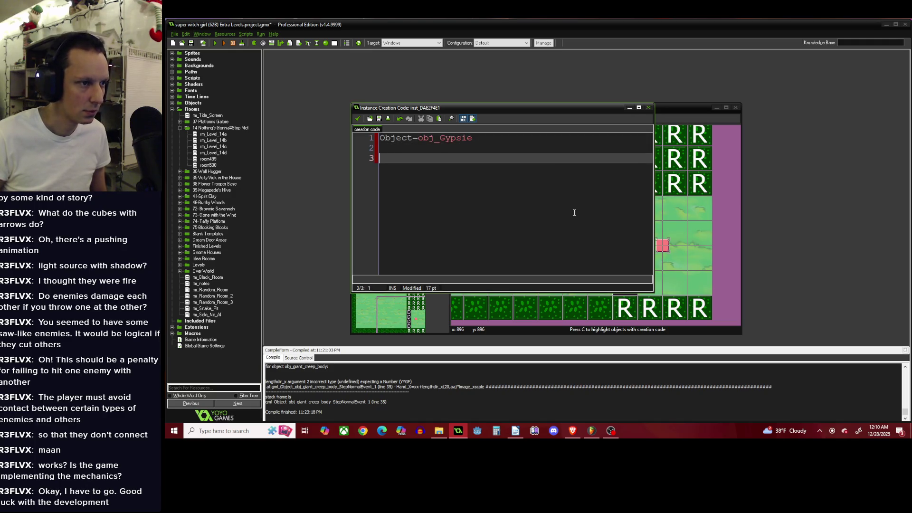
type("Limti")
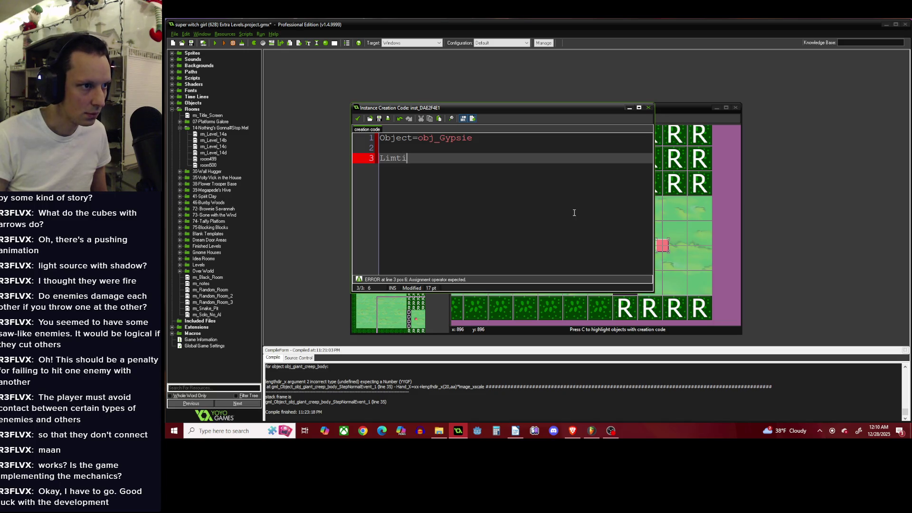
key("BackSpace")
key("BackSpace")
type("it=3")
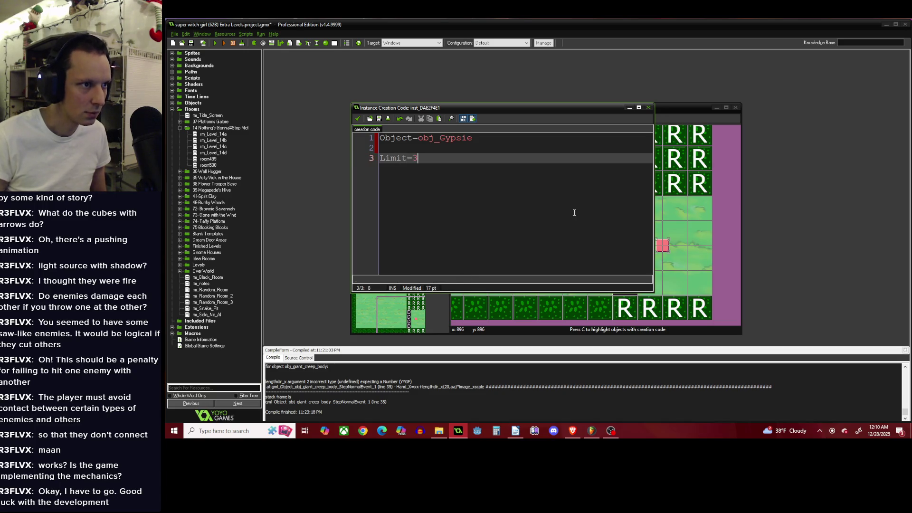
key("Return")
key("Return")
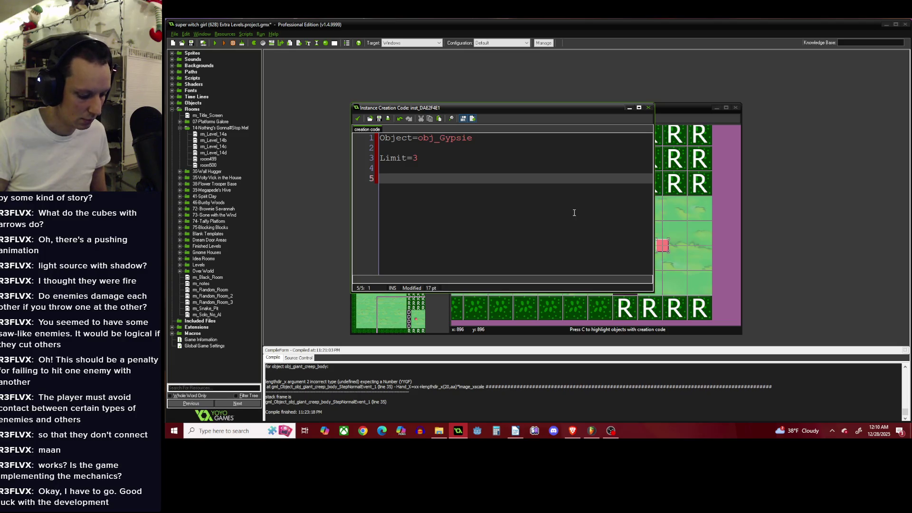
type("Rate")
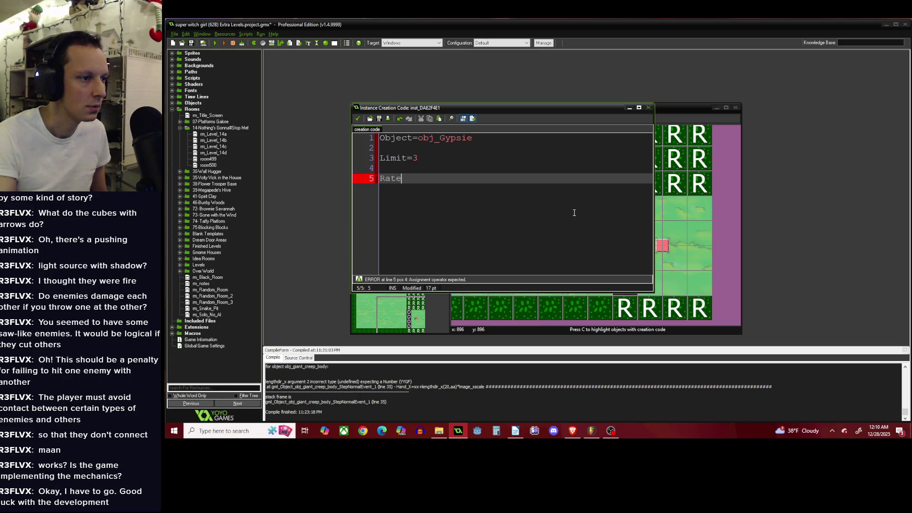
type("=60")
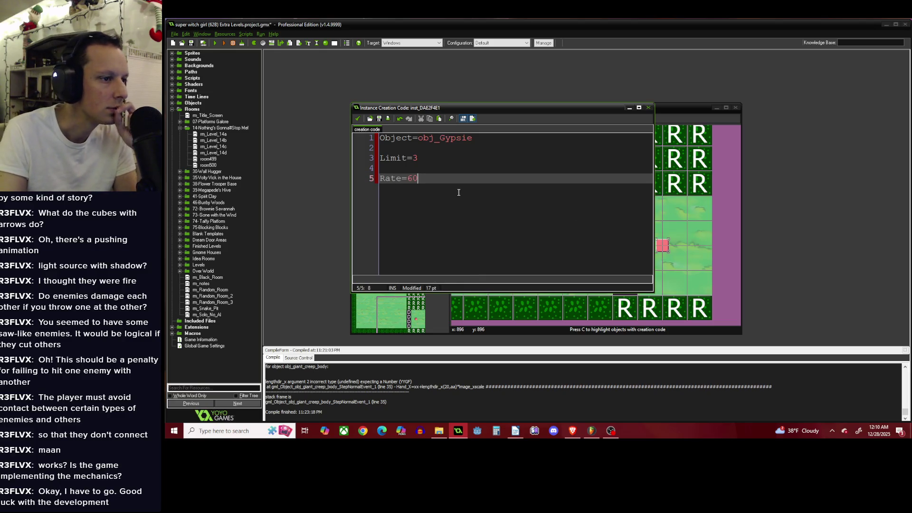
key("Return")
key("Return")
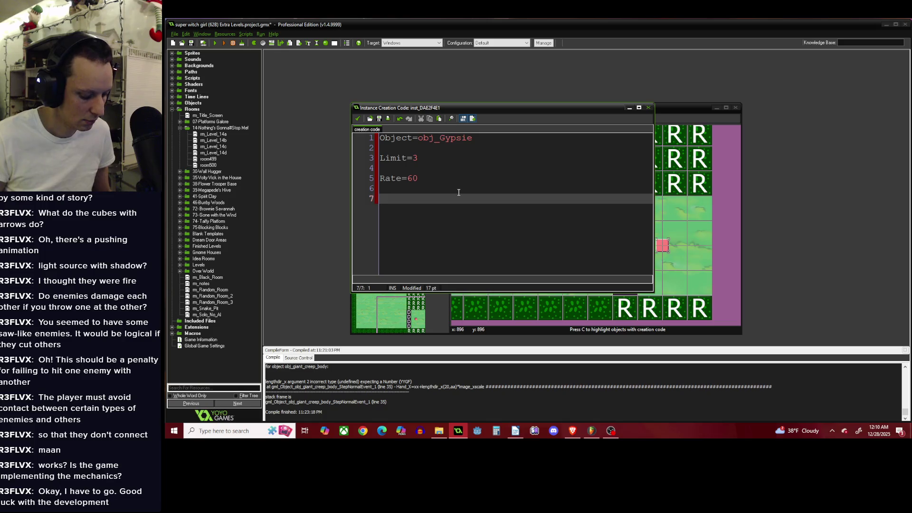
left_click(357, 118)
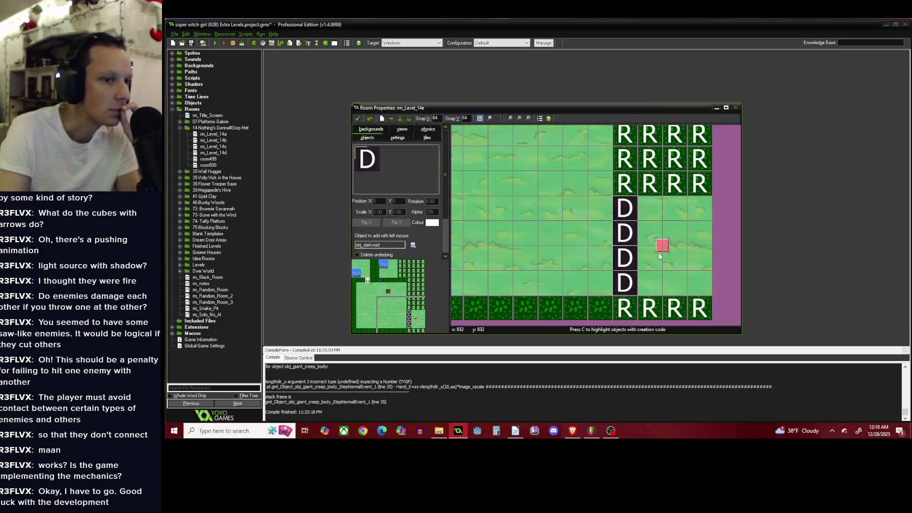
right_click(664, 247)
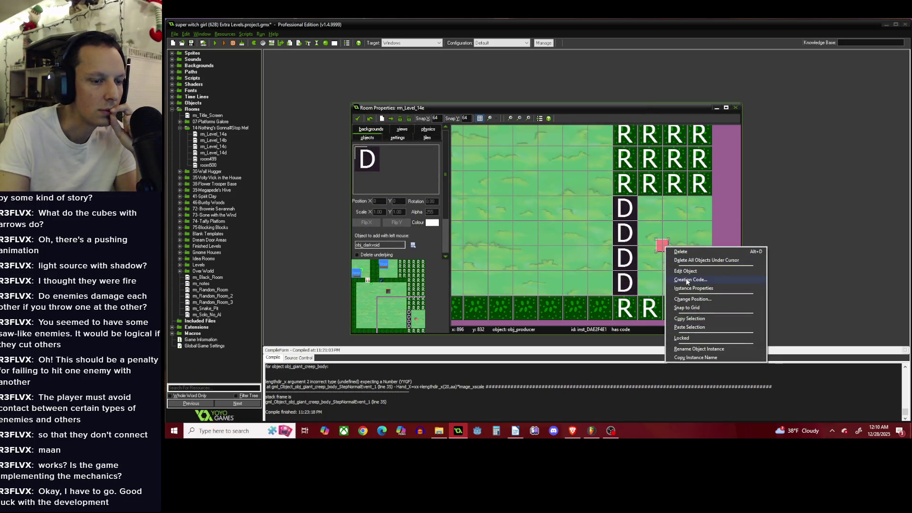
left_click(686, 271)
double_click(552, 127)
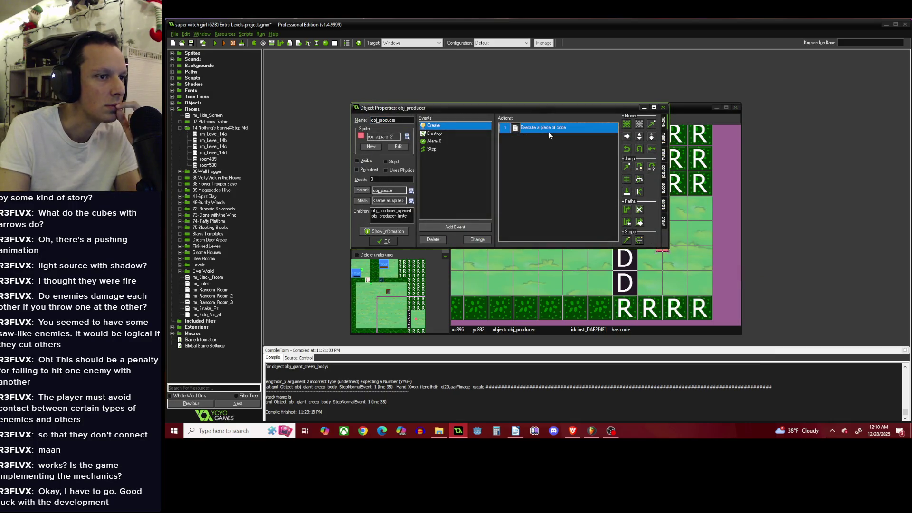
scroll(642, 210, "down", 5)
scroll(641, 210, "down", 9)
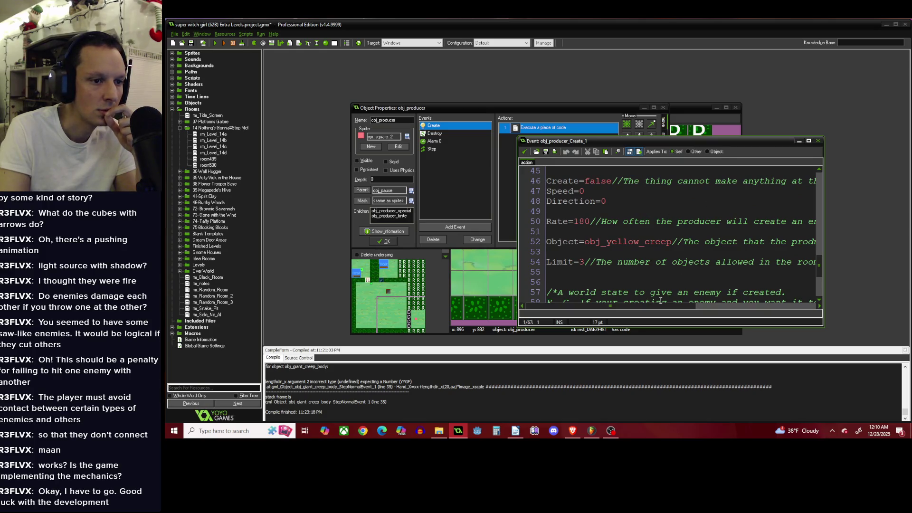
mouse_move(655, 305)
left_mouse_down()
mouse_move(737, 303)
mouse_move(612, 306)
left_mouse_up()
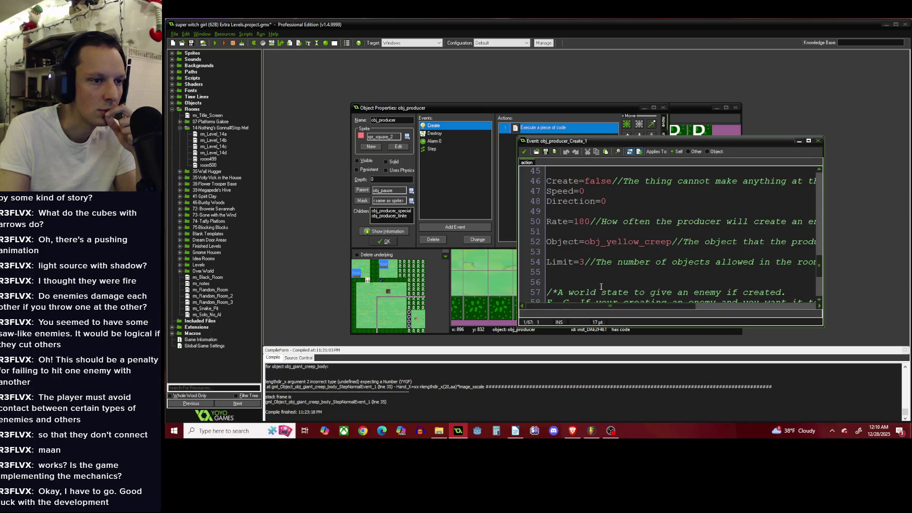
left_click(525, 153)
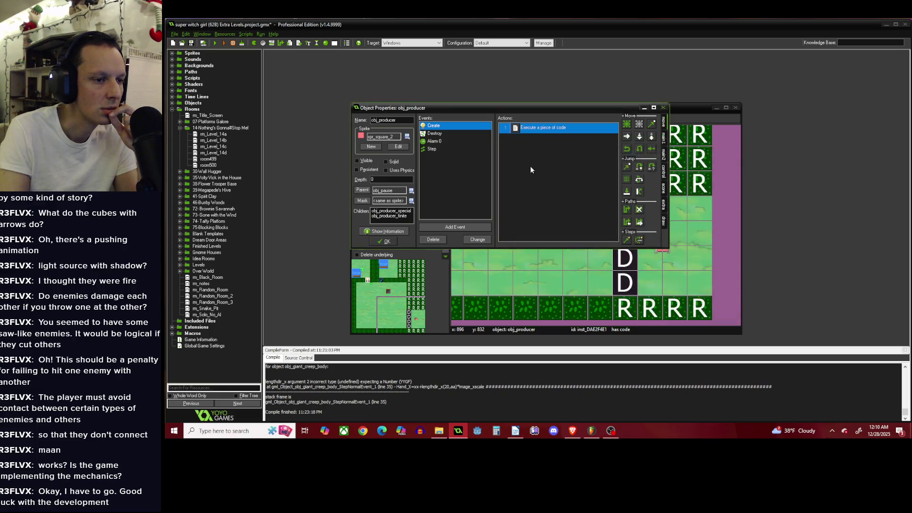
left_click(390, 241)
scroll(587, 238, "down", 2)
scroll(483, 186, "up", 1)
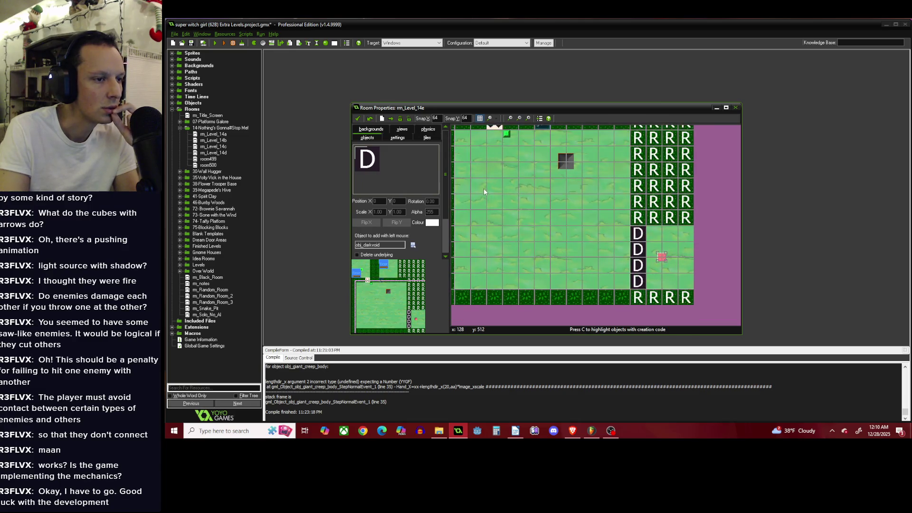
left_click(636, 204)
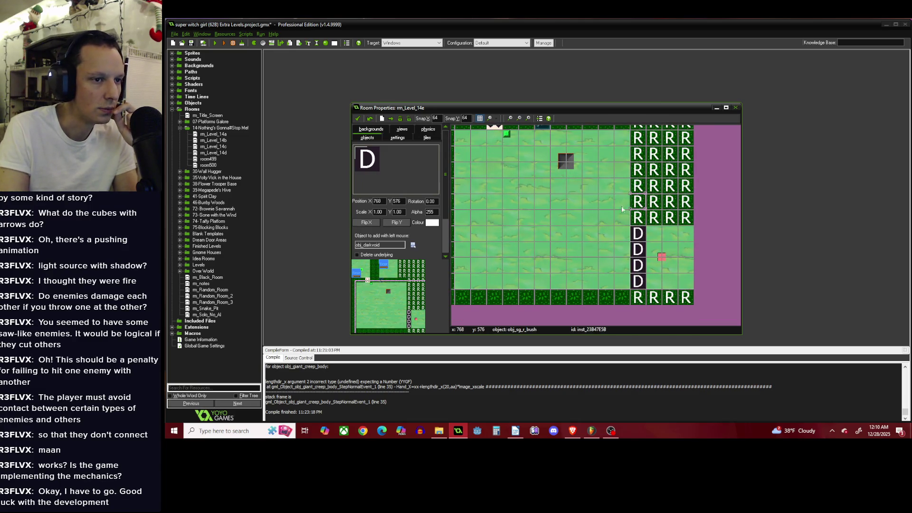
Select obj_block_stone and paint a column of stone blocks beside the D tiles.
left_click(413, 245)
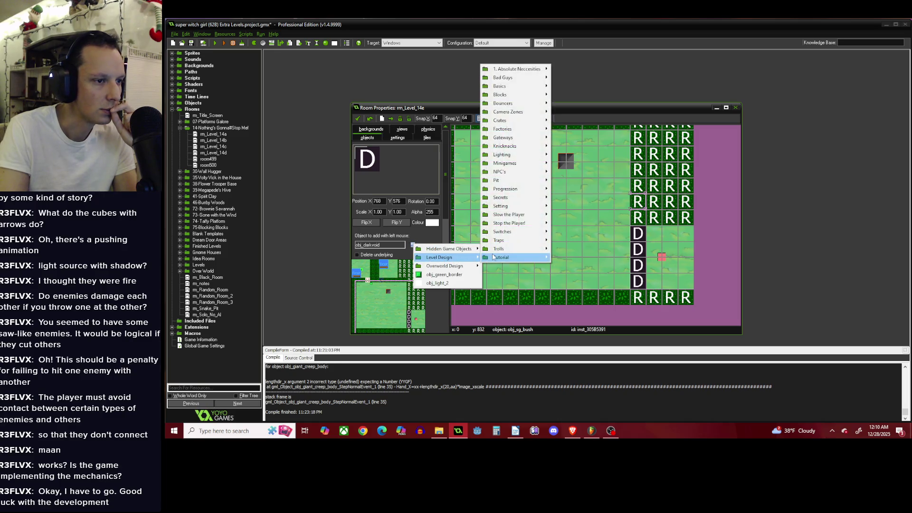
mouse_move(504, 240)
mouse_move(524, 224)
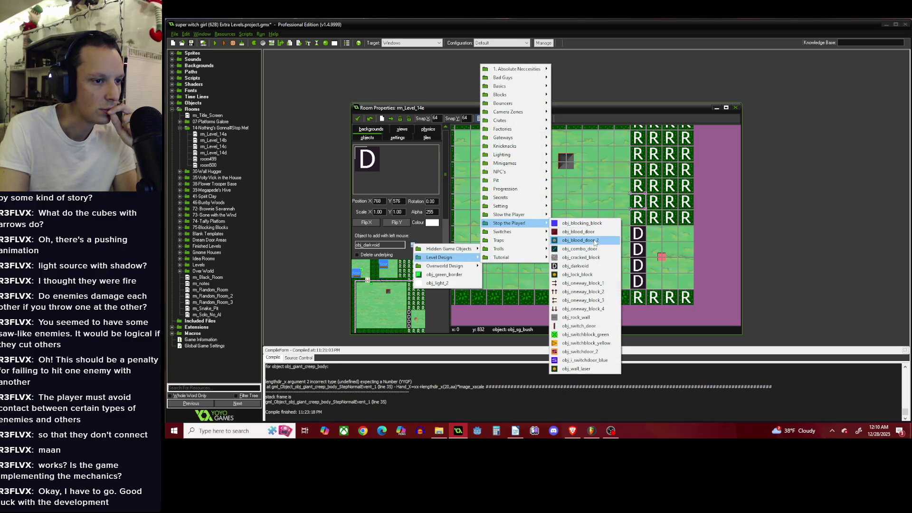
mouse_move(515, 97)
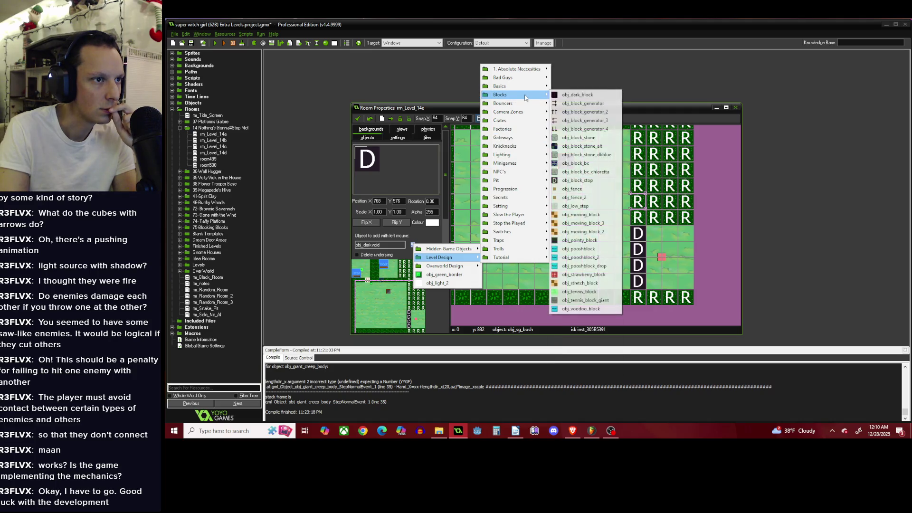
left_click(579, 137)
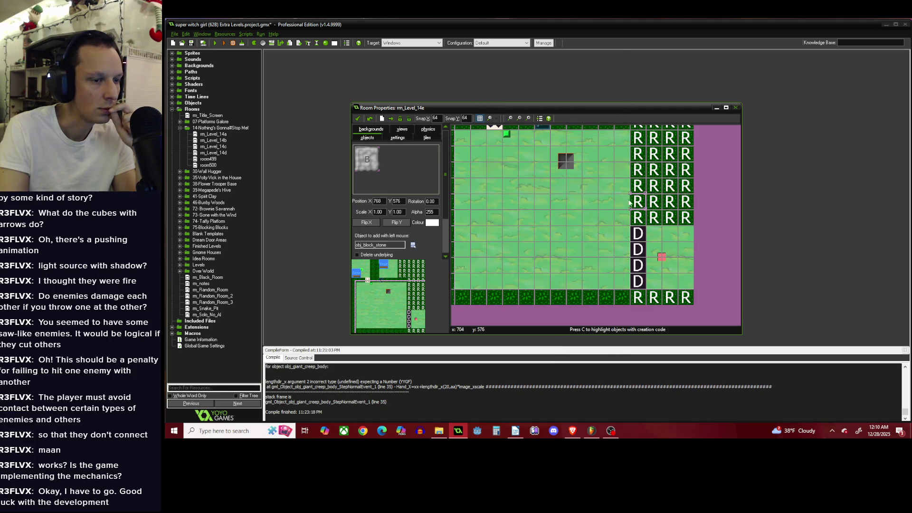
left_click_drag(685, 235, 686, 280)
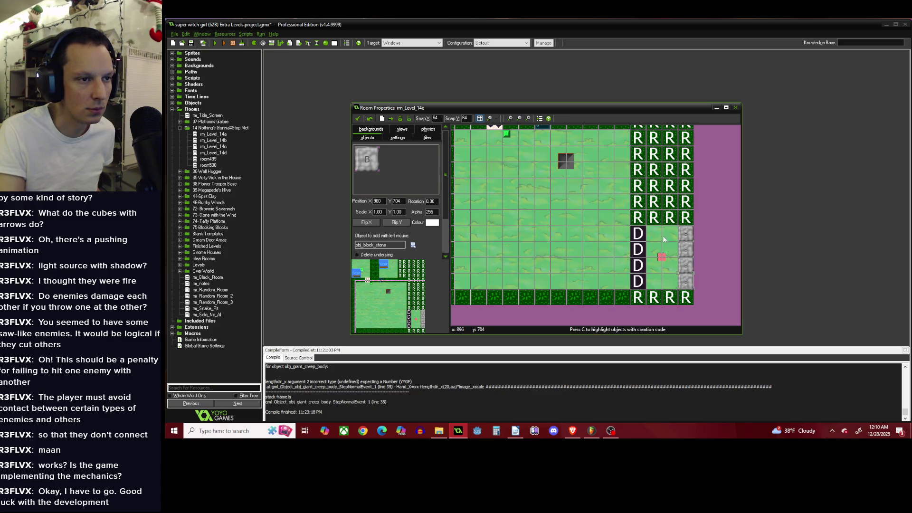
Add stone-block clusters at lower left and top right, then confirm the room as rm_Level_14e.
scroll(663, 235, "down", 1)
scroll(588, 205, "up", 1)
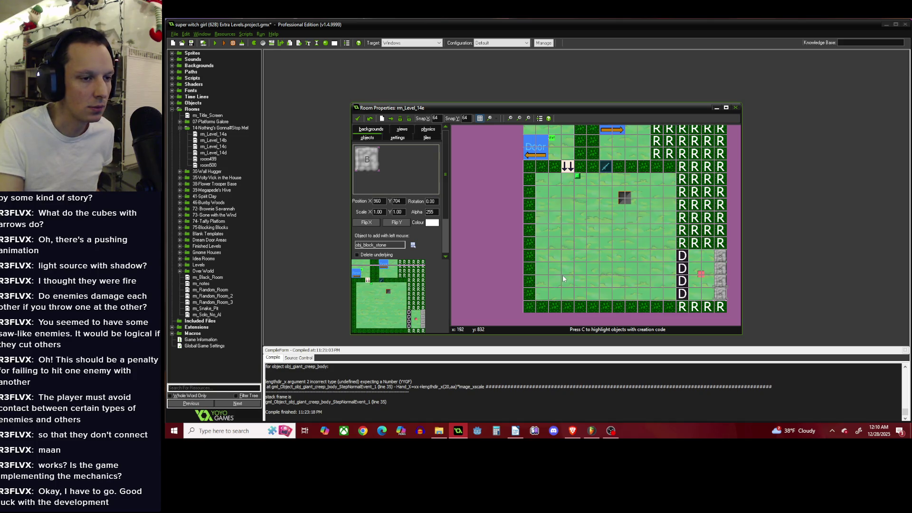
mouse_move(544, 267)
left_mouse_down()
mouse_move(567, 268)
mouse_move(555, 293)
mouse_move(545, 282)
left_mouse_up()
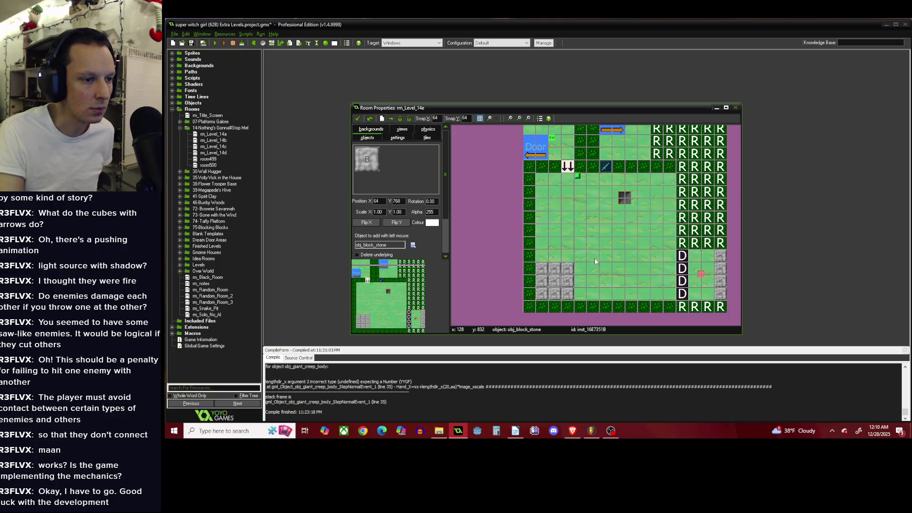
mouse_move(645, 180)
left_mouse_down()
mouse_move(659, 210)
mouse_move(670, 190)
mouse_move(657, 192)
left_mouse_up()
scroll(660, 207, "up", 1)
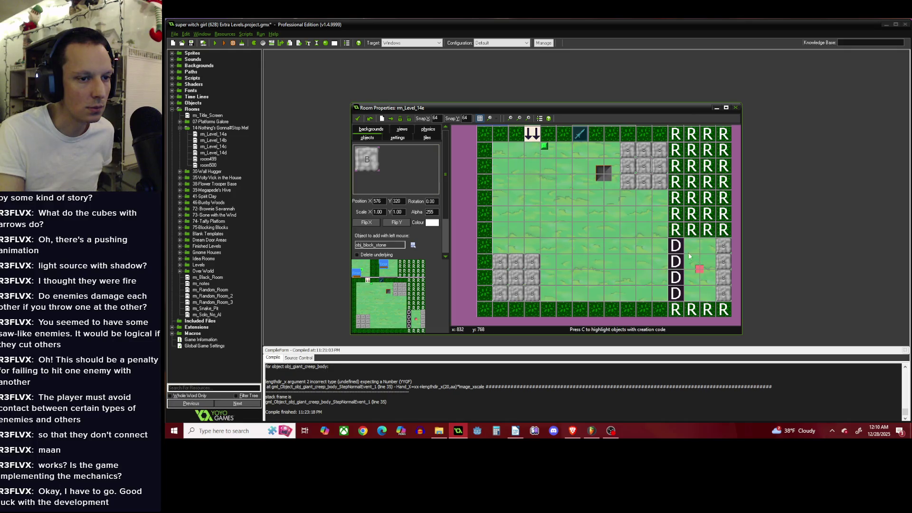
scroll(629, 255, "down", 2)
scroll(591, 226, "up", 1)
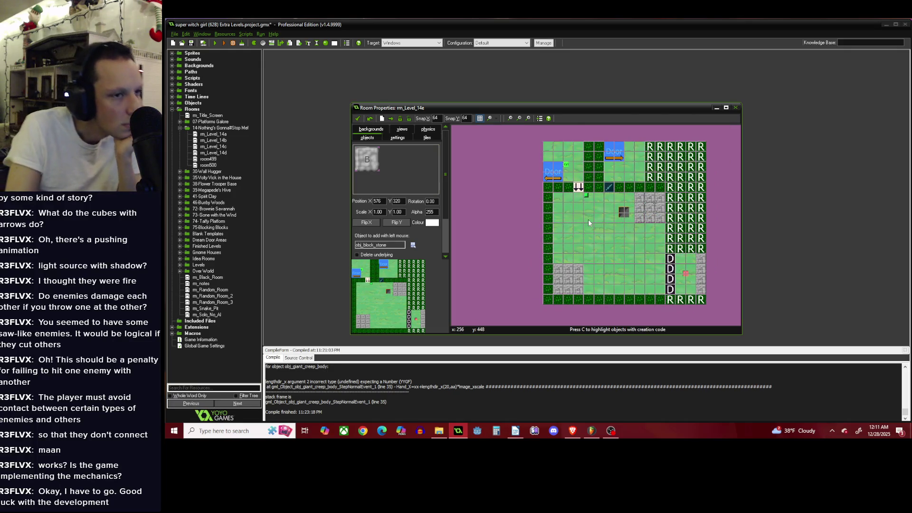
left_click(359, 119)
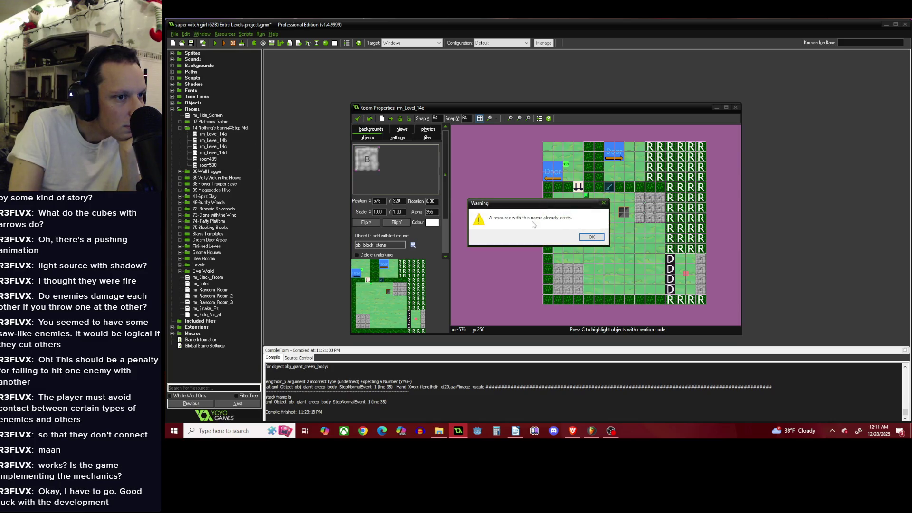
Dismiss the warning, inspect rm_Level_14e and rm_Level_14a, and close every room editor including room499.
left_click(580, 238)
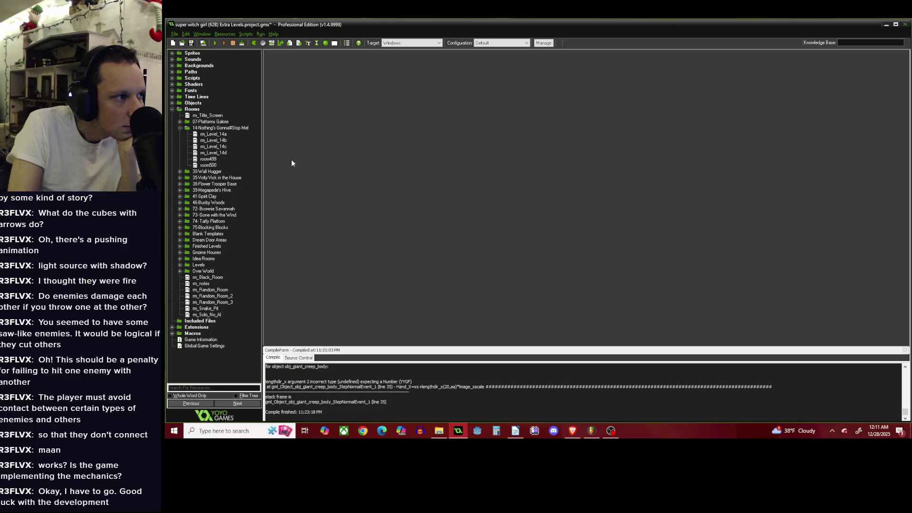
double_click(215, 160)
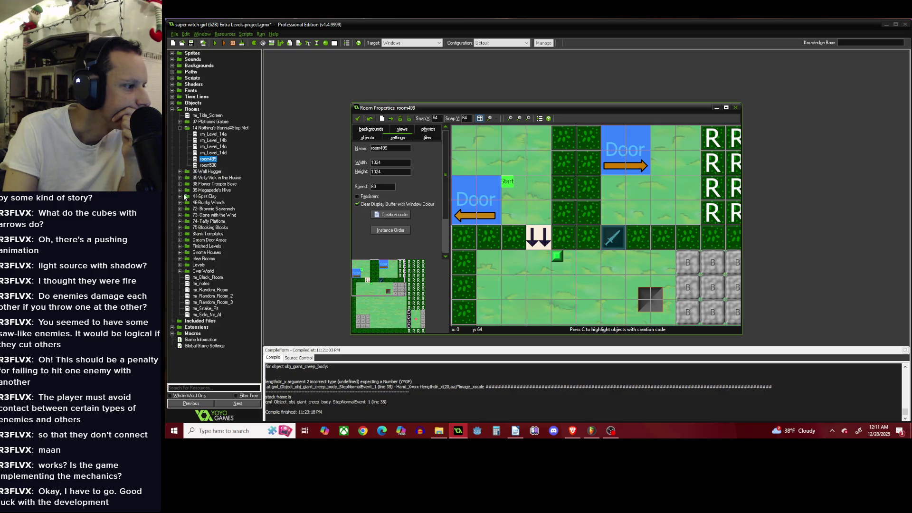
left_click(182, 226)
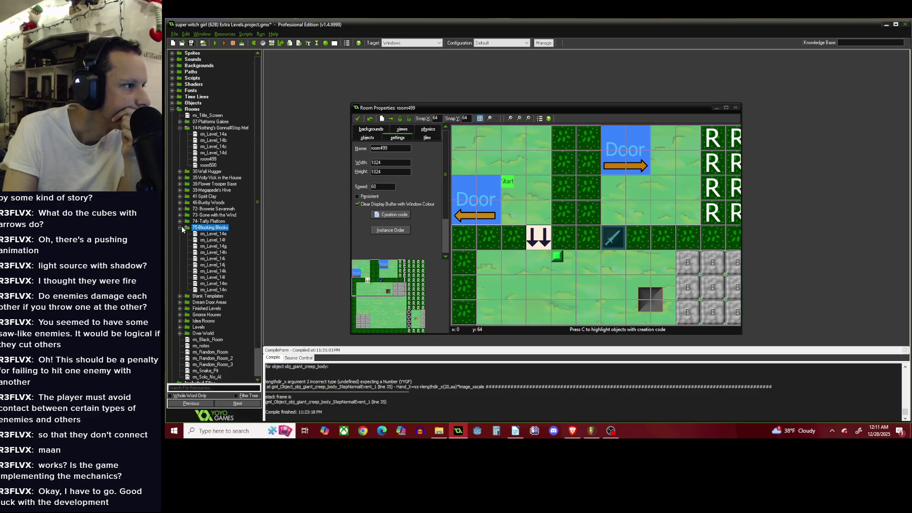
double_click(213, 234)
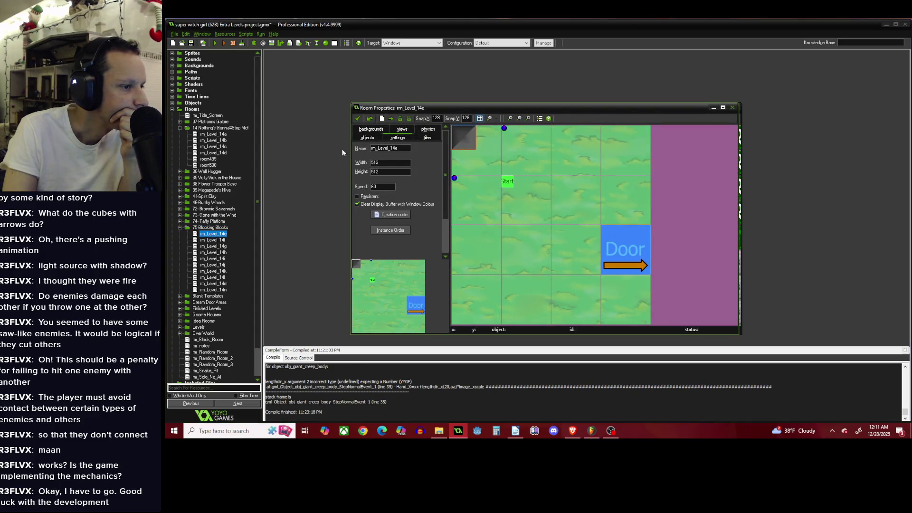
left_click(360, 117)
double_click(221, 135)
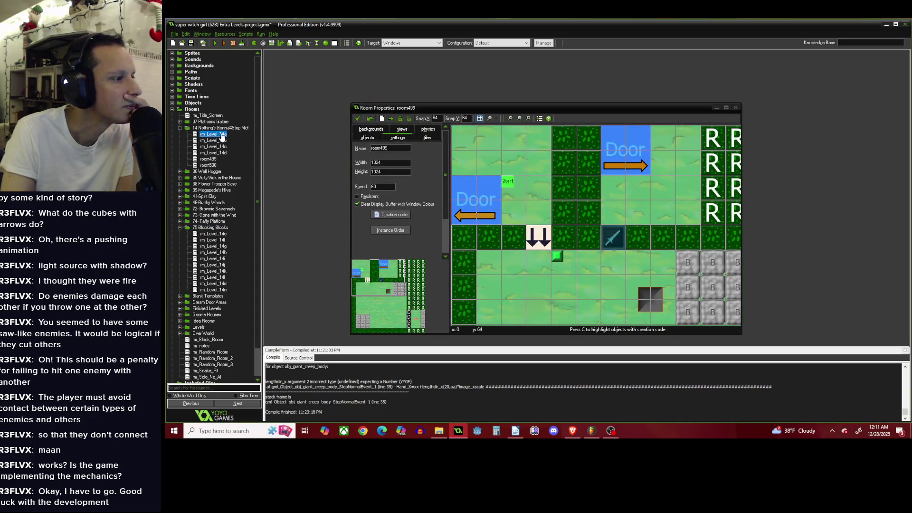
left_click(359, 119)
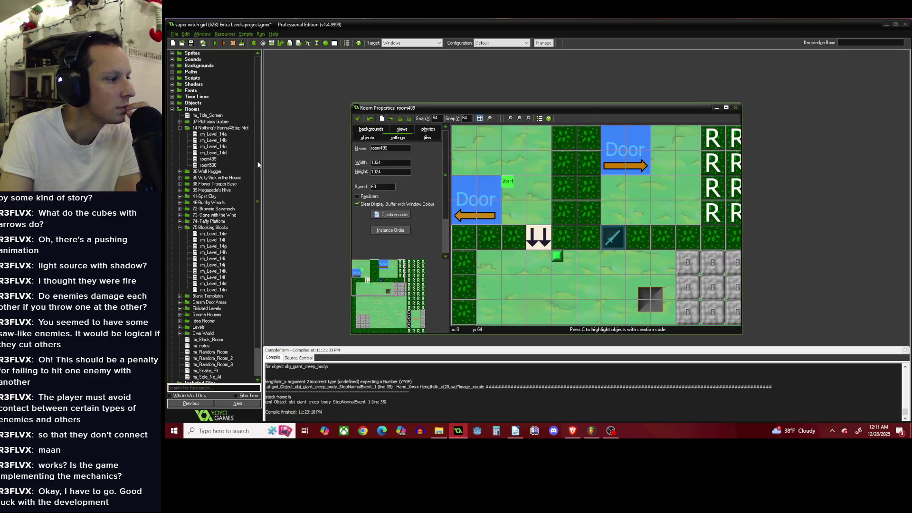
left_click(360, 118)
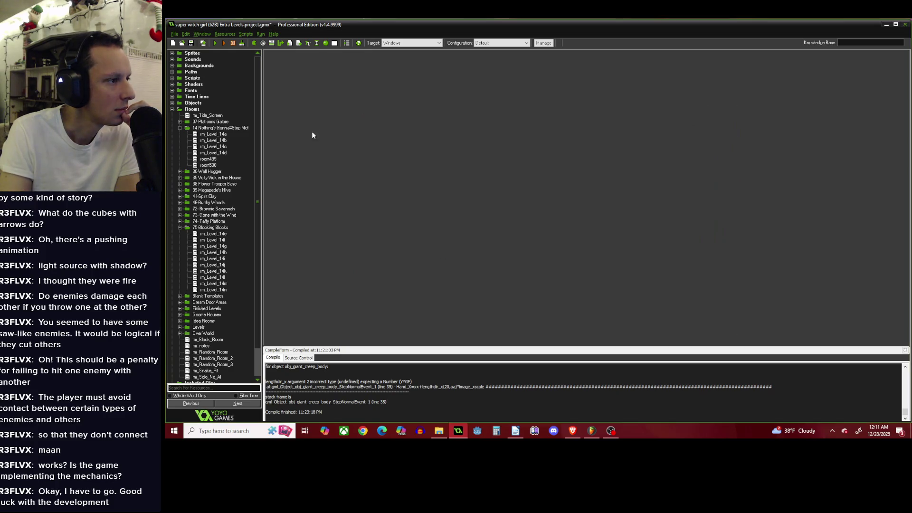
left_click_drag(221, 136, 222, 232)
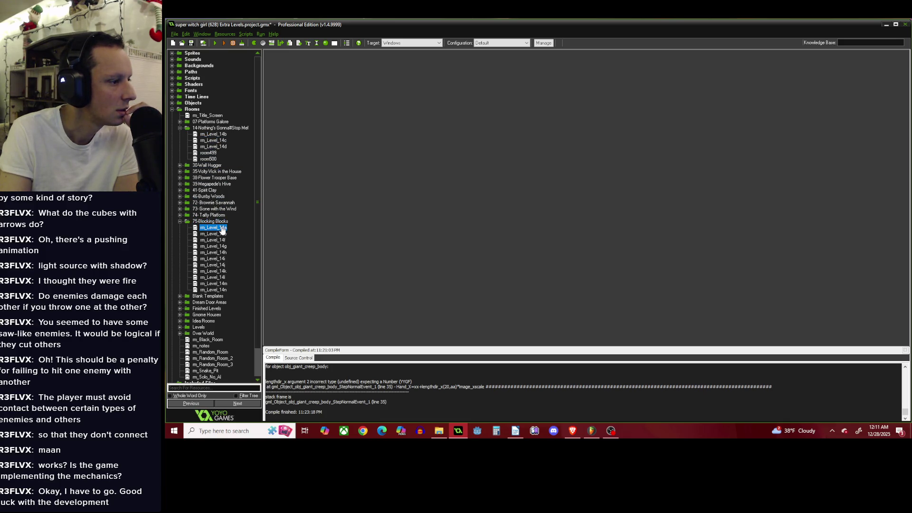
left_click_drag(219, 134, 221, 137)
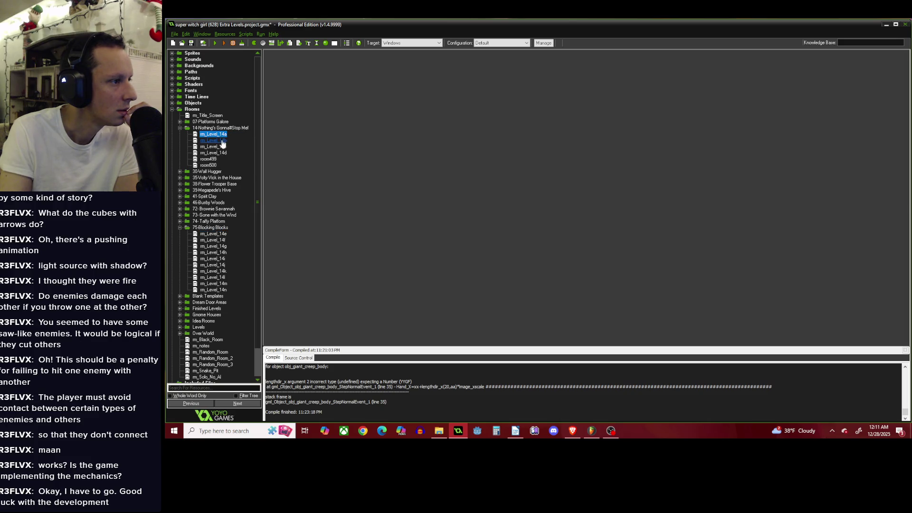
left_click(220, 229)
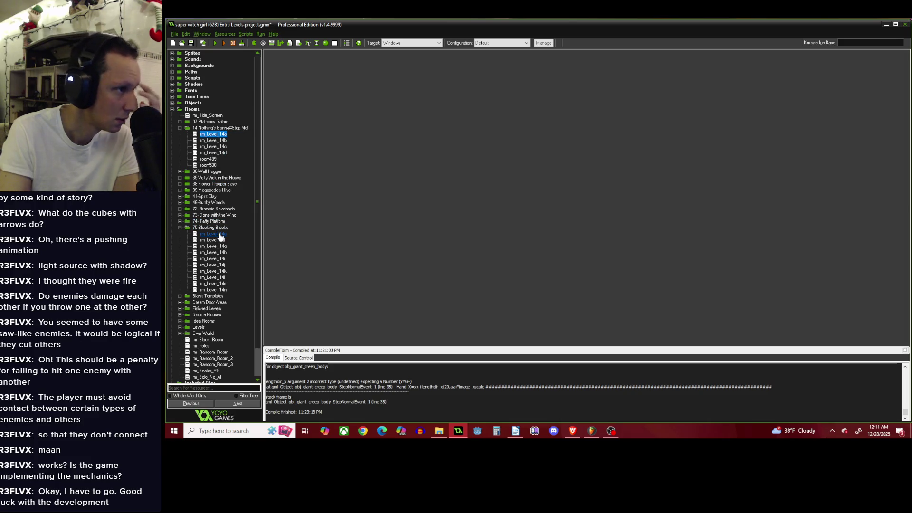
right_click(220, 227)
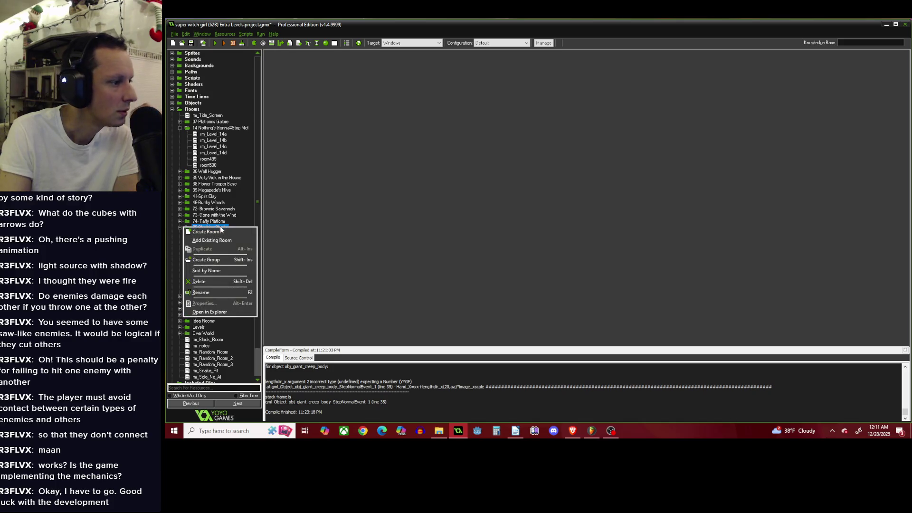
left_click(215, 271)
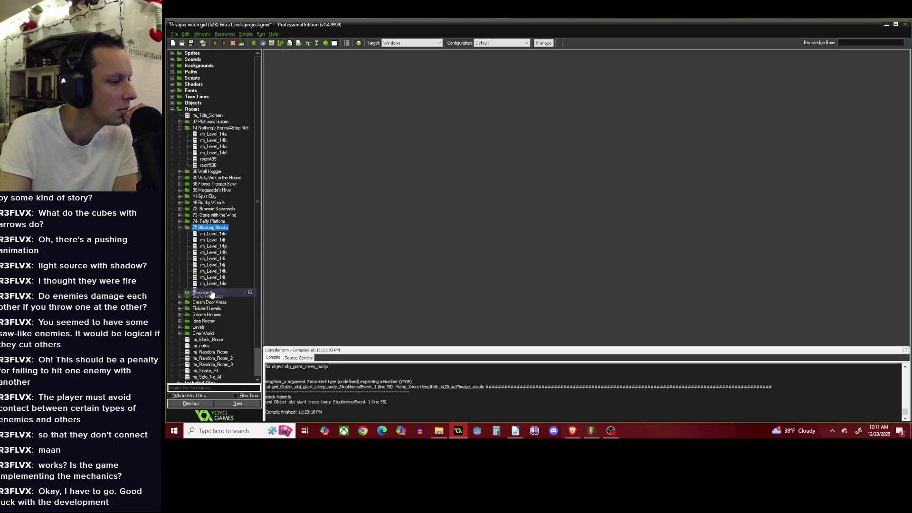
right_click(222, 231)
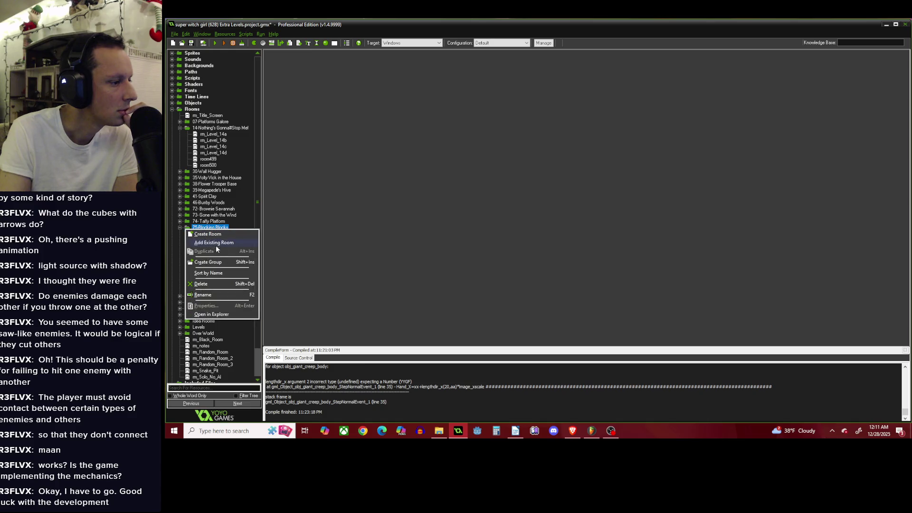
left_click(212, 295)
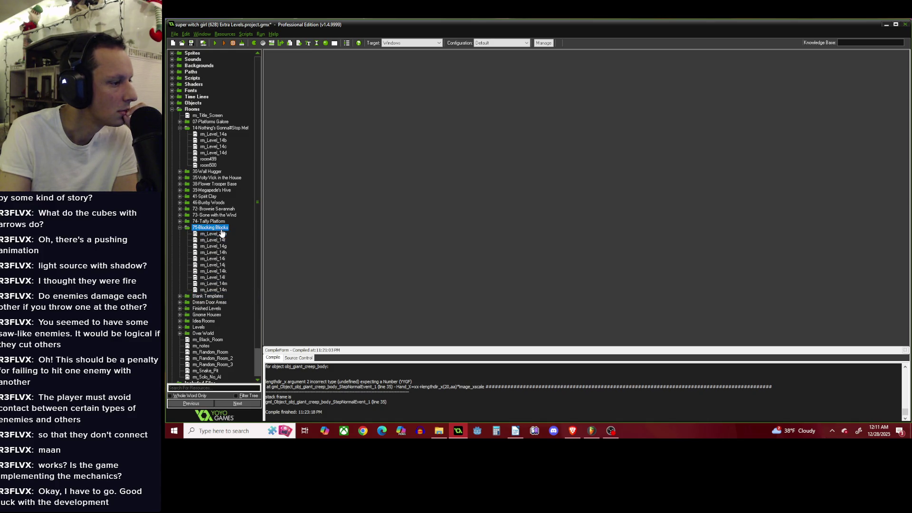
right_click(222, 230)
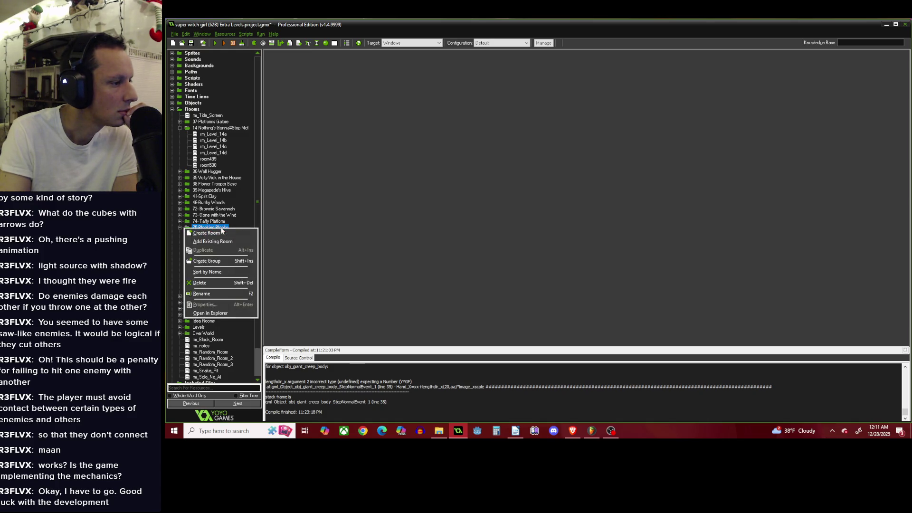
left_click(206, 292)
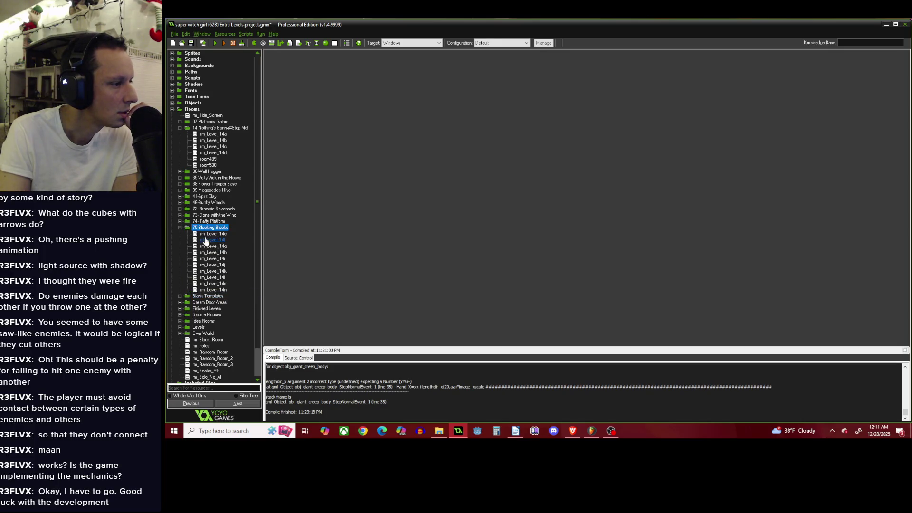
left_click(180, 227)
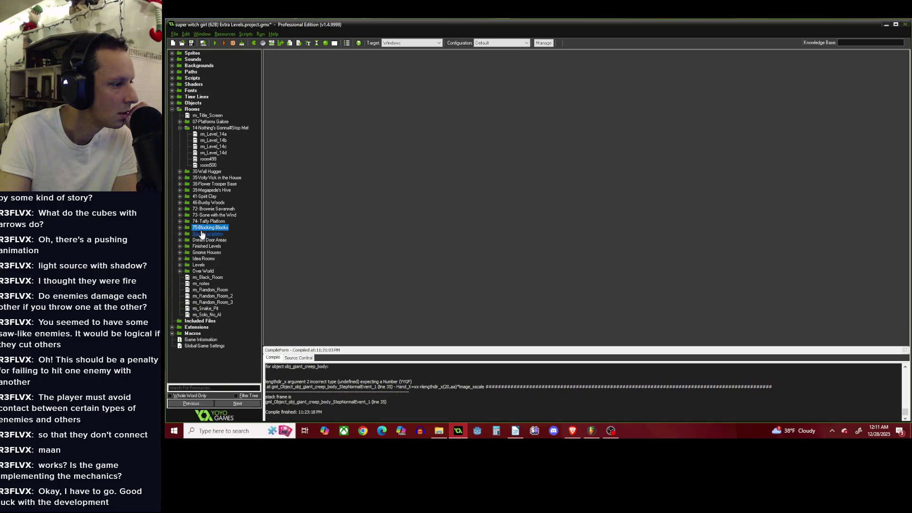
double_click(208, 230)
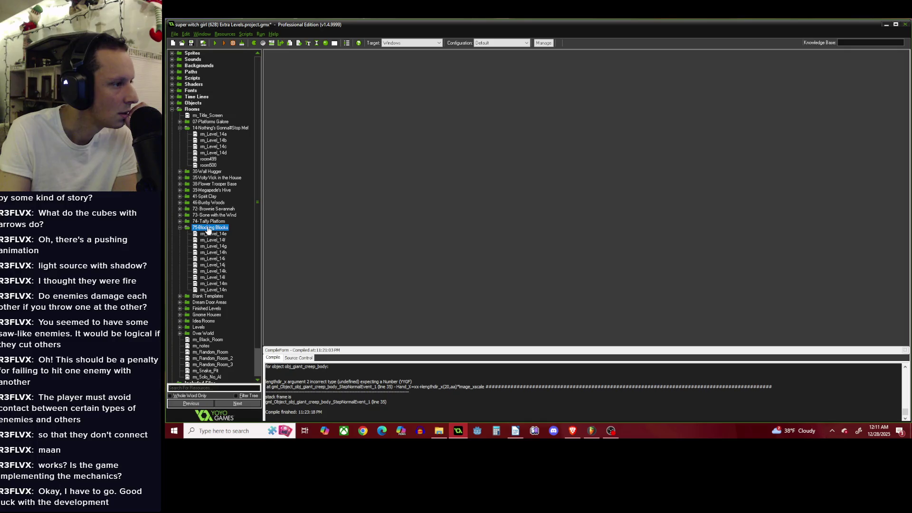
left_click(210, 153)
double_click(225, 155)
left_click(358, 121)
Rename the 75-Blocking Blocks folder to 75-Unassorted.
right_click(213, 234)
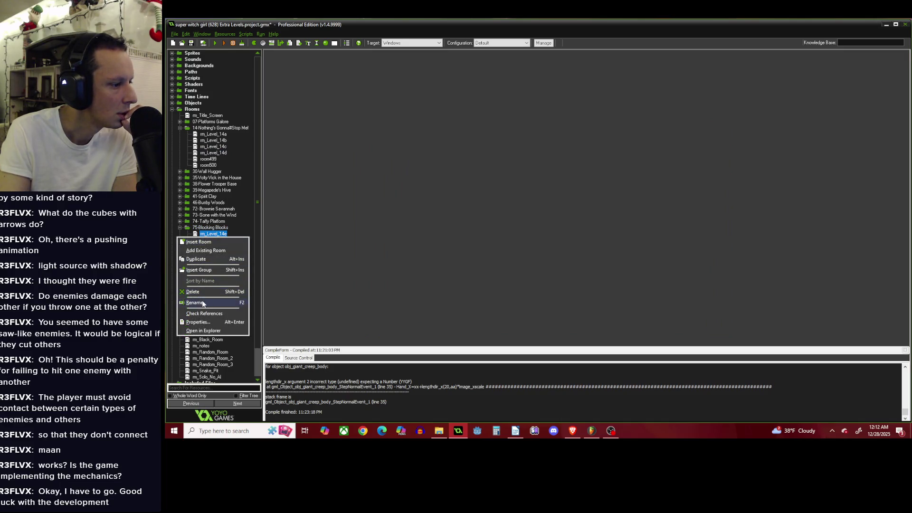
key("Escape")
left_click(216, 228)
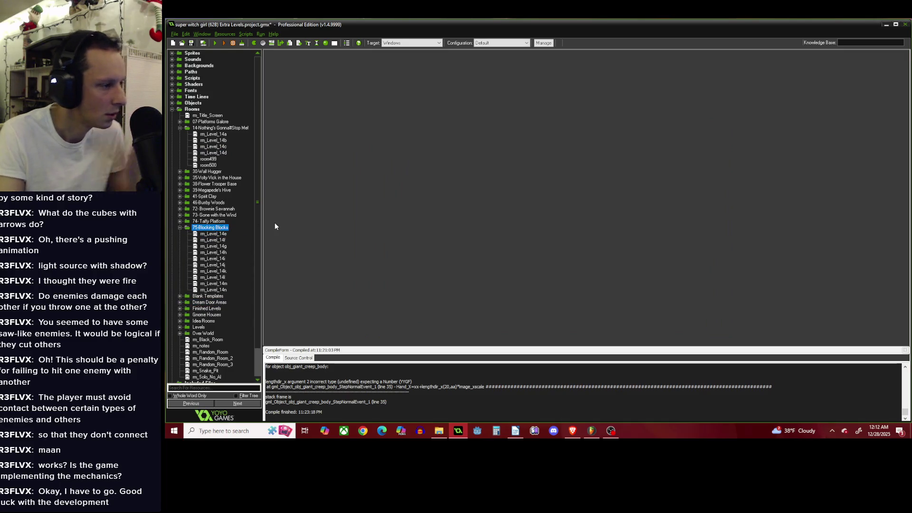
left_click(220, 229)
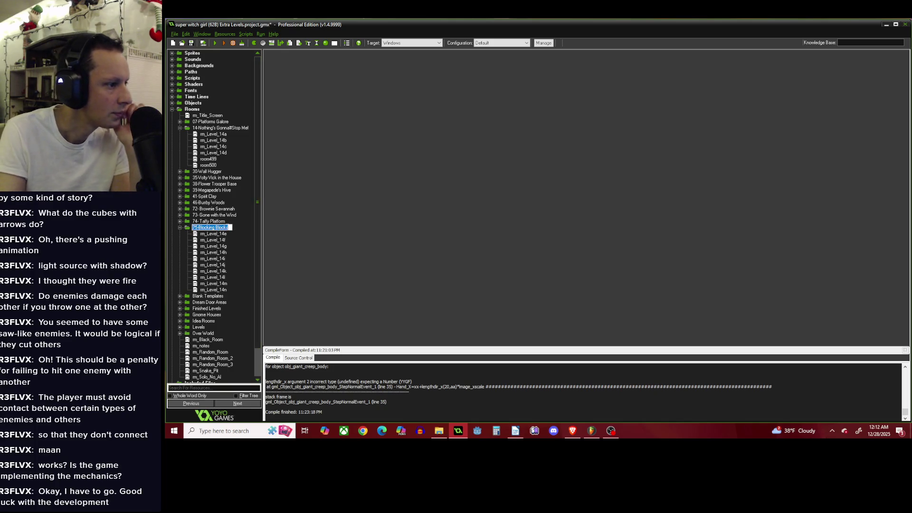
left_click_drag(231, 227, 197, 225)
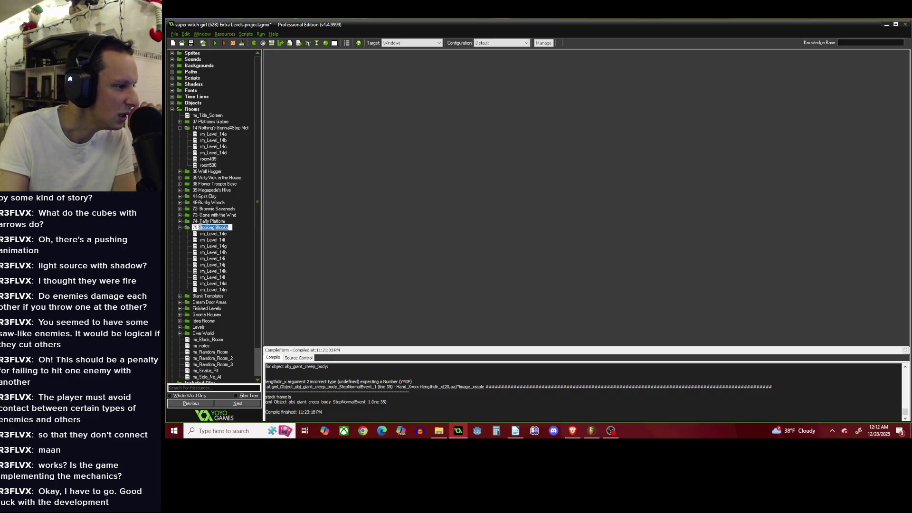
key("BackSpace")
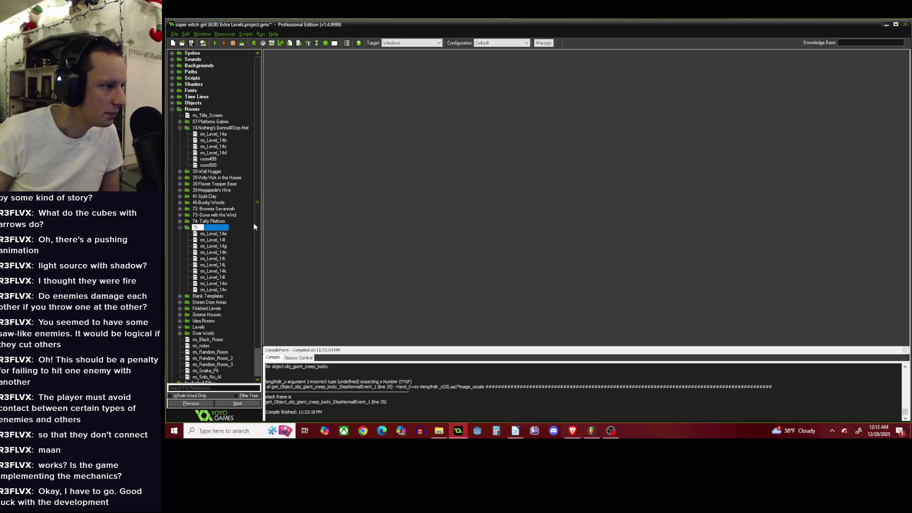
type("Una")
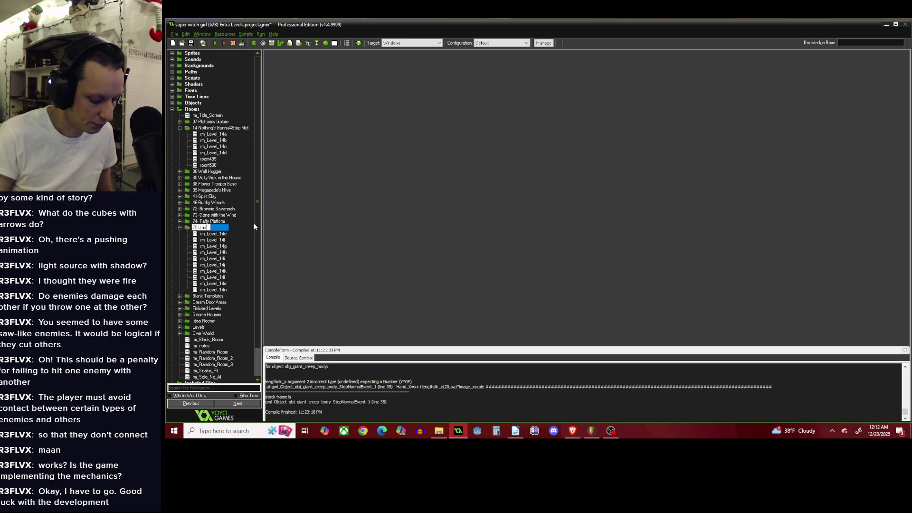
type("ssorted")
key("Return")
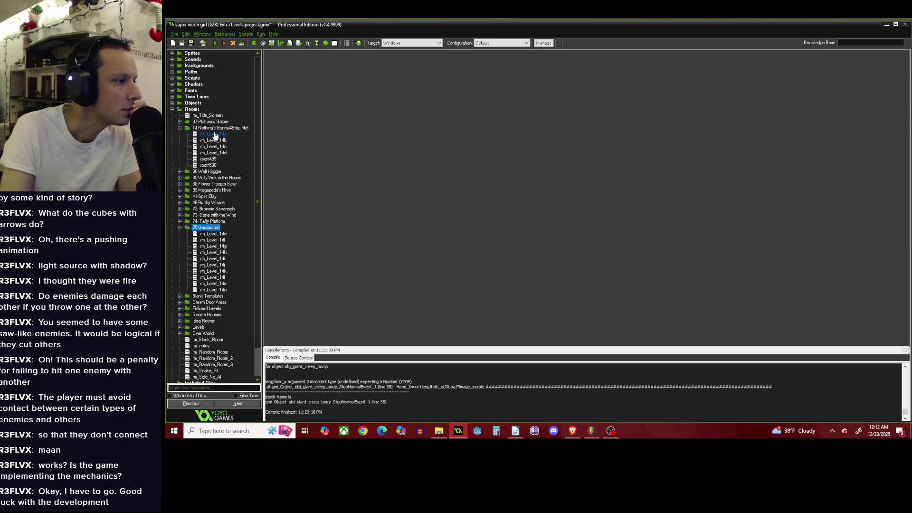
Rename the level 14 room folder to 14-Blocky Blocks of Blockiness.
double_click(216, 129)
double_click(216, 128)
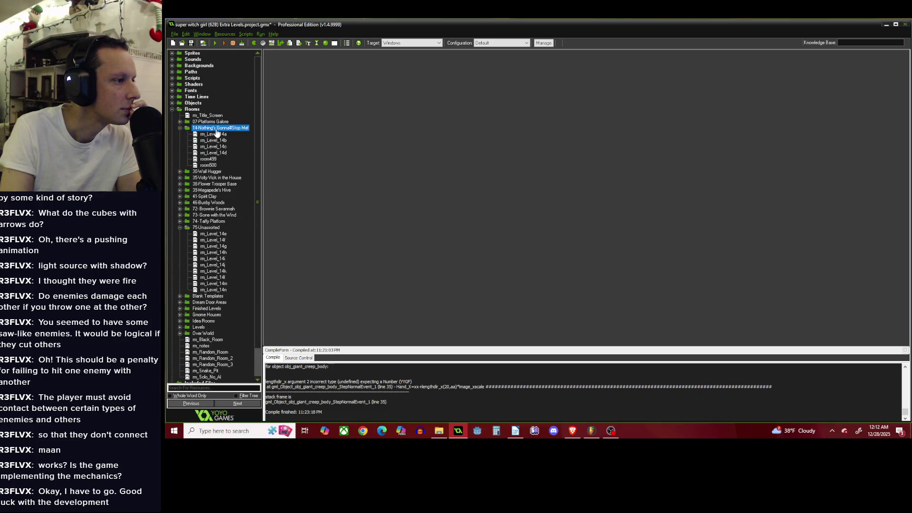
right_click(216, 128)
left_click(203, 195)
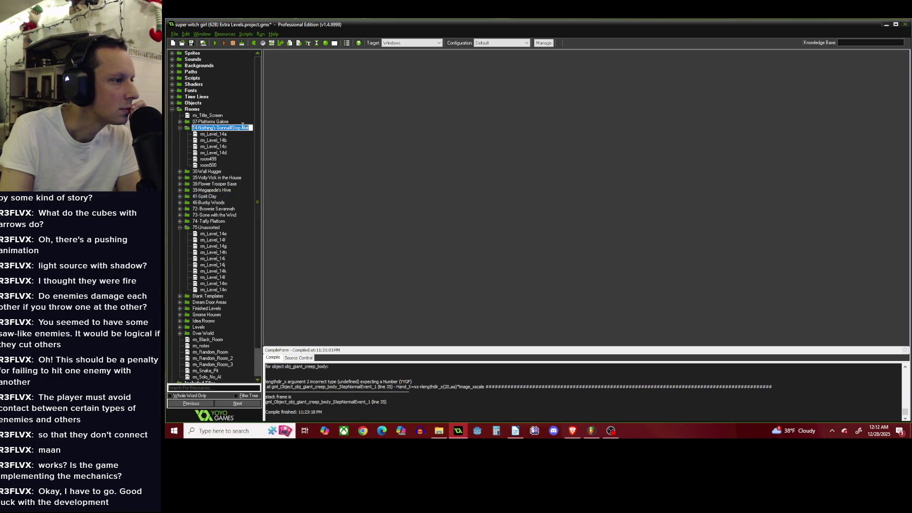
left_click_drag(250, 128, 214, 128)
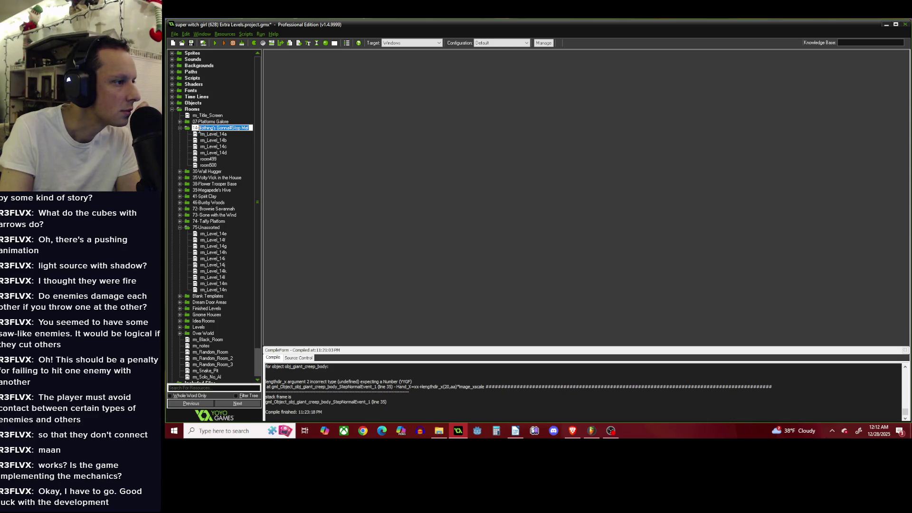
type("E")
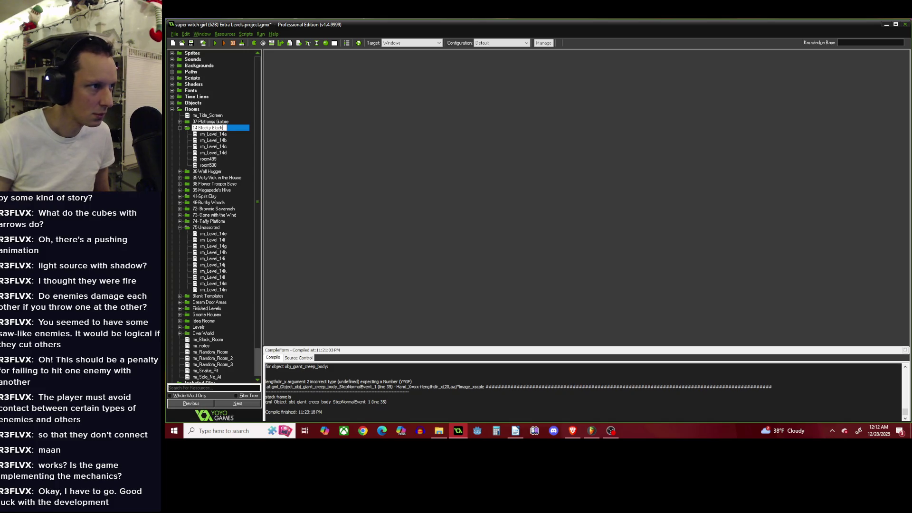
type(" Block")
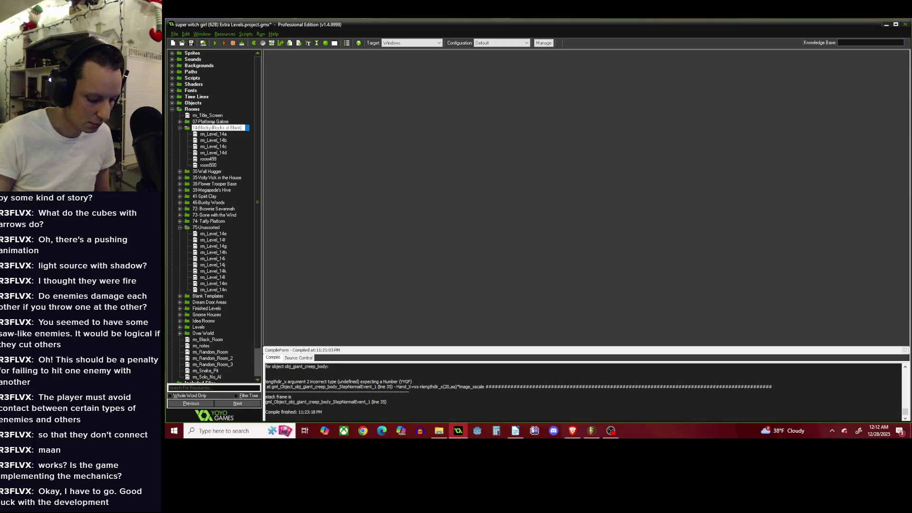
type("iness")
key("Return")
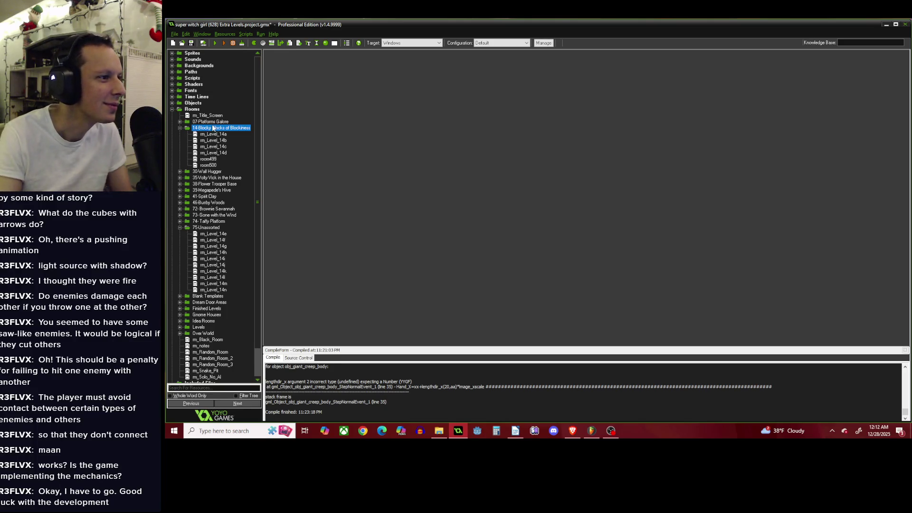
left_click(210, 153)
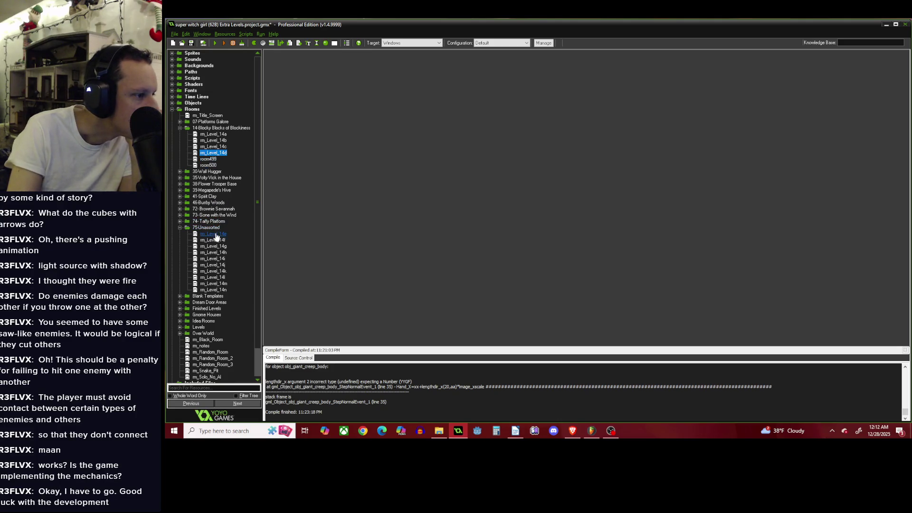
Rename rm_Level_14e in 75-Unassorted to rm_Level_75a, briefly checking room499 and rm_Level_14d.
double_click(208, 158)
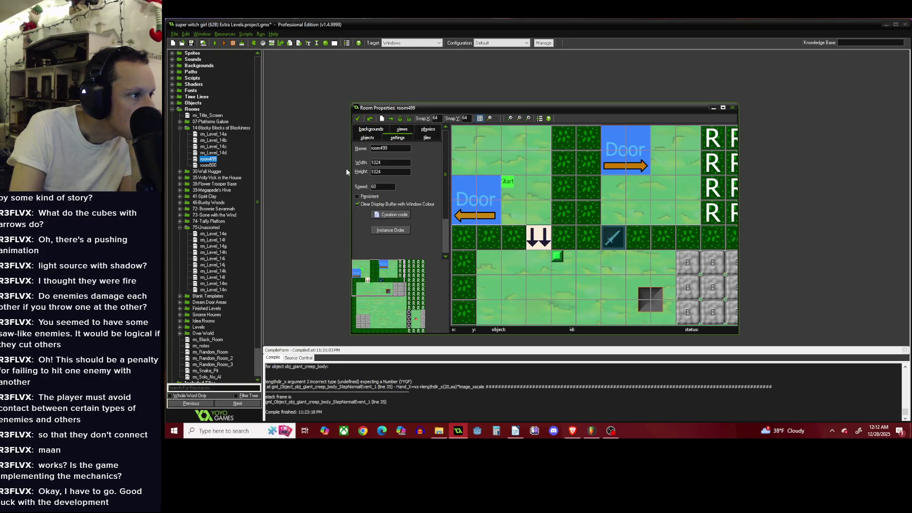
left_click(357, 118)
double_click(213, 233)
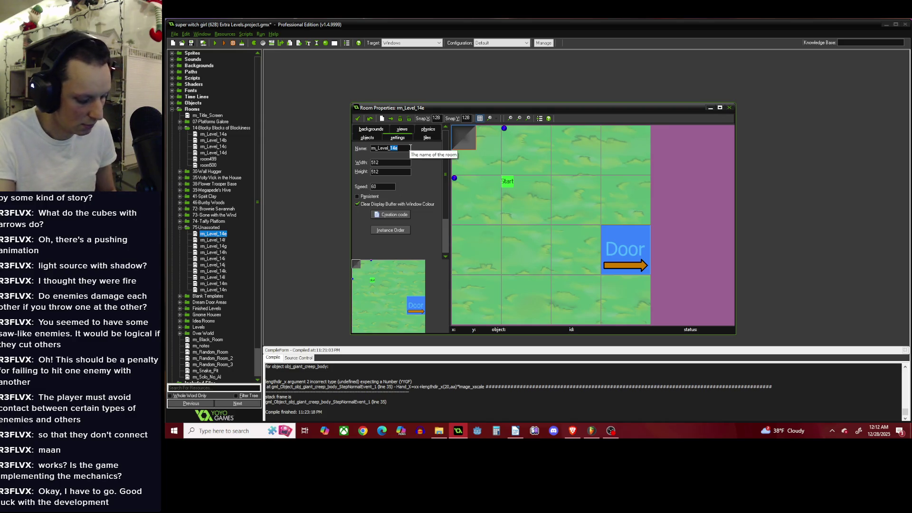
type("75a")
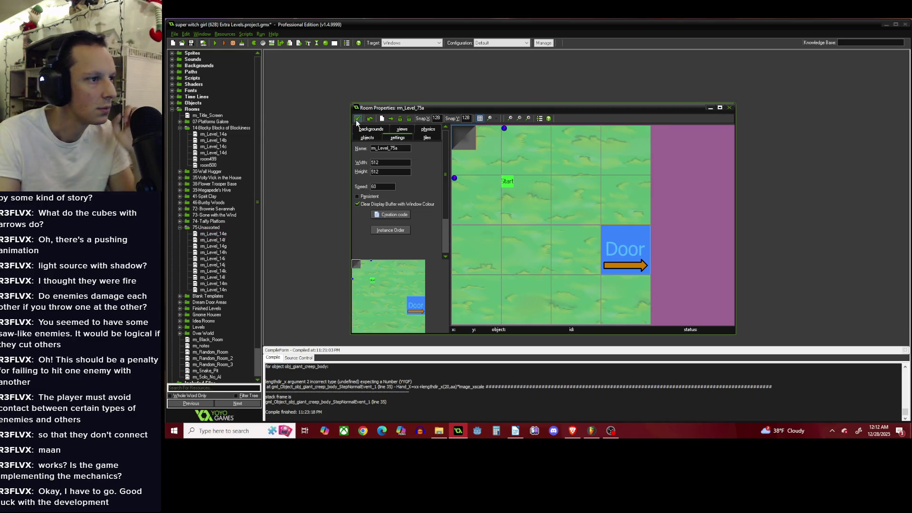
left_click(357, 119)
double_click(213, 152)
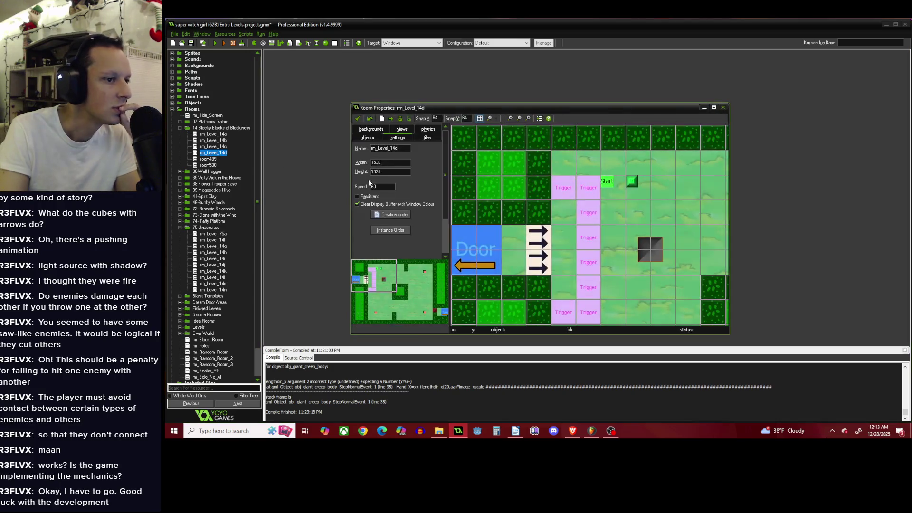
left_click(357, 118)
double_click(208, 158)
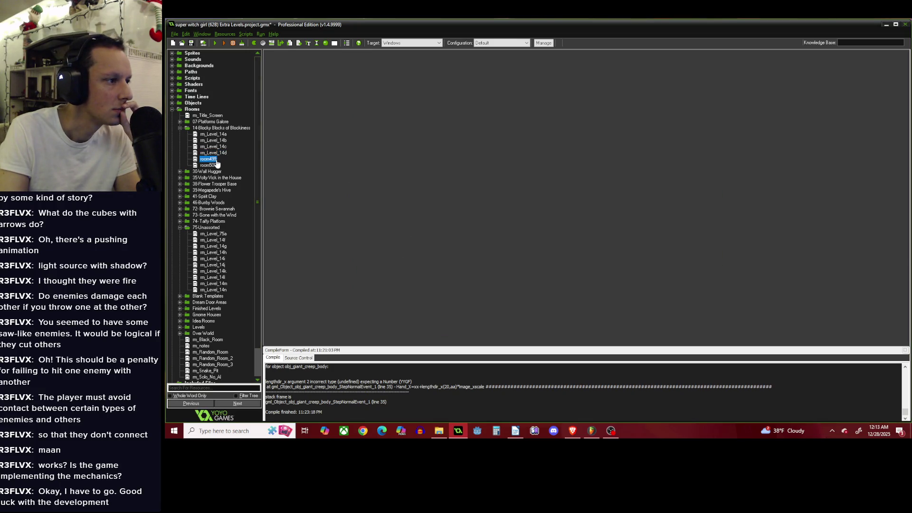
Rename room499 to rm_Level_14e and confirm it.
scroll(531, 204, "down", 2)
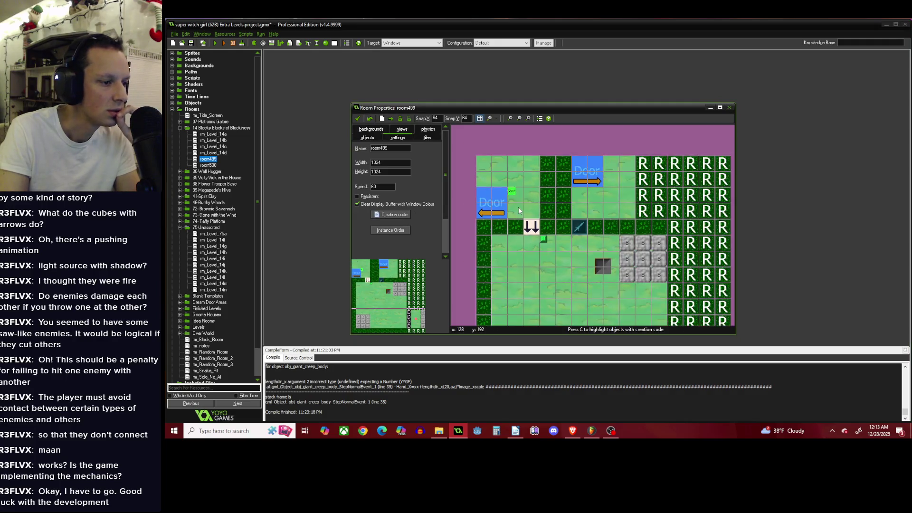
scroll(545, 204, "up", 2)
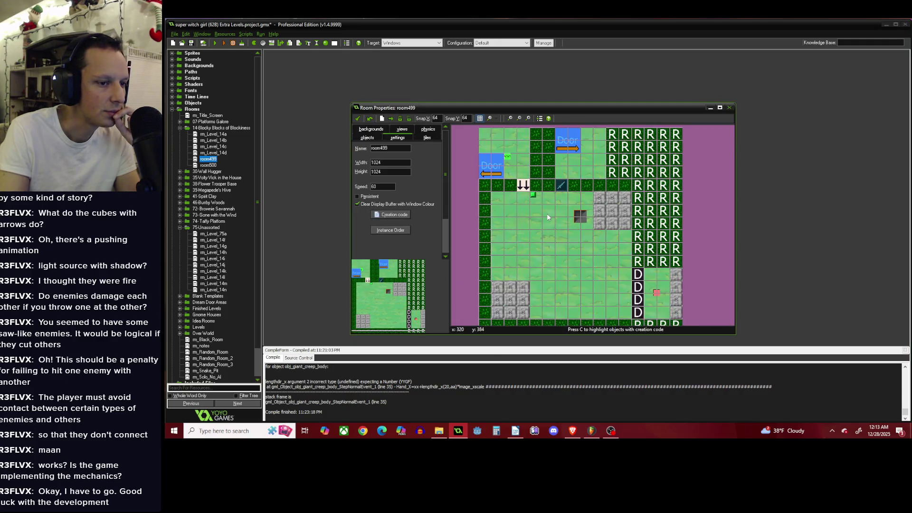
double_click(389, 149)
type("rm_LEvel")
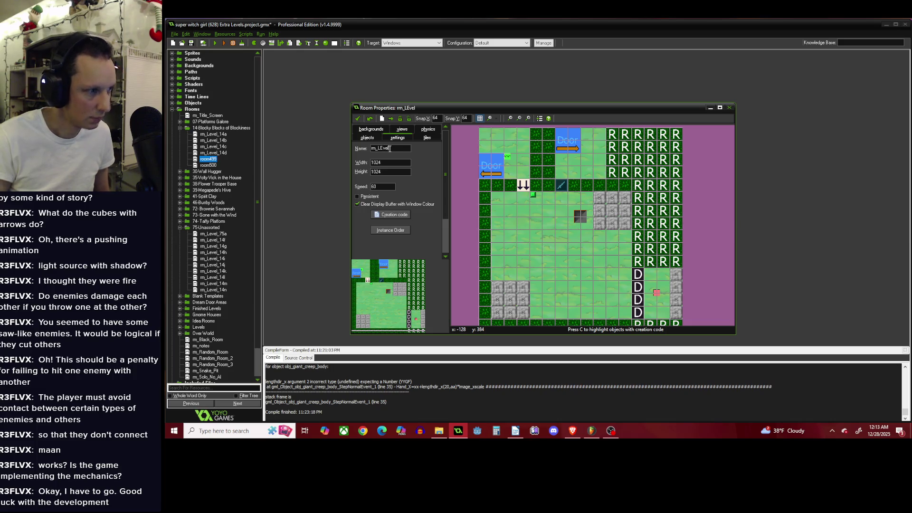
type("14e")
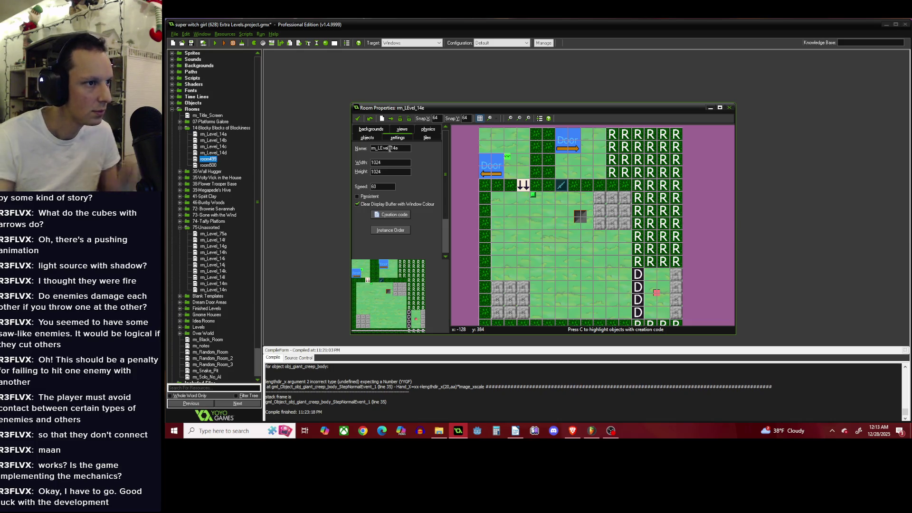
key("Left")
key("Left")
key("Left")
key("BackSpace")
type("e")
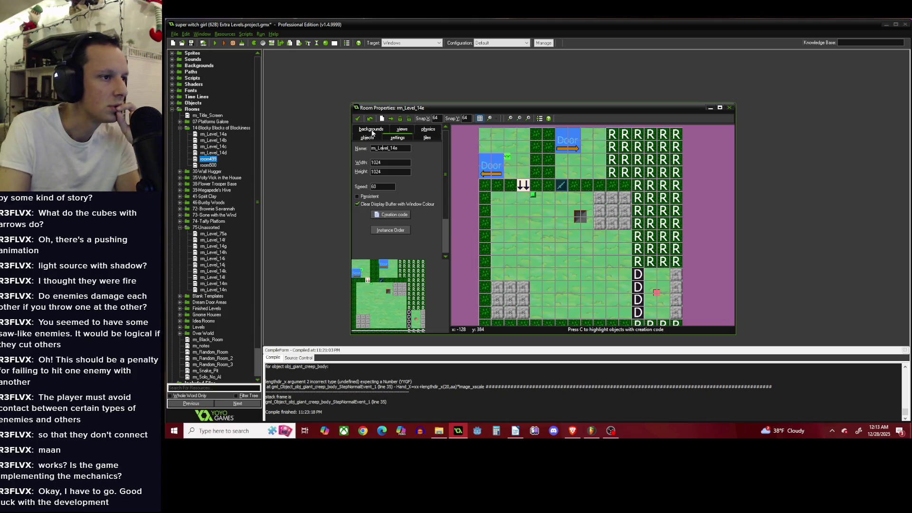
left_click(357, 119)
Rename the unassorted rm_Level_14f to rm_Level_75b and room500 to rm_Level_14f.
double_click(209, 165)
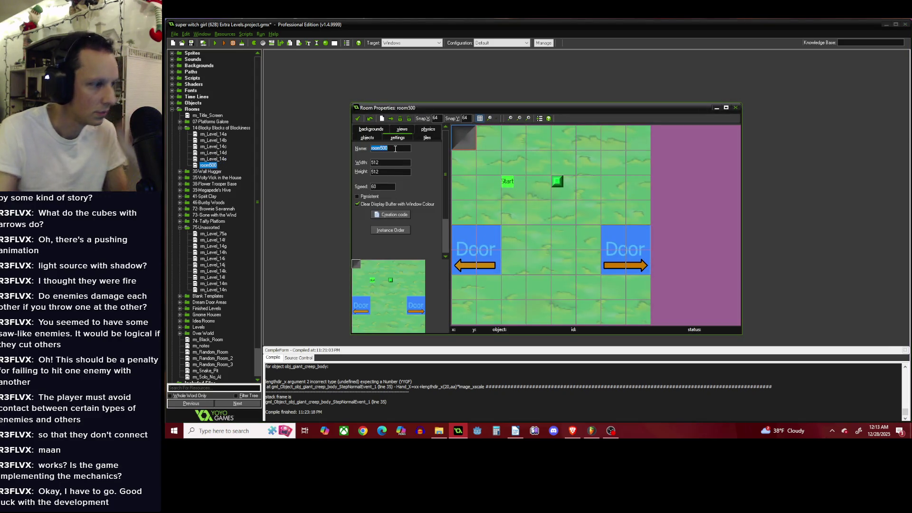
type("rm_LE")
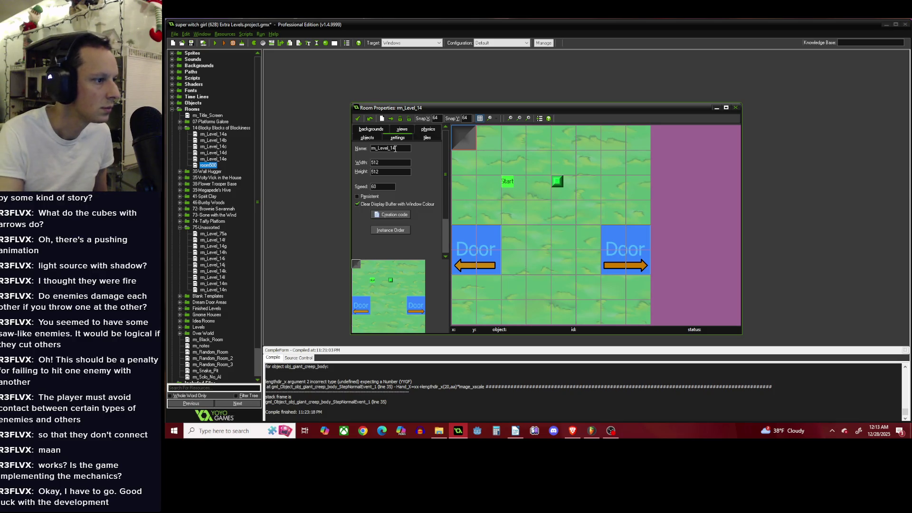
double_click(217, 240)
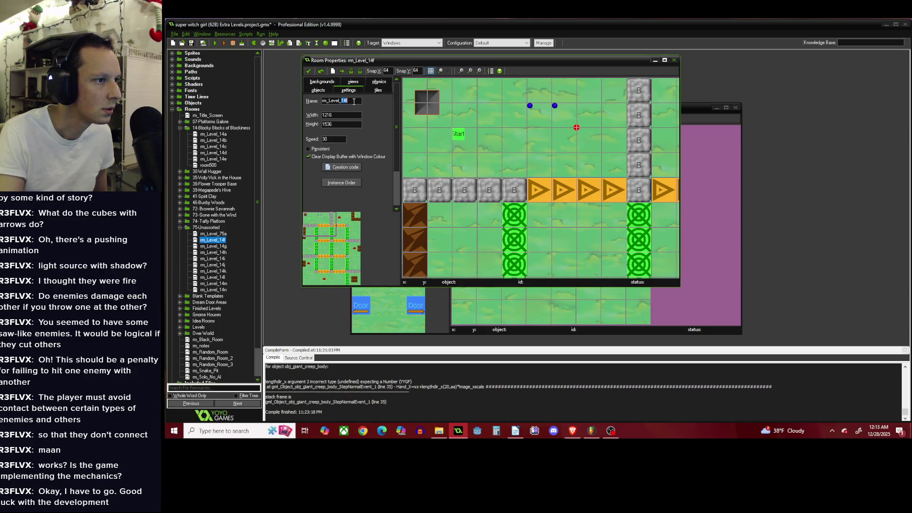
type("75b")
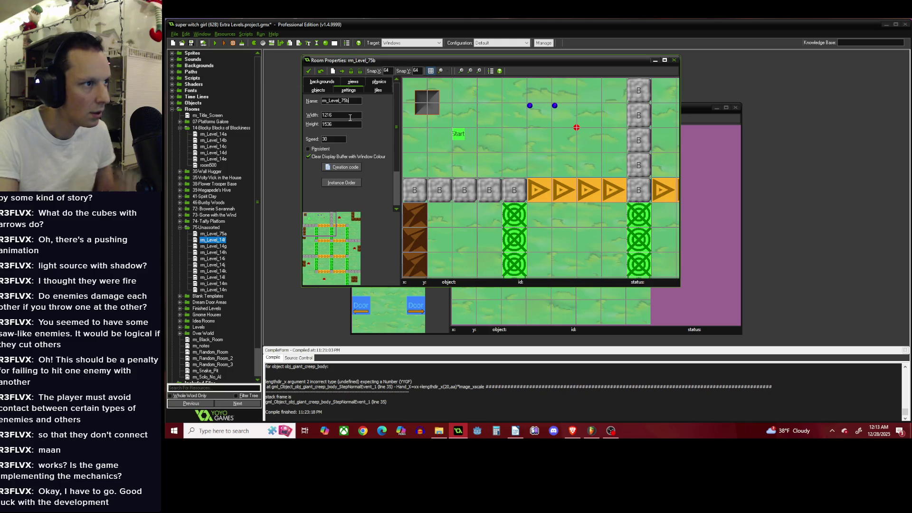
left_click(308, 71)
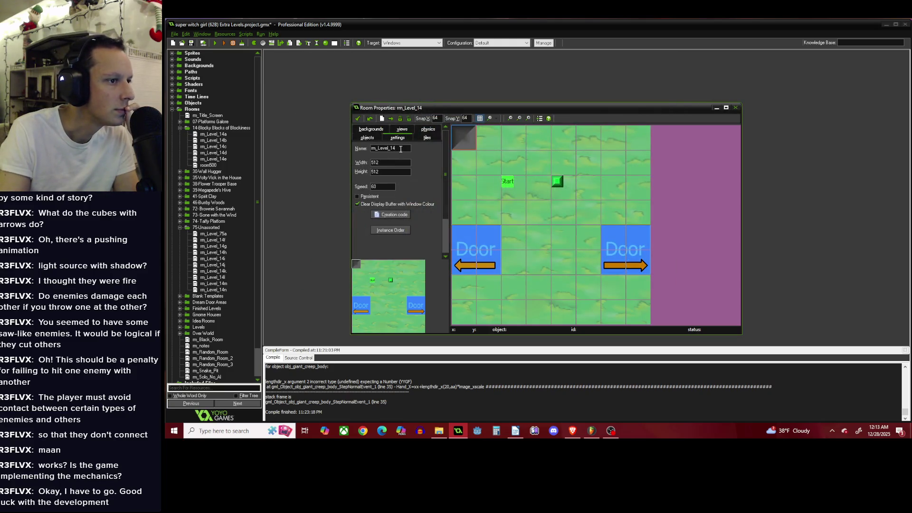
left_click(356, 119)
double_click(214, 165)
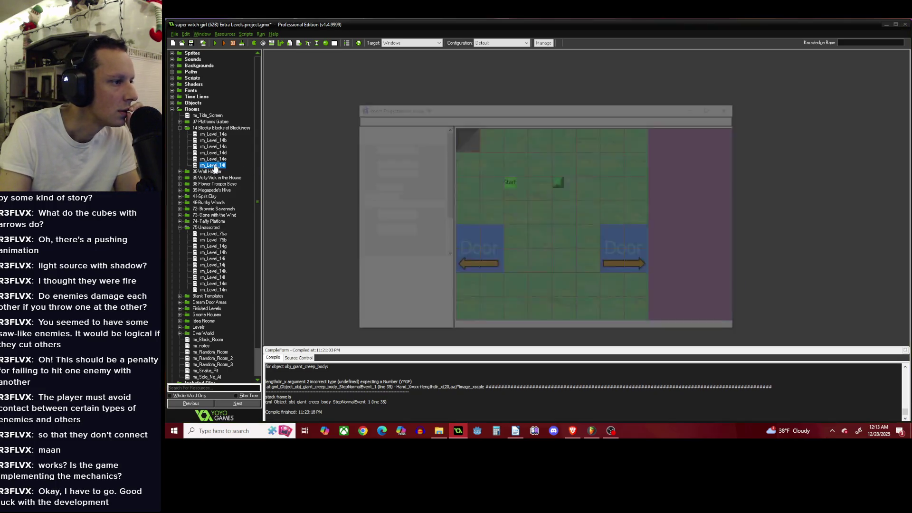
Move the left door to the bottom edge, delete the right door, and place obj_goal at 384,128.
mouse_move(489, 244)
left_mouse_down()
mouse_move(498, 285)
mouse_move(538, 283)
left_mouse_up()
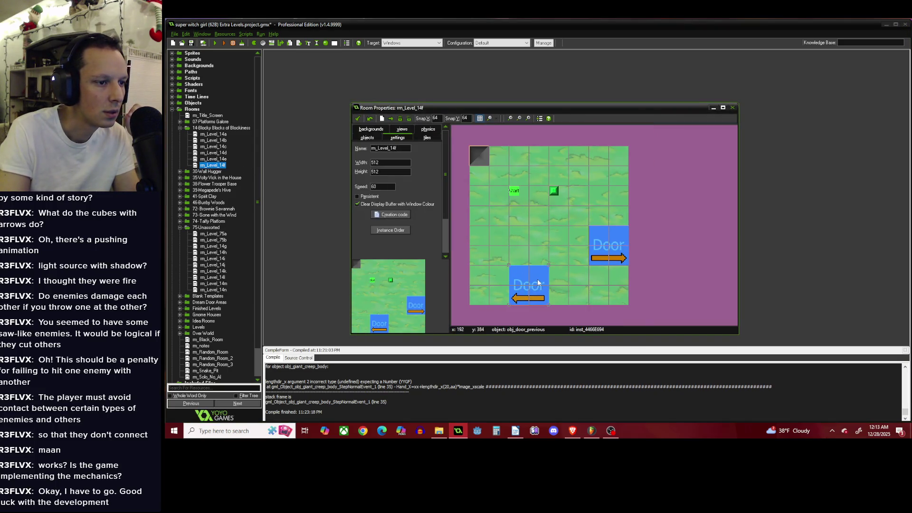
right_click(611, 243)
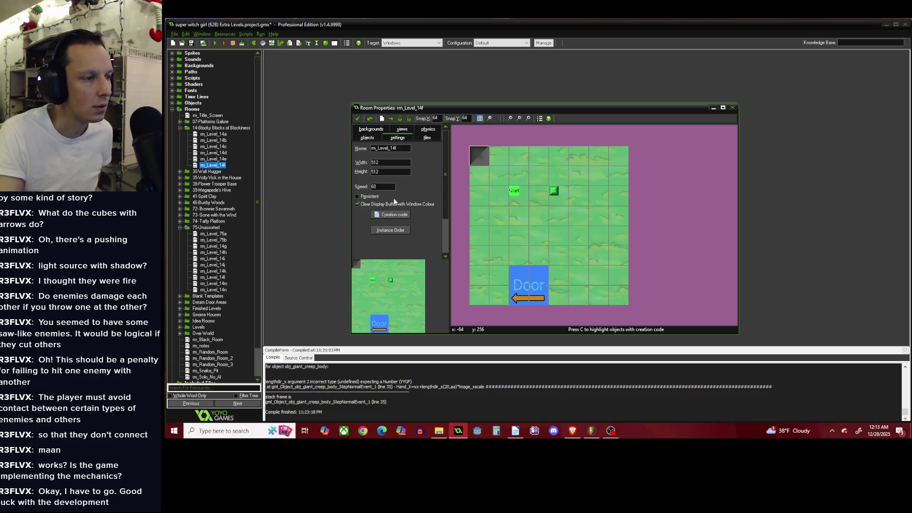
left_click(367, 138)
left_click(413, 244)
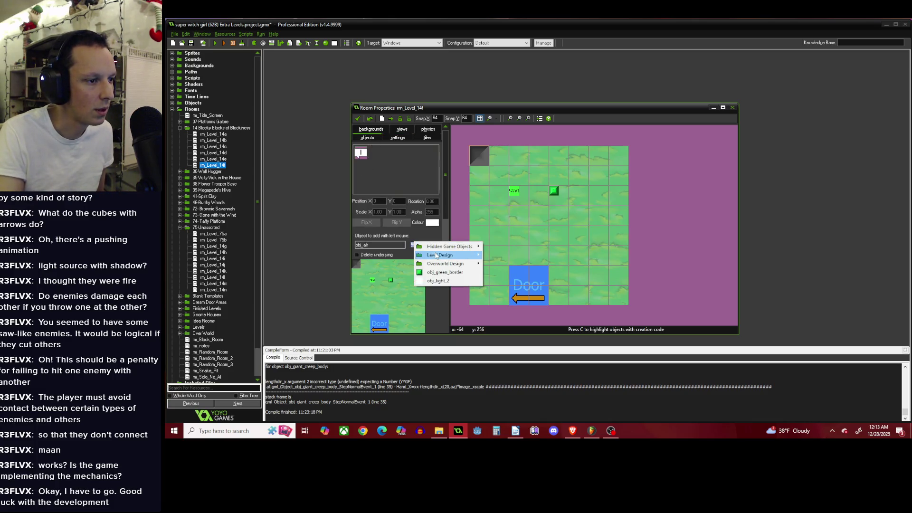
mouse_move(448, 255)
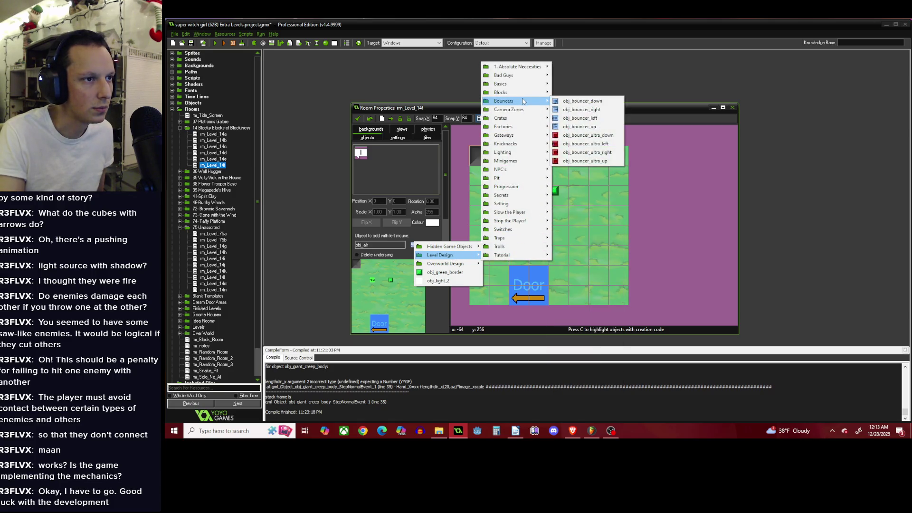
mouse_move(520, 93)
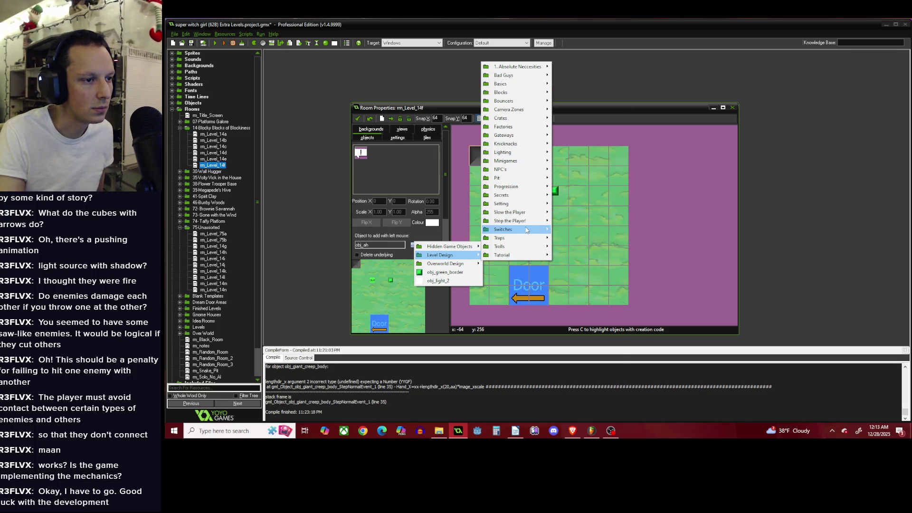
mouse_move(509, 70)
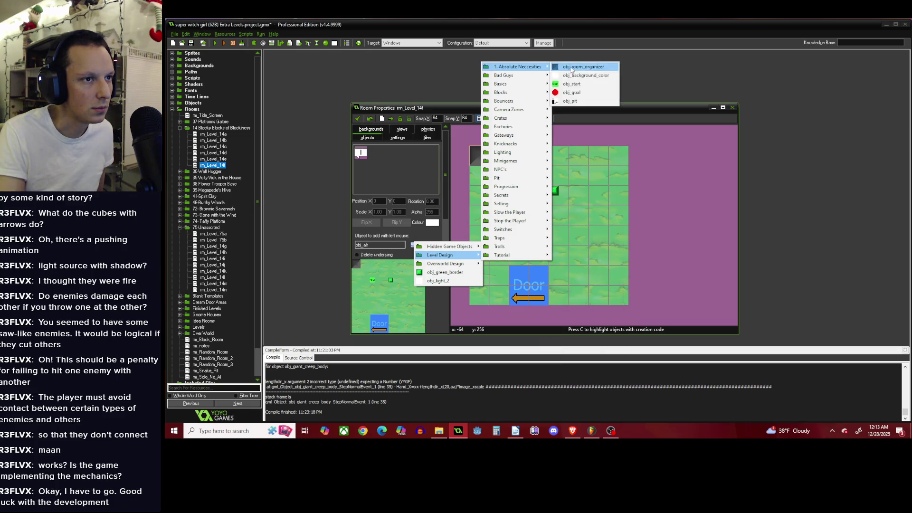
left_click(601, 93)
left_click(591, 192)
Give the goal creation code setting Victory_Speech to "Ow!#I've got tennis elbow! :(".
scroll(592, 192, "up", 2)
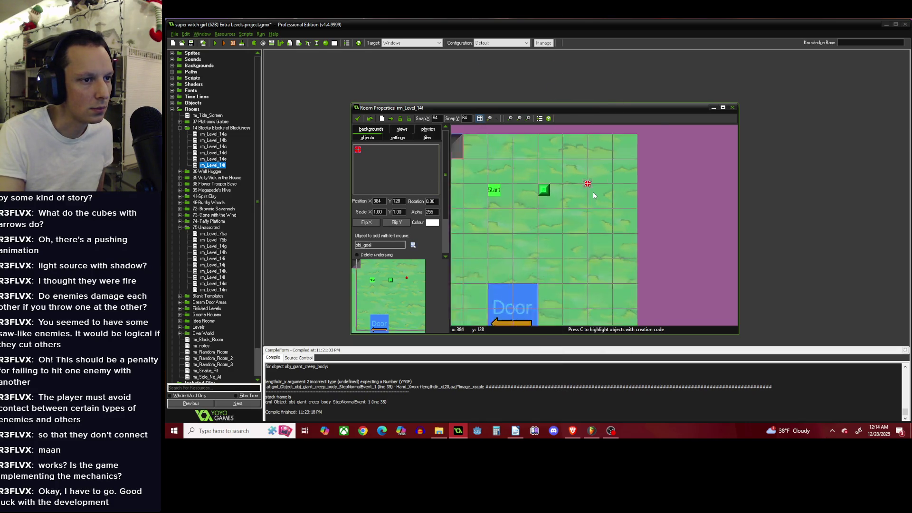
right_click(587, 176)
left_click(613, 209)
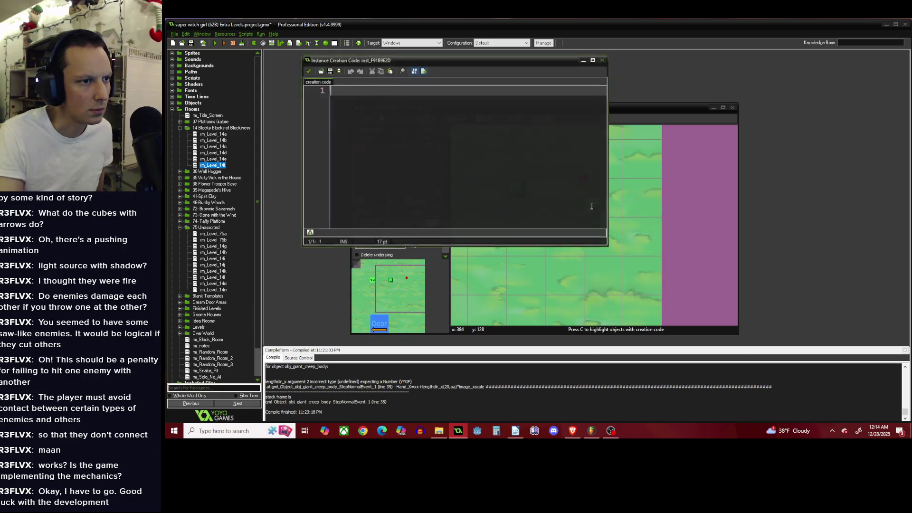
type("Vic")
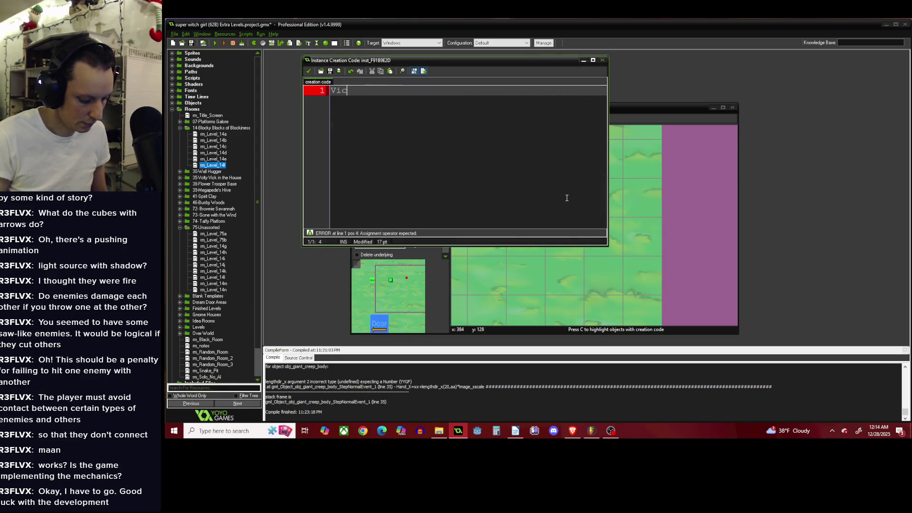
type("tory_Spee")
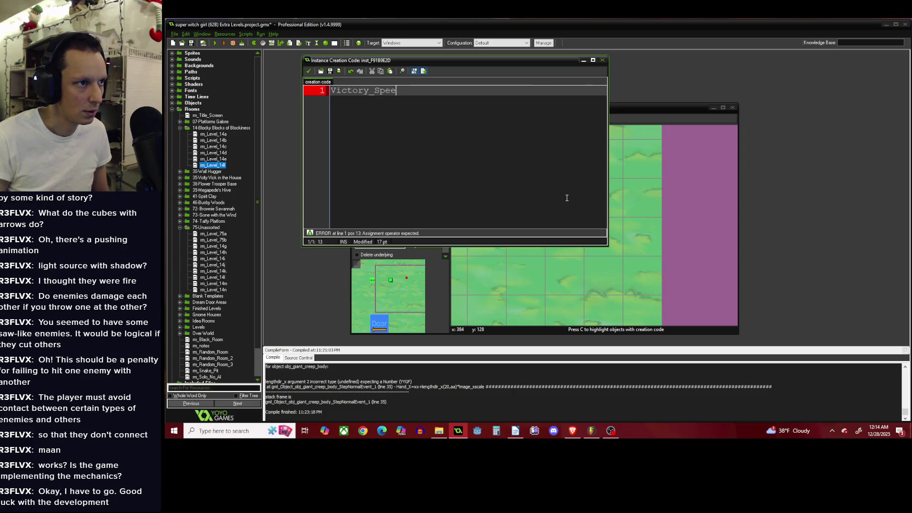
type("ch=\"\"")
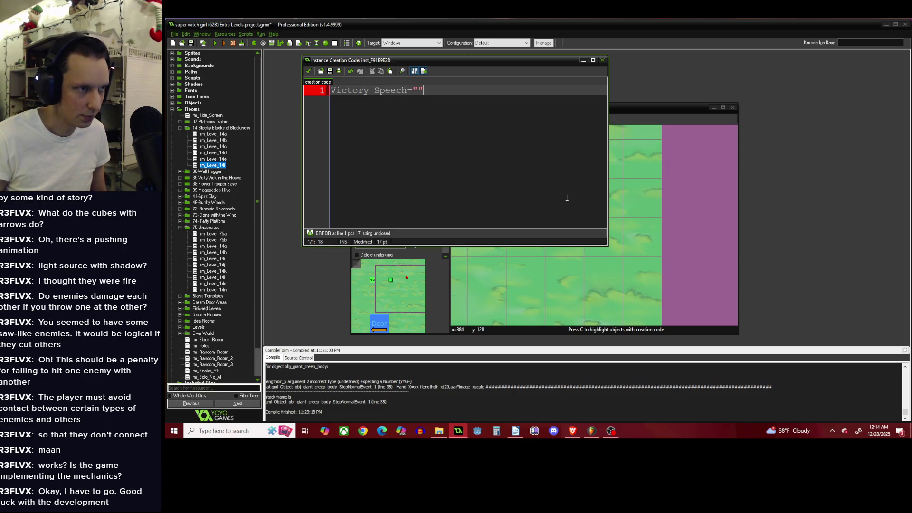
type("Ow!")
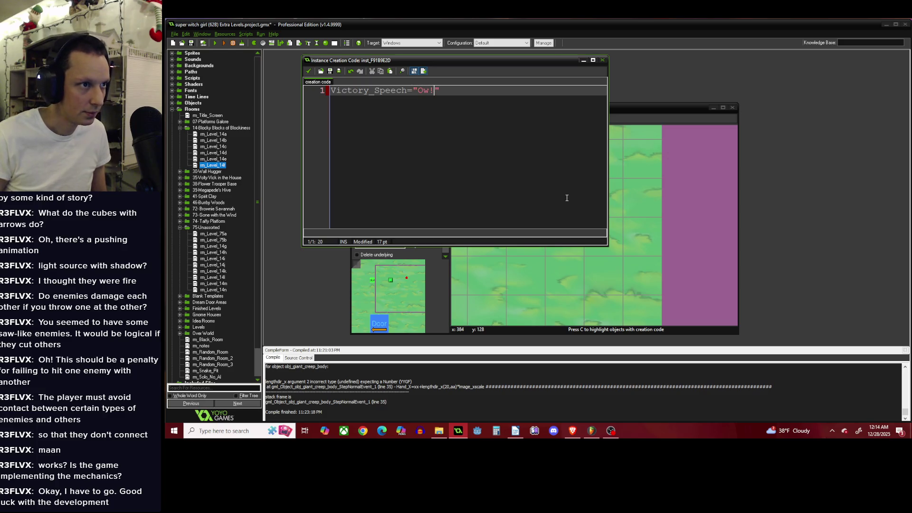
type("I")
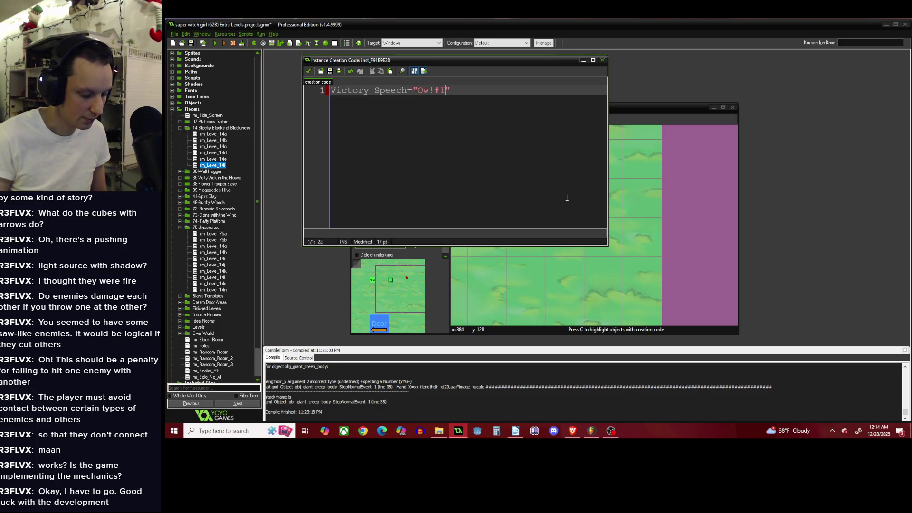
type("t ")
type("en")
key("BackSpace")
type("tennis ")
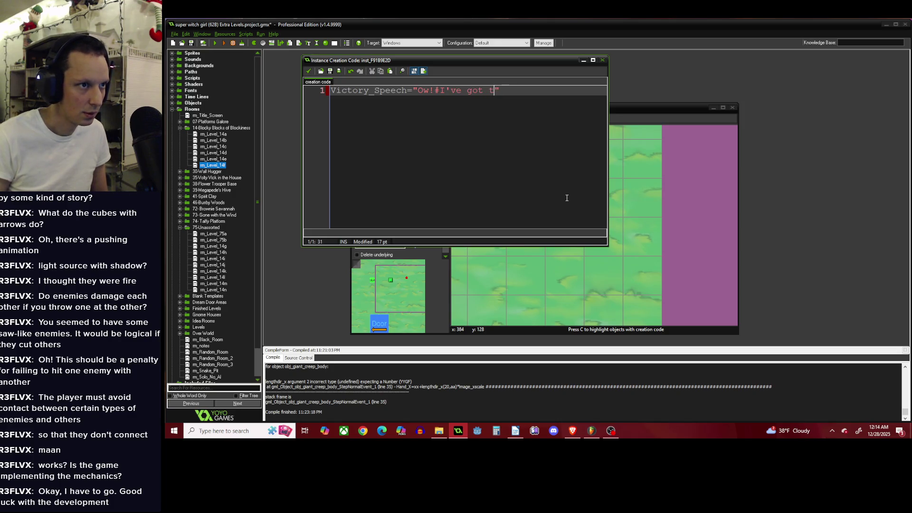
type("elbow! ")
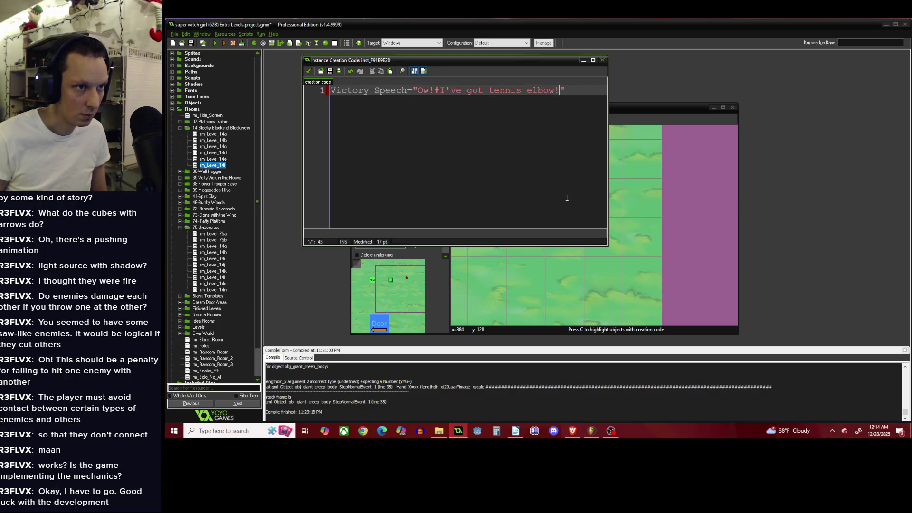
type(":(")
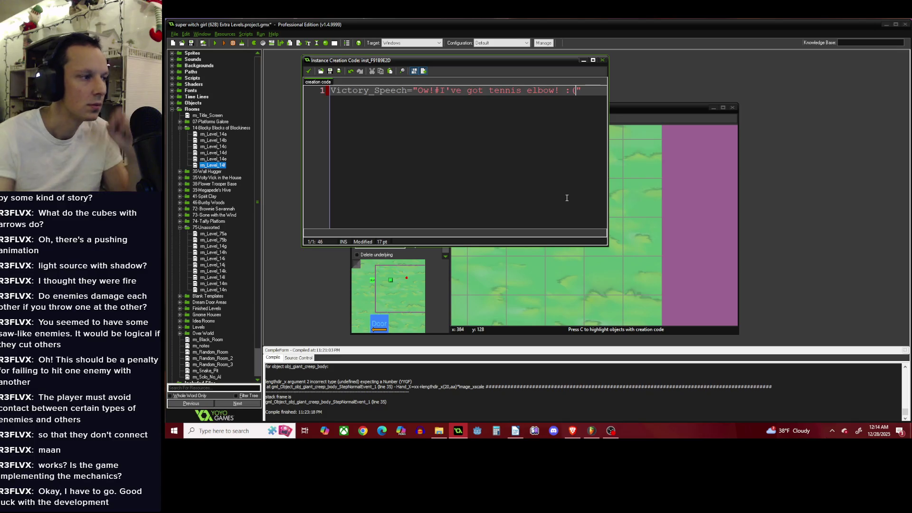
left_click(309, 71)
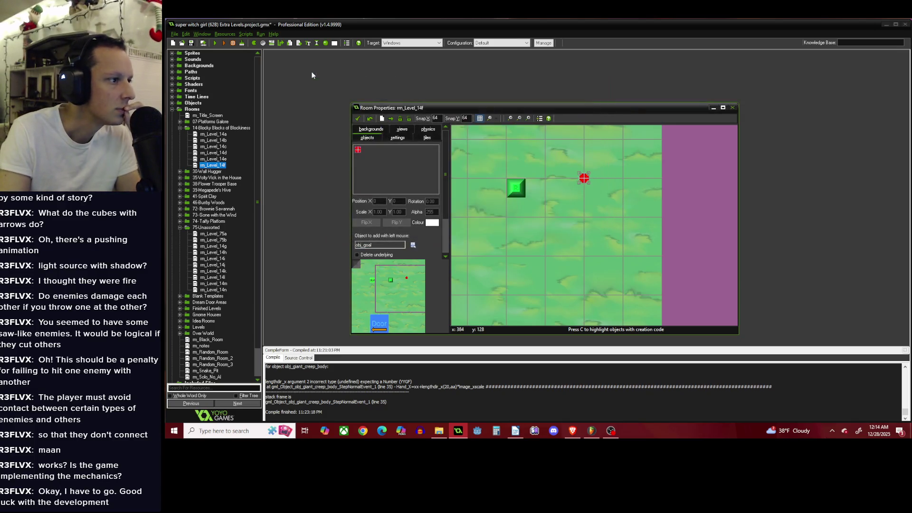
Close rm_Level_14f, delete the left door in rm_Level_14a, and check rm_Level_14b.
left_click(358, 119)
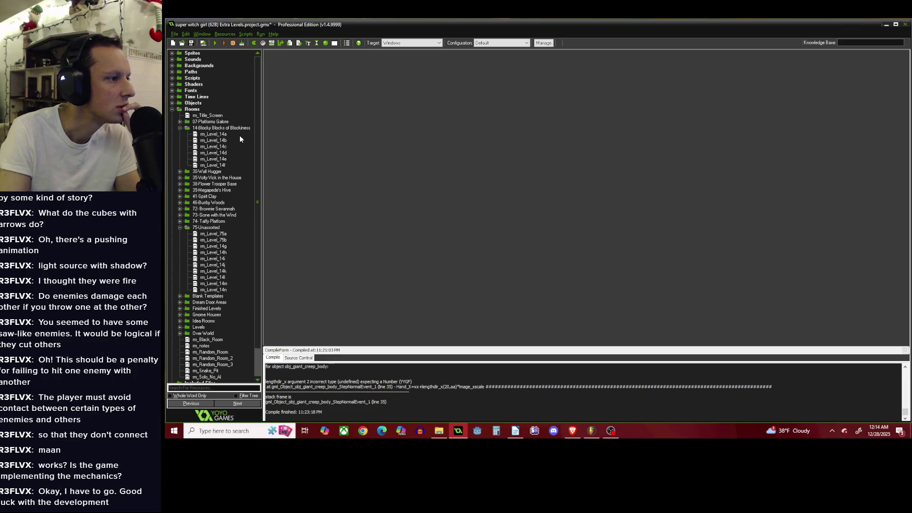
scroll(260, 99, "down", 1)
left_click(223, 110)
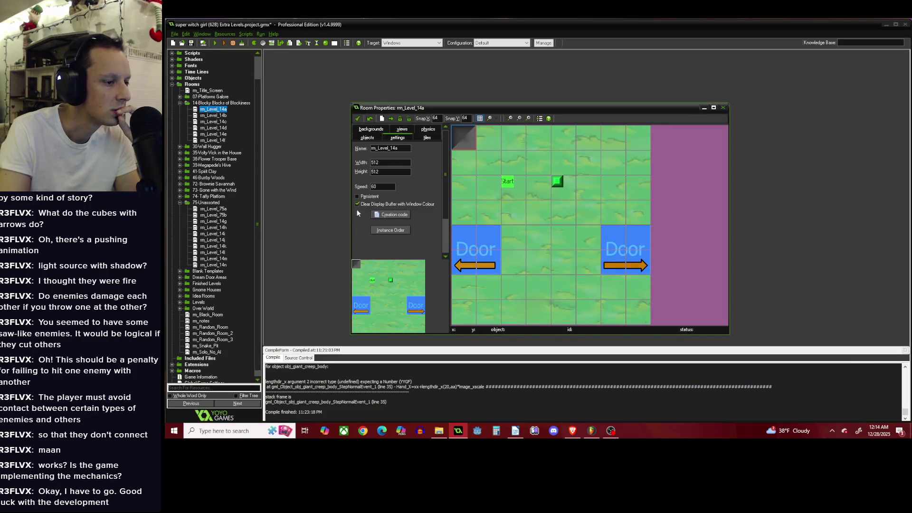
right_click(476, 249)
double_click(215, 115)
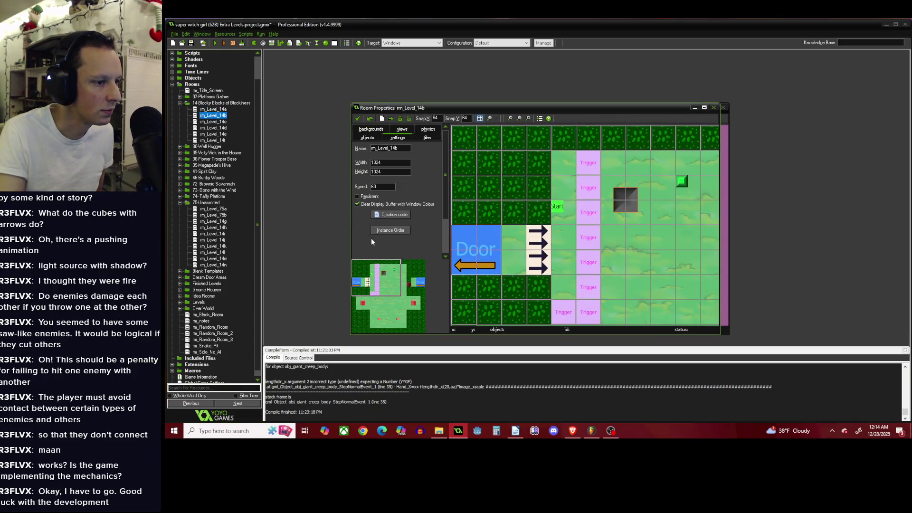
left_click(360, 123)
Collapse the room folders, close rm_Level_14a, and start compiling the game.
double_click(221, 103)
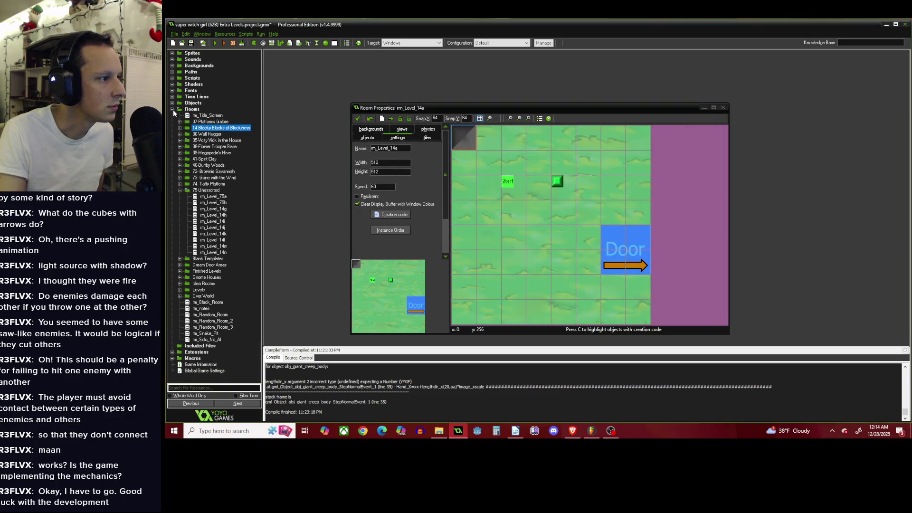
left_click(173, 109)
left_click(357, 118)
left_click(215, 43)
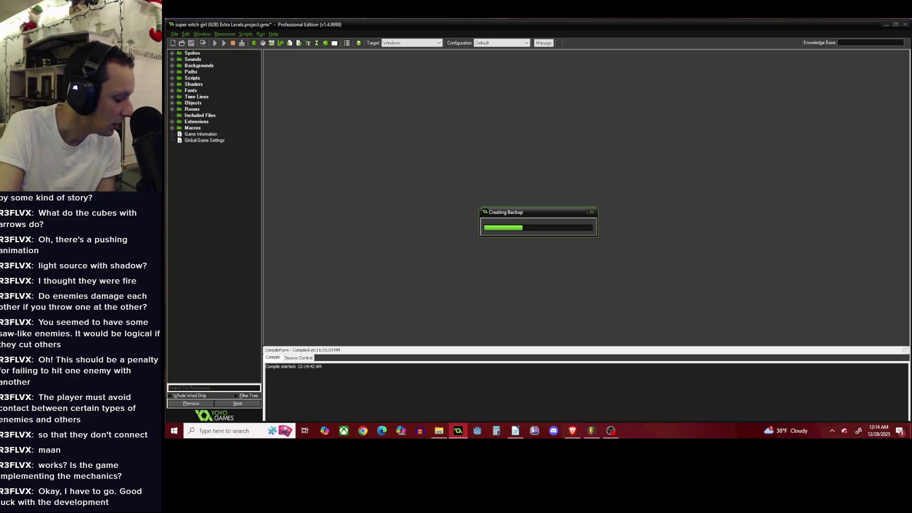
key("alt+Tab")
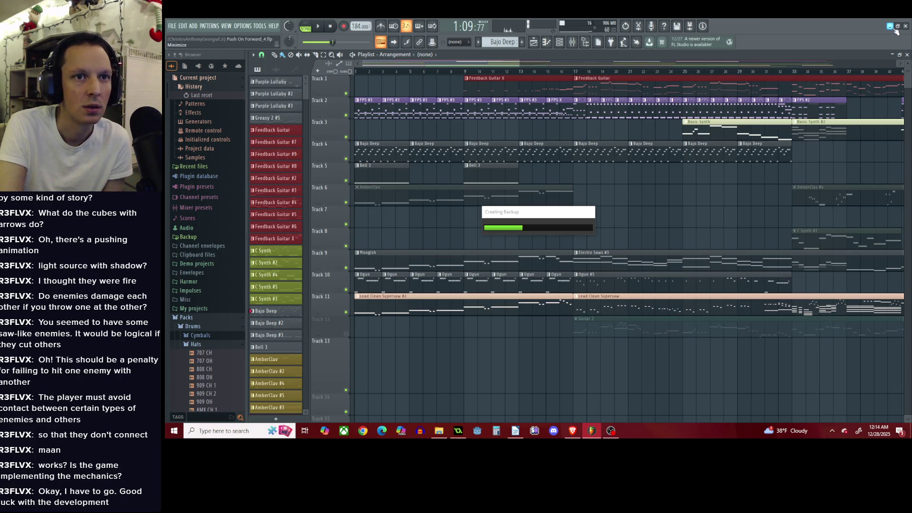
Return from FL Studio to GameMaker to wait for the build.
key("alt+Tab")
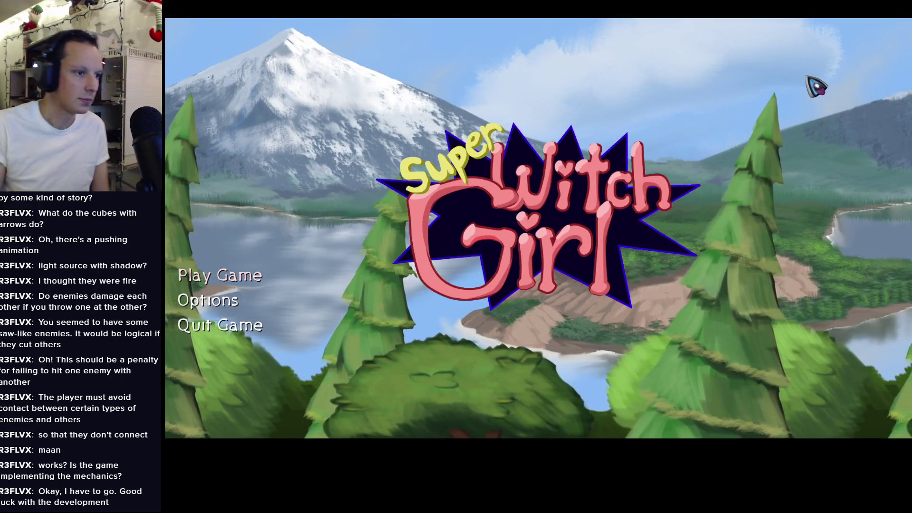
Start a new game and walk the witch into Spirit Clay, across the clearing and through the hedge maze.
left_click(229, 278)
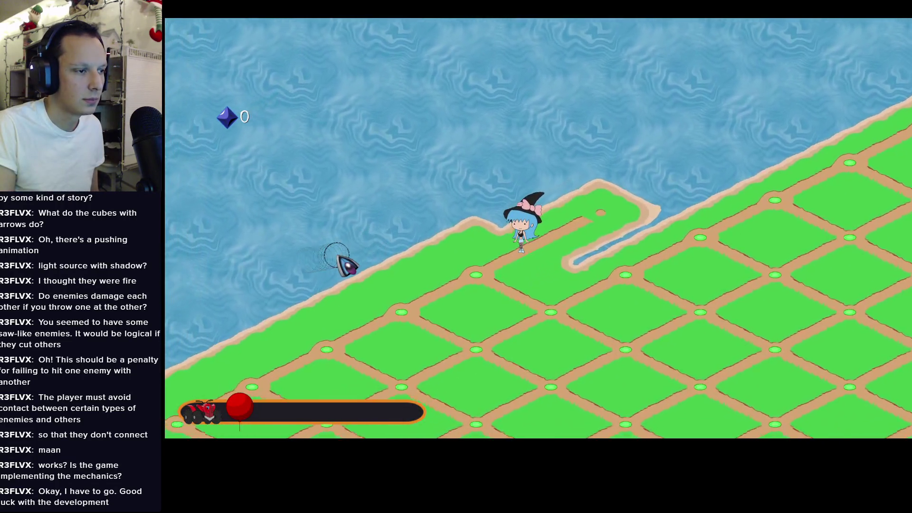
key("d")
key("w")
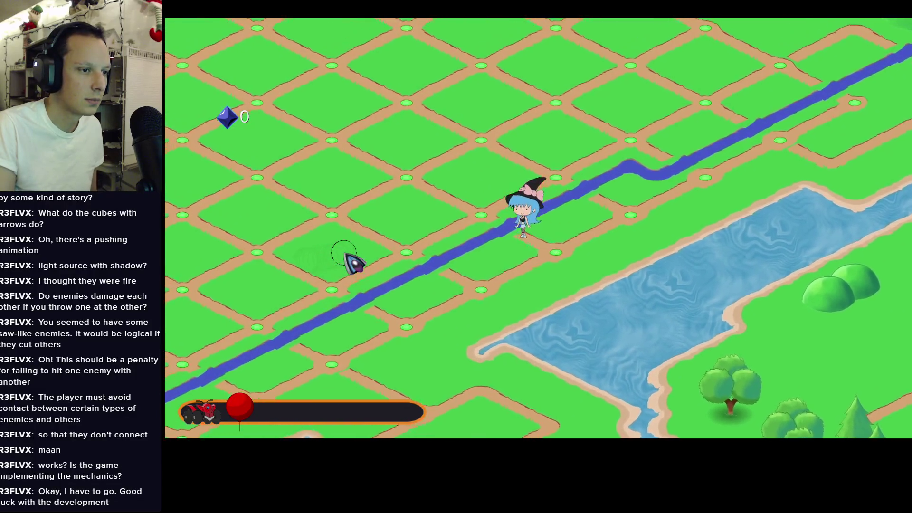
key("space")
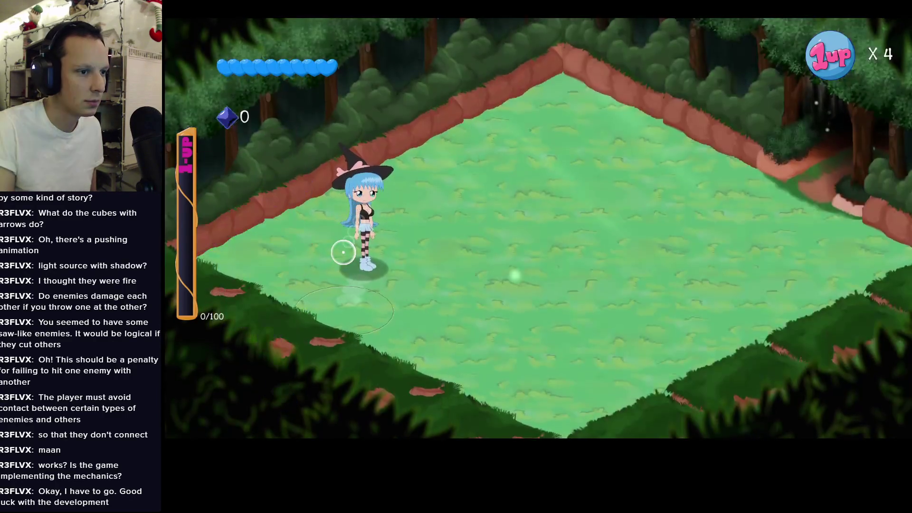
key("d")
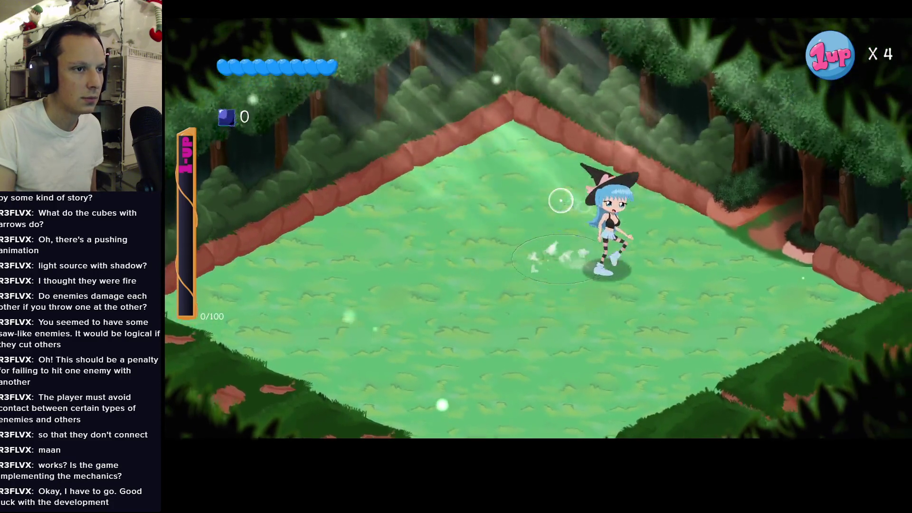
key("d")
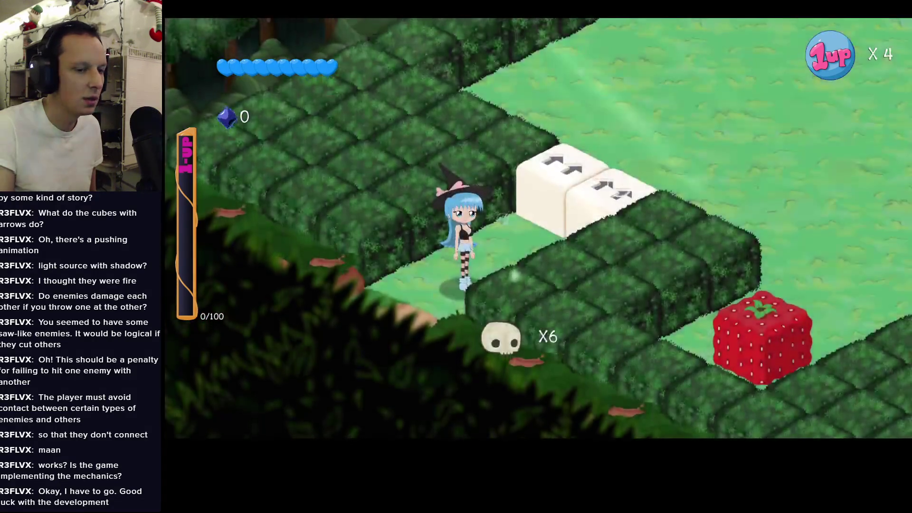
key("d")
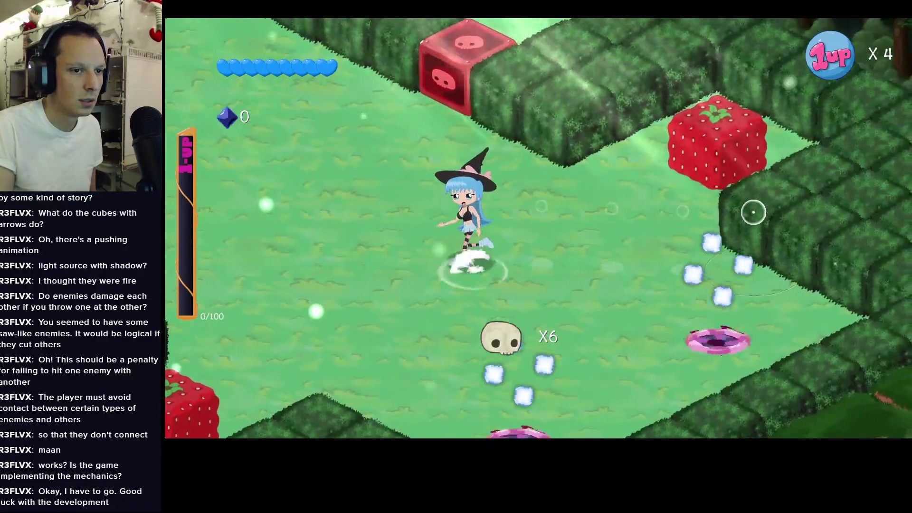
key("d")
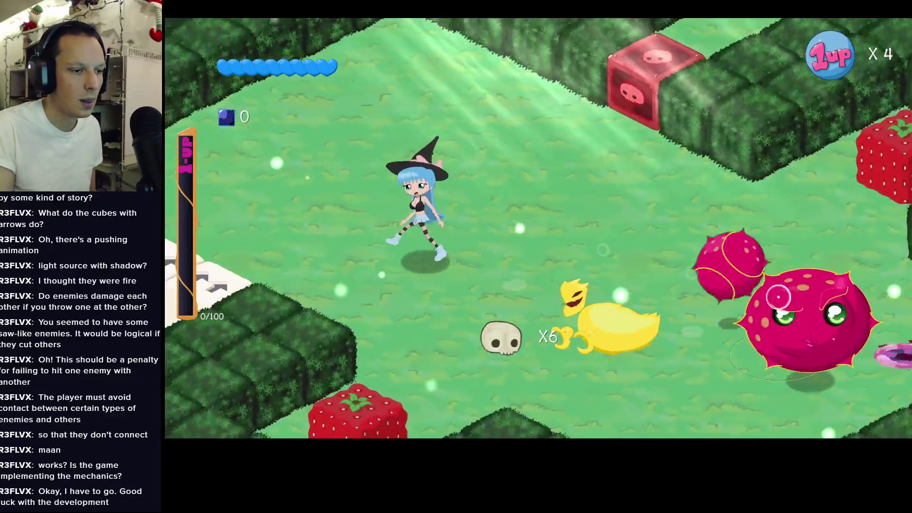
key("a")
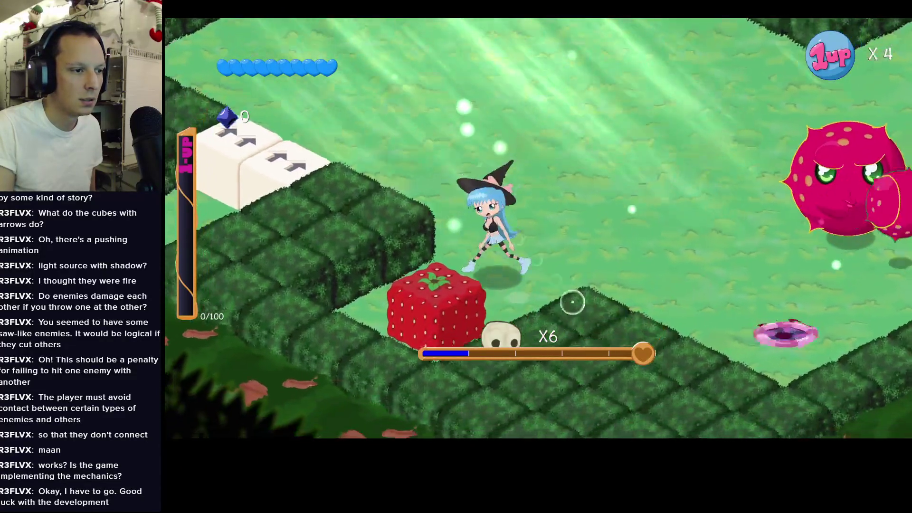
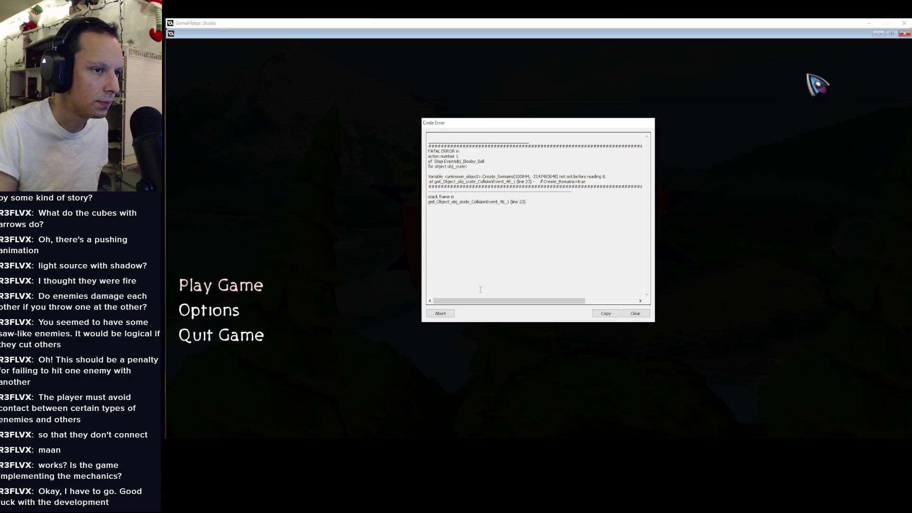
Abort the test run that crashed on the Create_Remains code error and return to the IDE.
left_click(440, 314)
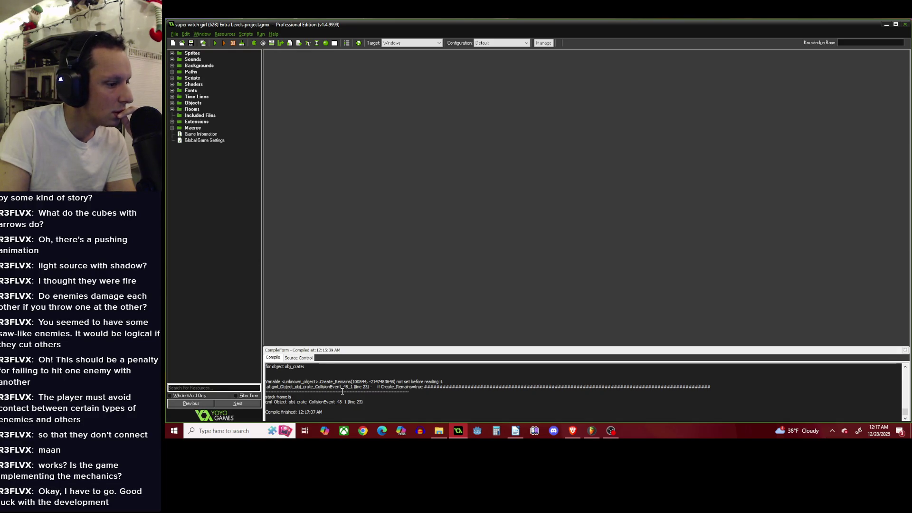
scroll(342, 390, "up", 1)
Expand Objects > Level Design > Bad Guys to list the Normal and Intelligent Enemies, widening the resource list.
left_click(175, 102)
left_click(180, 116)
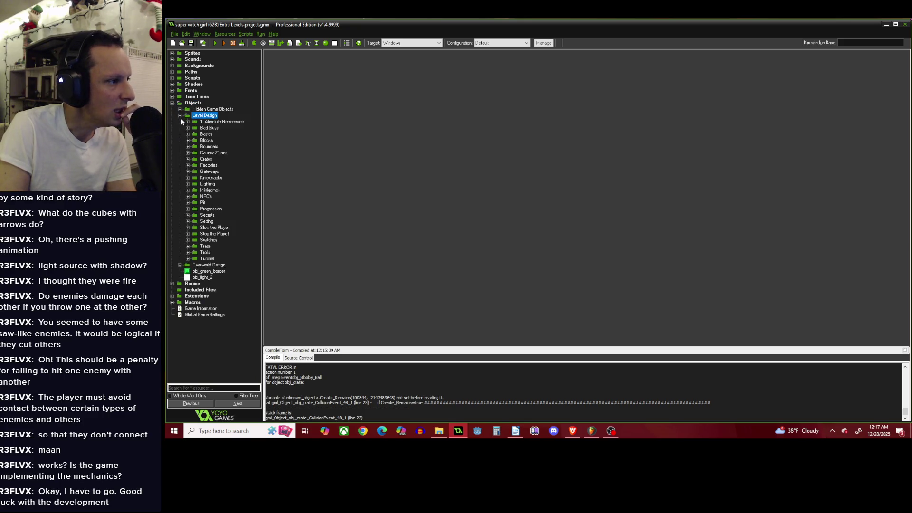
left_click(180, 116)
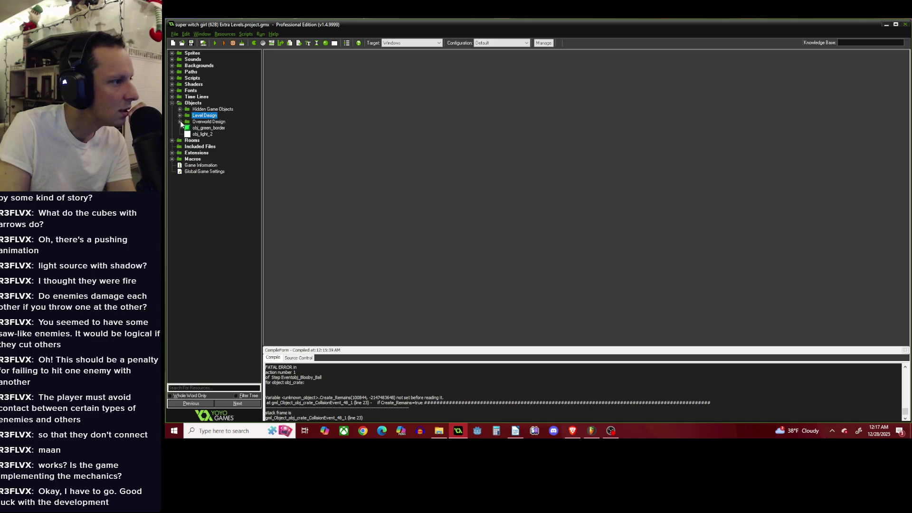
left_click(180, 115)
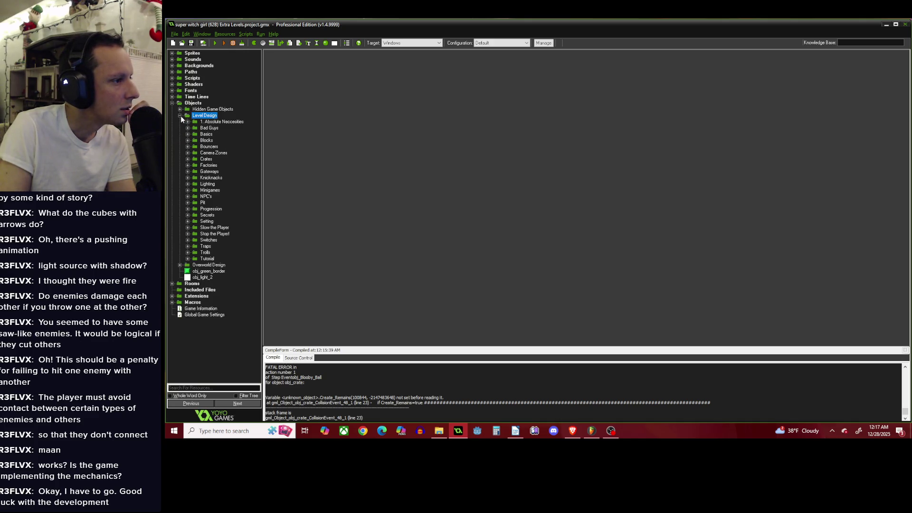
left_click(188, 127)
left_click(196, 134)
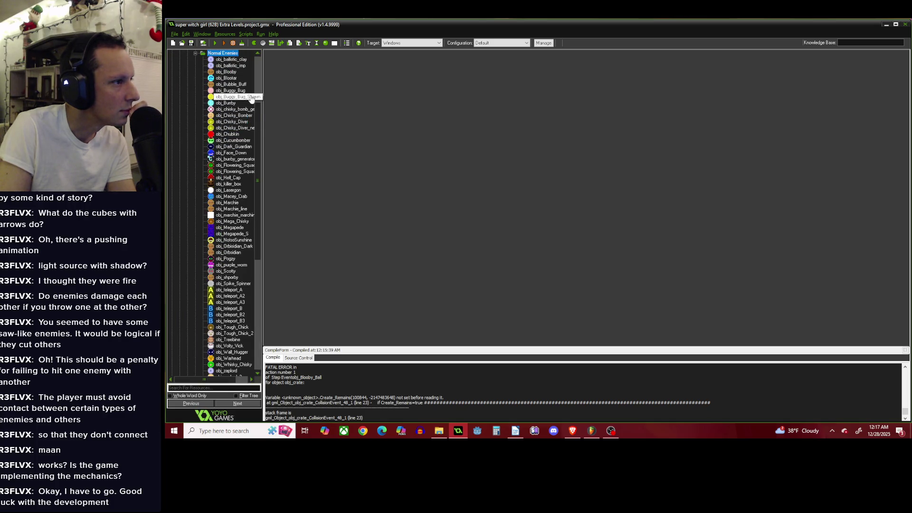
left_click_drag(259, 86, 279, 93)
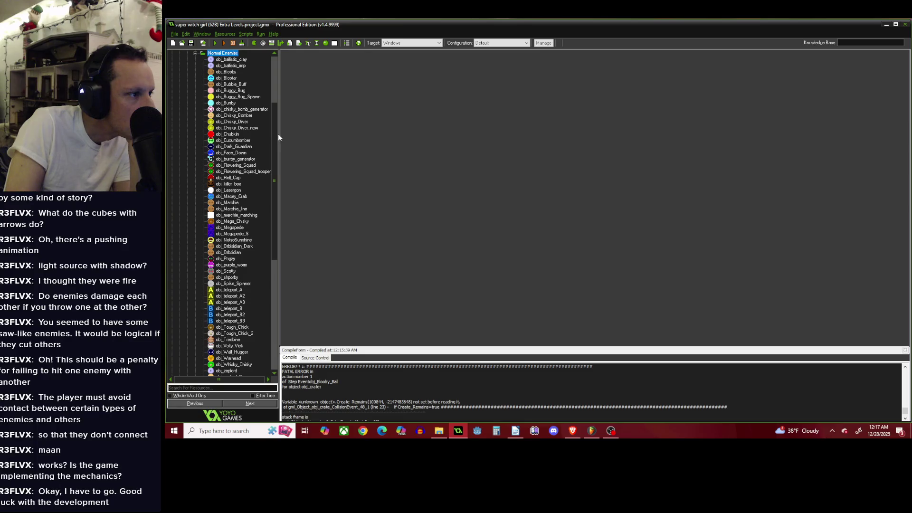
left_click_drag(275, 132, 272, 108)
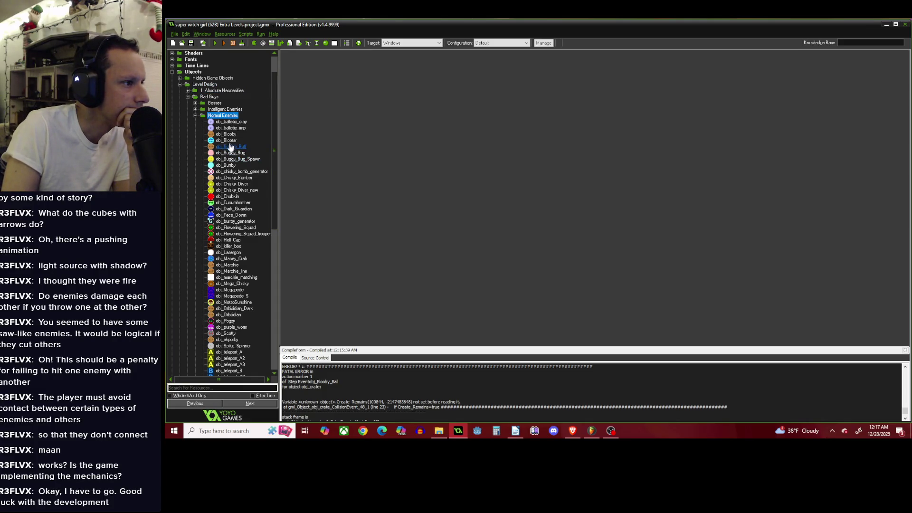
left_click(195, 115)
left_click(195, 140)
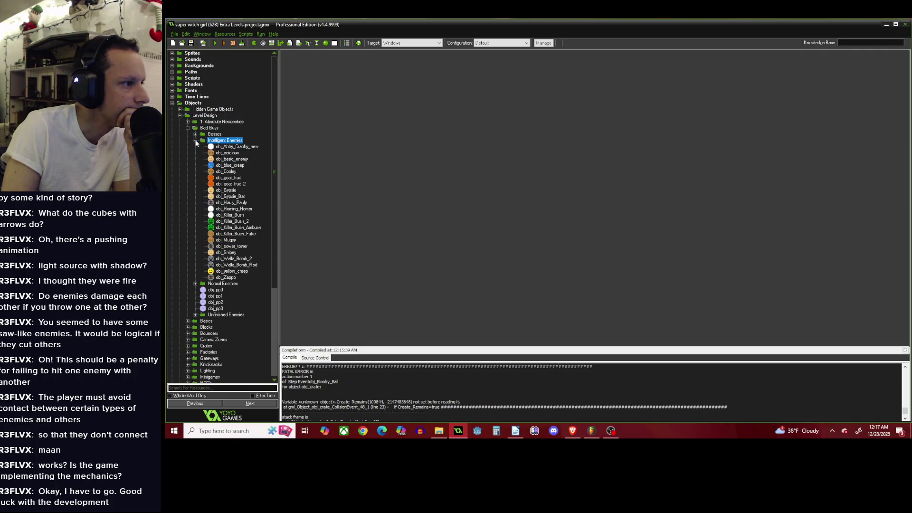
left_click(196, 145)
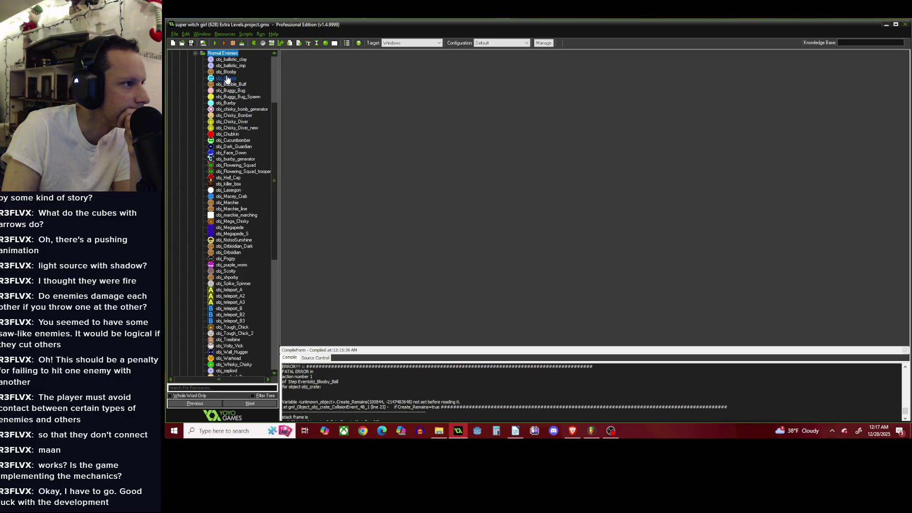
Open obj_Blooby's object properties, close them again, and re-expand the Objects folder.
double_click(226, 71)
left_click(336, 193)
left_click_drag(272, 155, 269, 103)
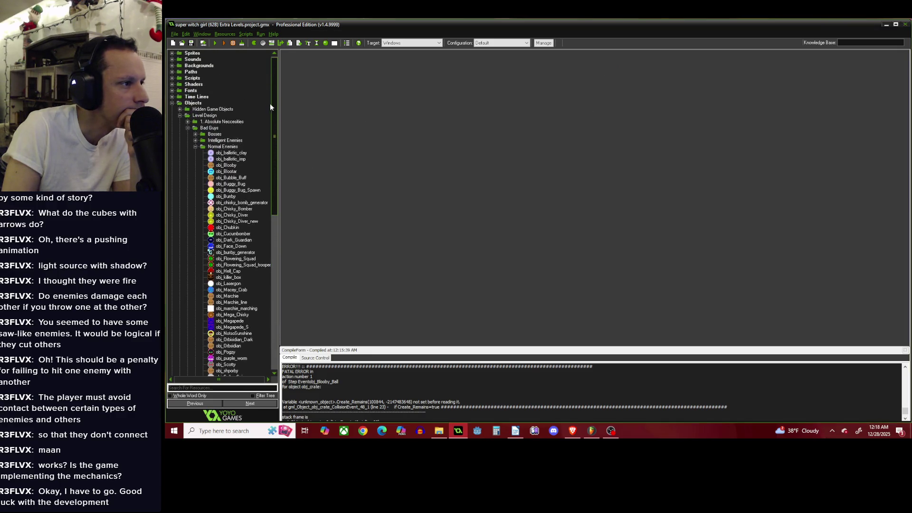
left_click(172, 103)
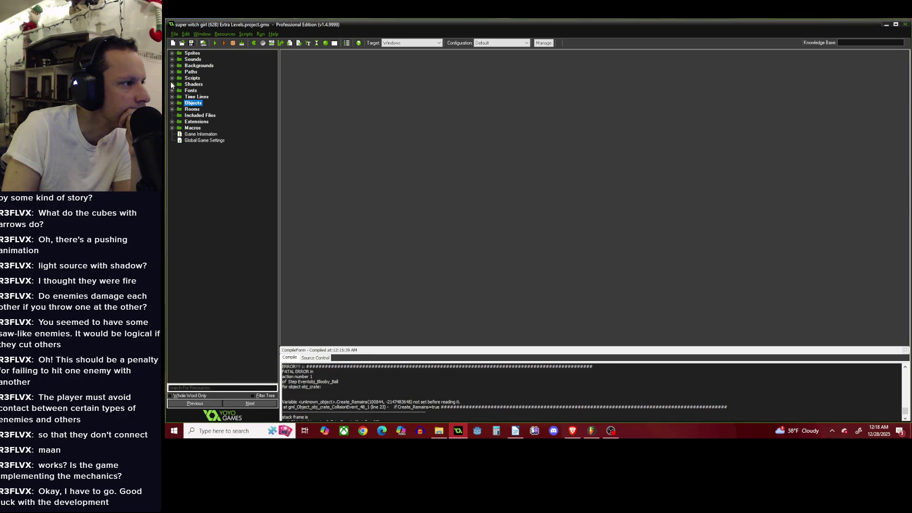
left_click(172, 102)
scroll(174, 101, "up", 3)
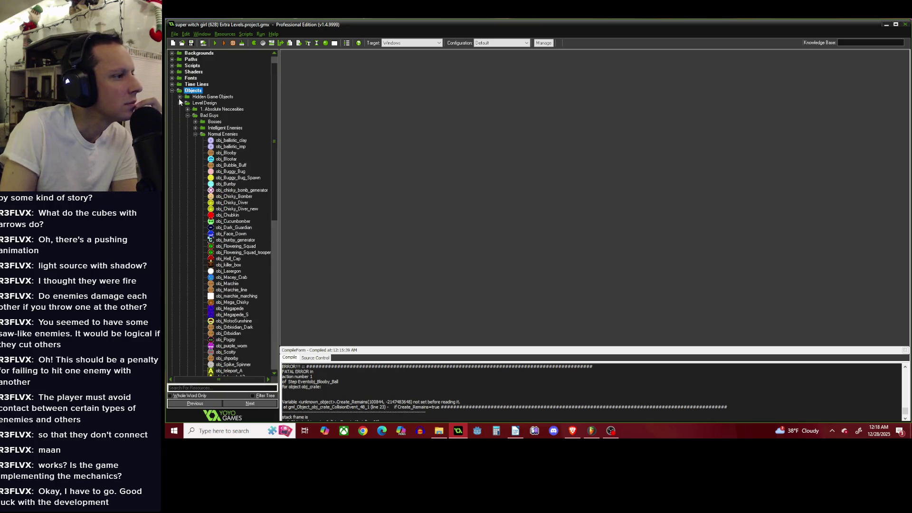
scroll(364, 390, "down", 2)
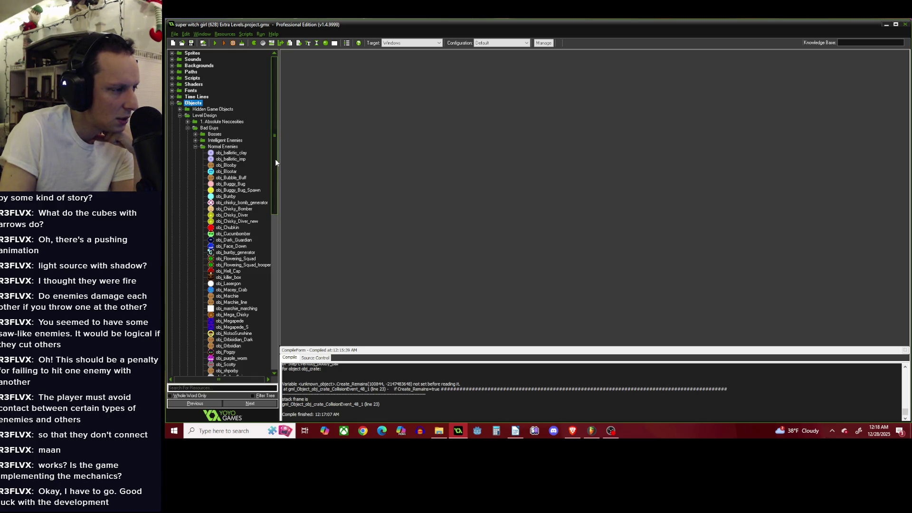
Collapse the enemy folders, expand Level Design > Blocks, and open obj_strawberry_block.
left_click(195, 147)
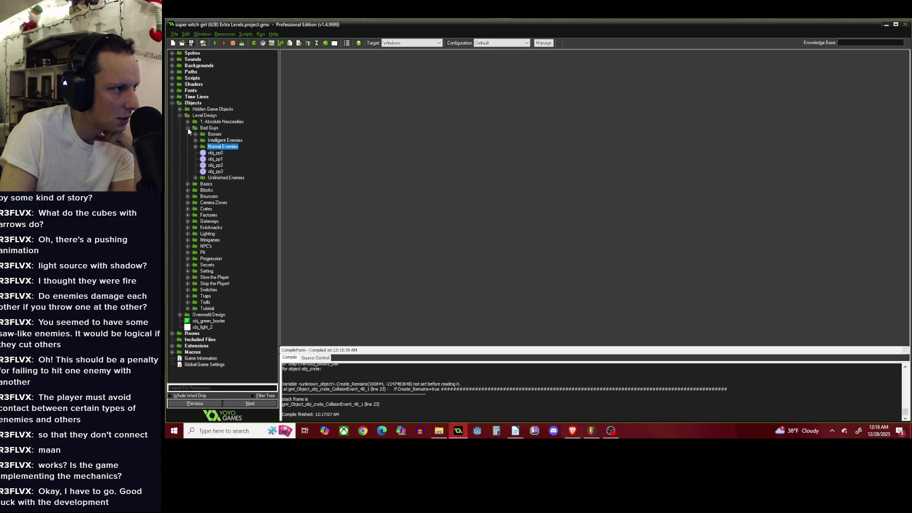
left_click(188, 128)
left_click(180, 116)
left_click(179, 110)
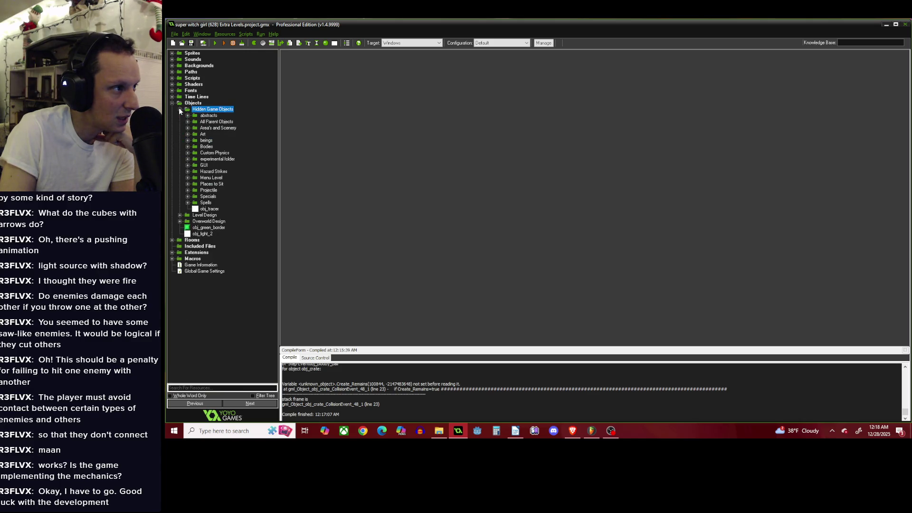
left_click(180, 109)
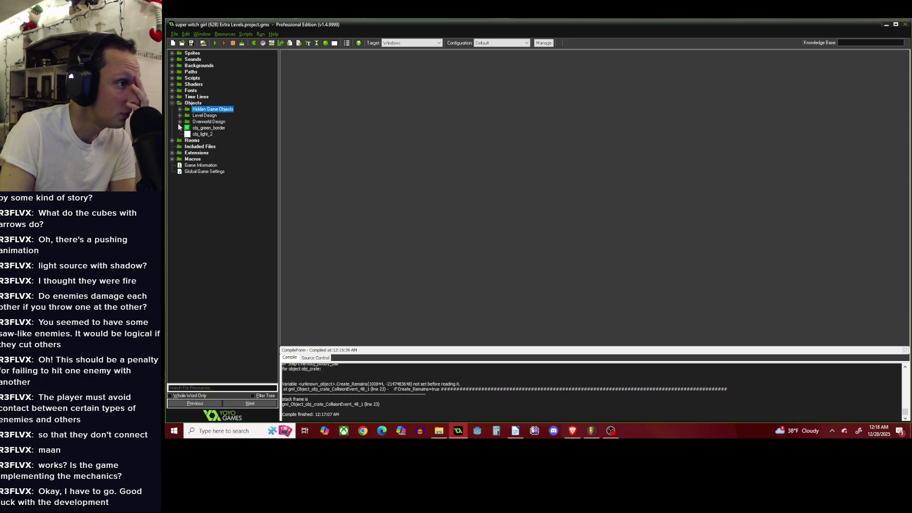
left_click(180, 116)
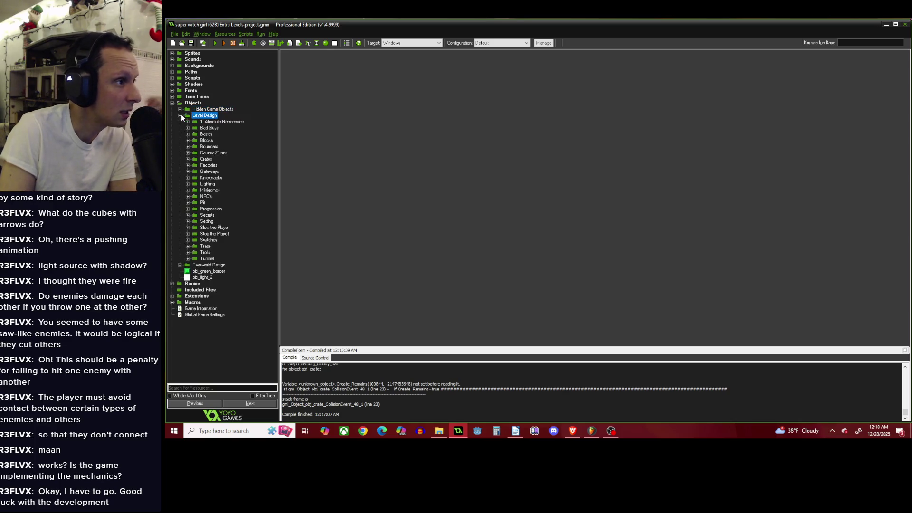
left_click(188, 140)
double_click(233, 278)
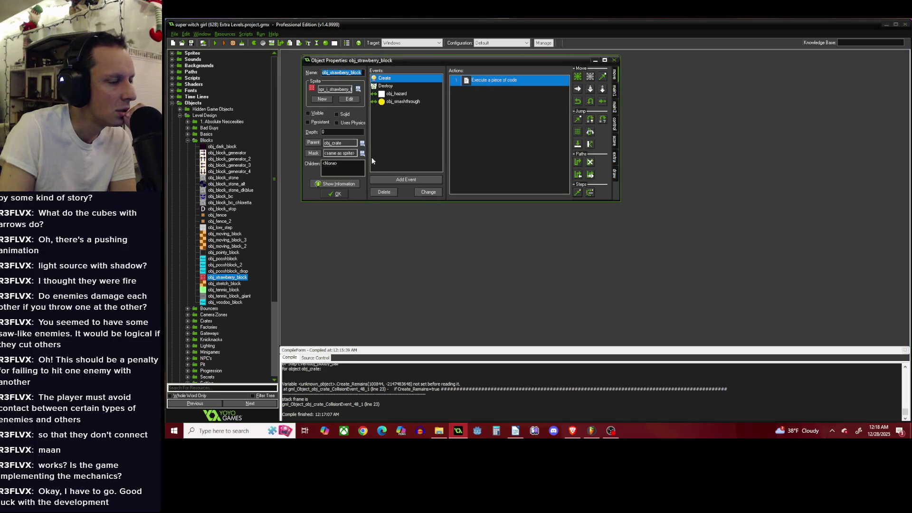
Read obj_strawberry_block's obj_smashthrough collision code and close it.
left_click(397, 103)
double_click(494, 79)
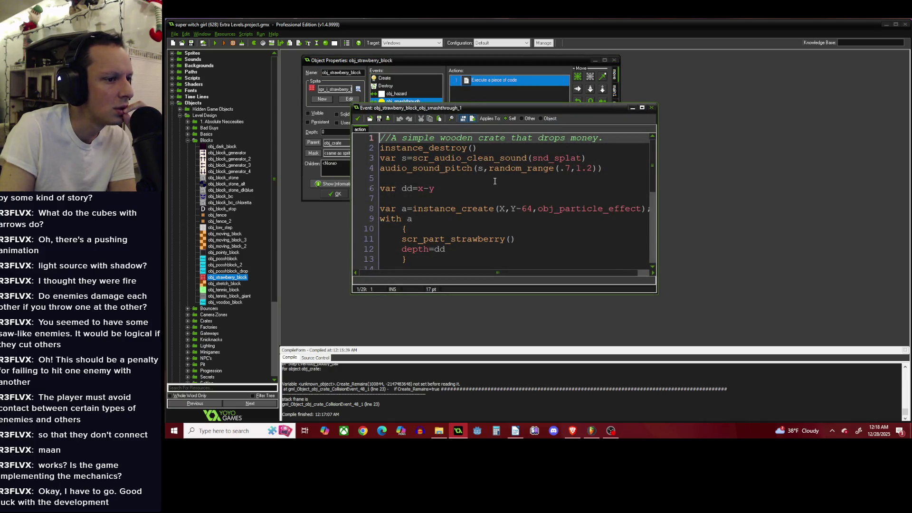
scroll(494, 181, "down", 5)
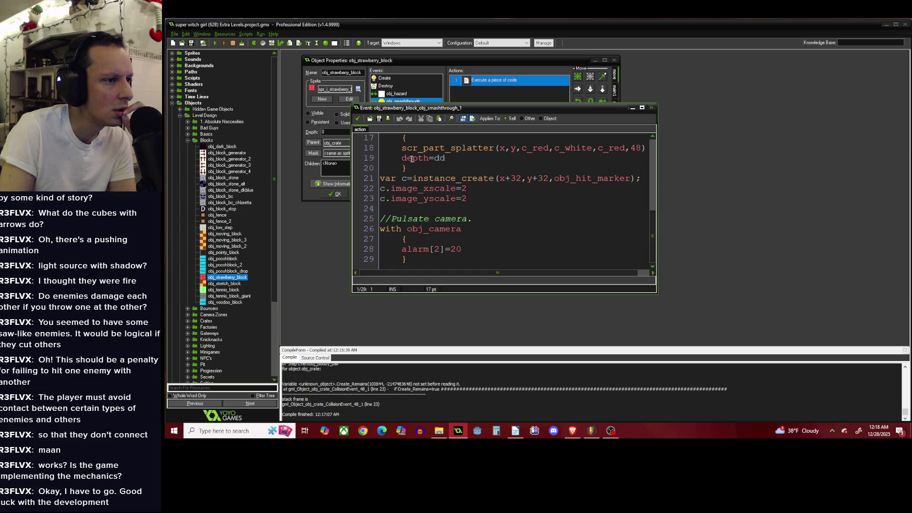
left_click(359, 119)
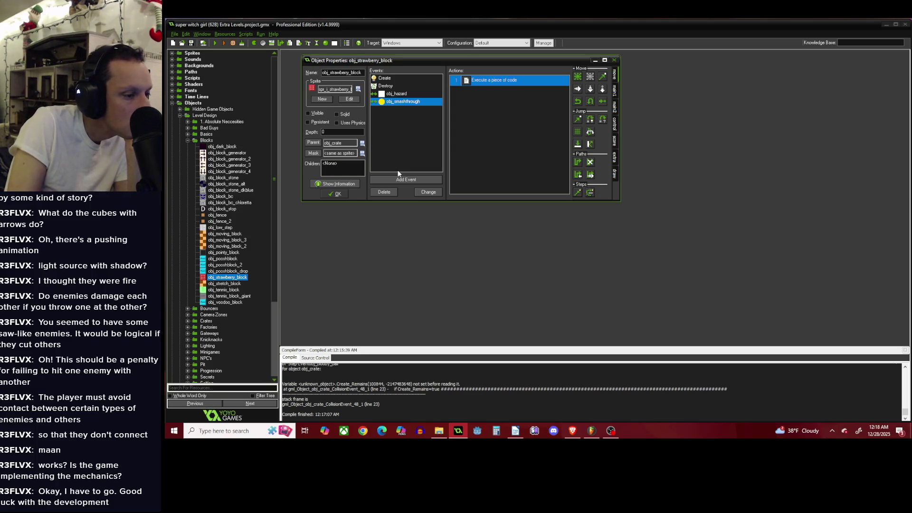
Read the obj_hazard collision code, close obj_strawberry_block unchanged, and expand Scripts.
left_click(416, 94)
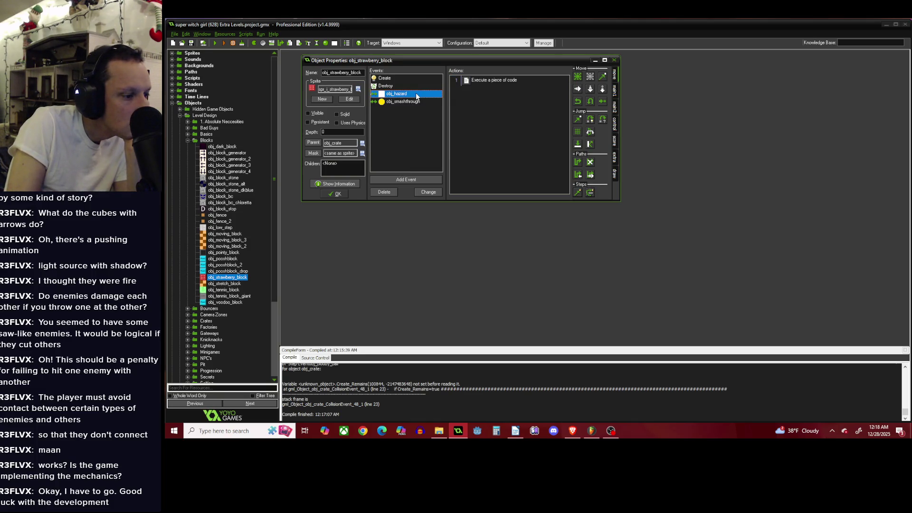
double_click(482, 81)
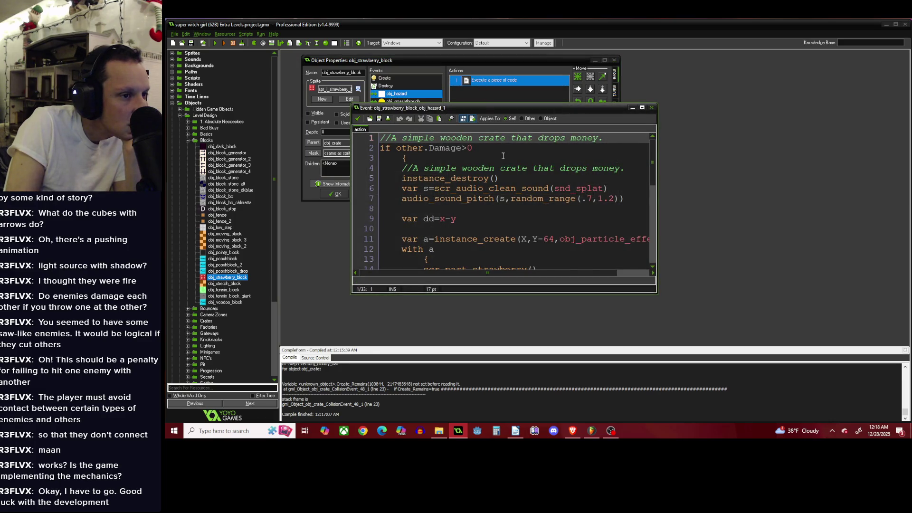
scroll(503, 156, "down", 7)
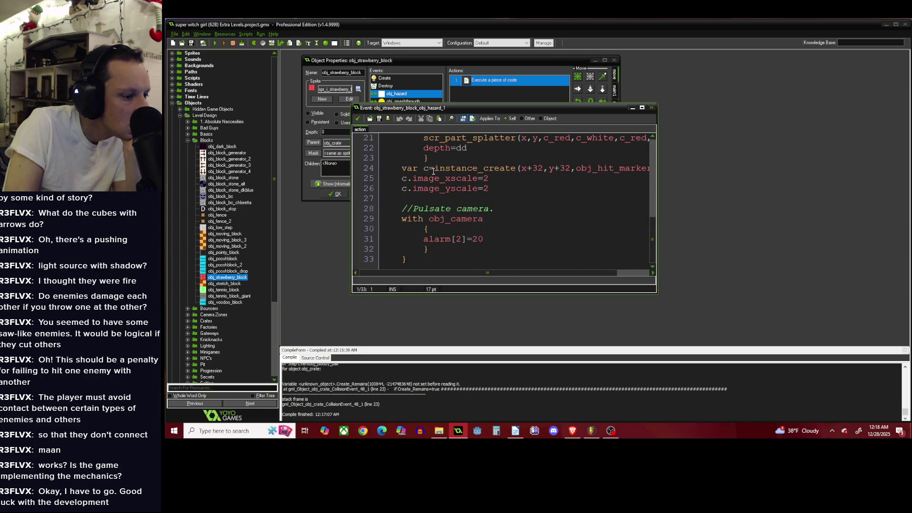
scroll(400, 395, "up", 2)
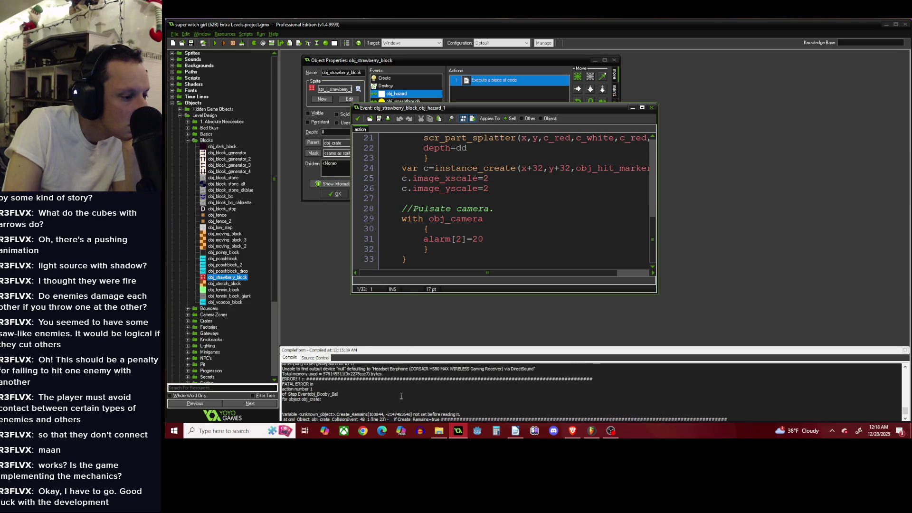
left_click(357, 119)
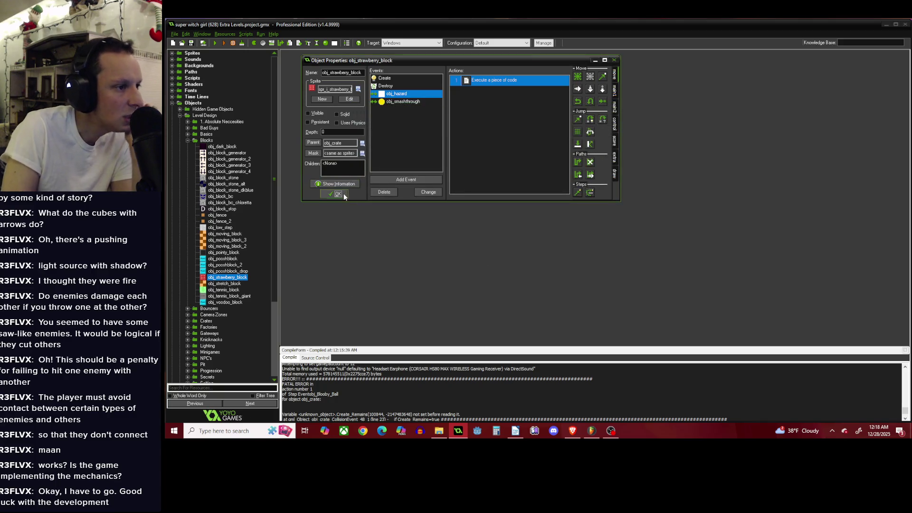
left_click(335, 194)
double_click(176, 77)
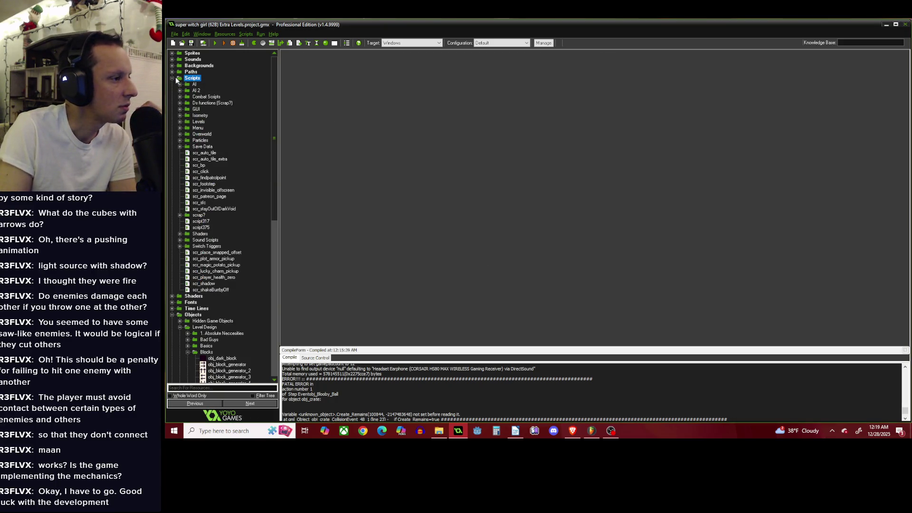
Collapse Scripts and Level Design, expand Hidden Game Objects > Projectile, and open obj_Blooby_Ball.
left_click(172, 78)
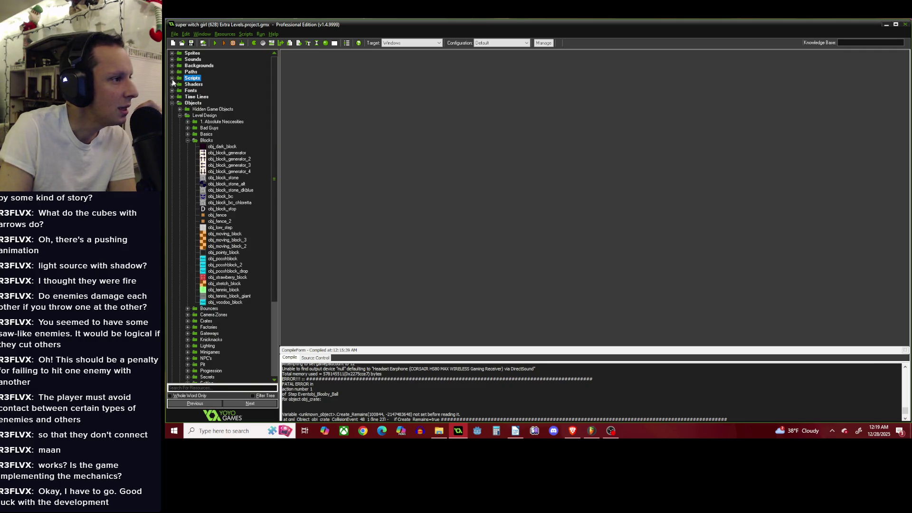
left_click(180, 115)
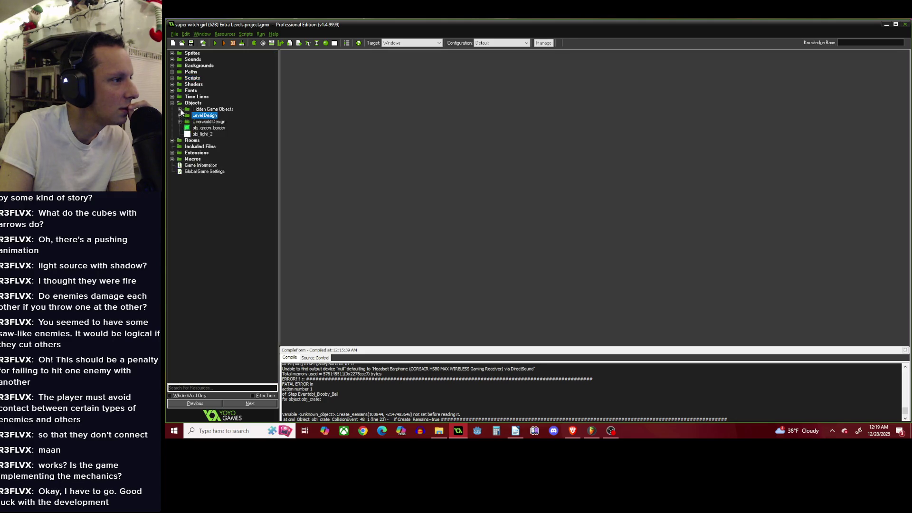
left_click(181, 110)
left_click(188, 190)
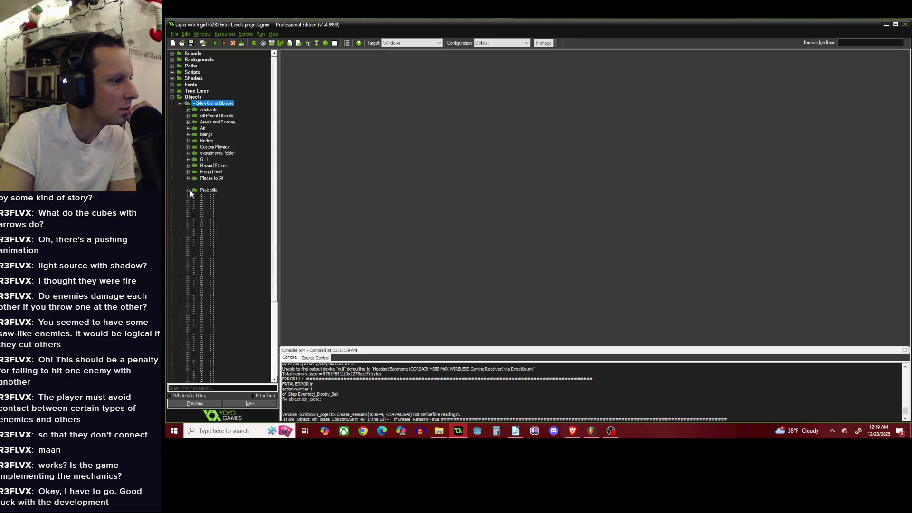
scroll(209, 214, "down", 3)
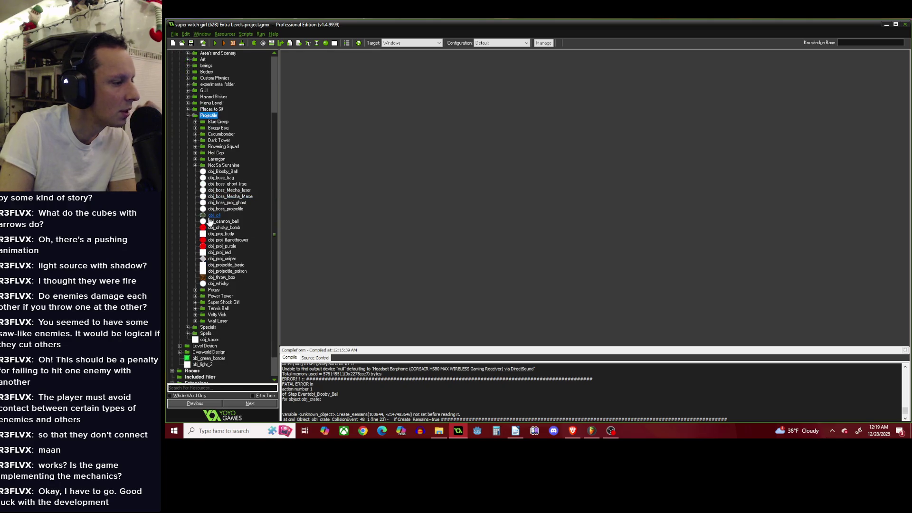
double_click(223, 171)
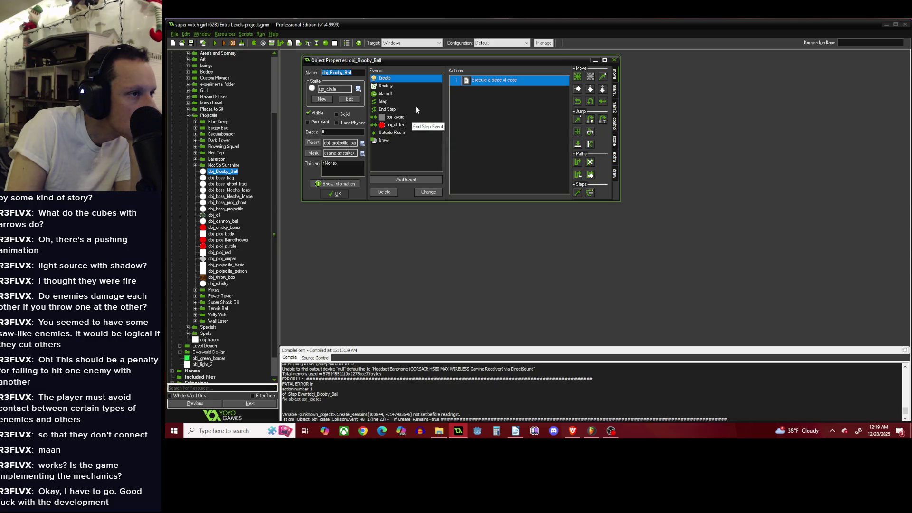
Read obj_Blooby_Ball's Step event code, then its Create event code.
left_click(409, 101)
double_click(463, 82)
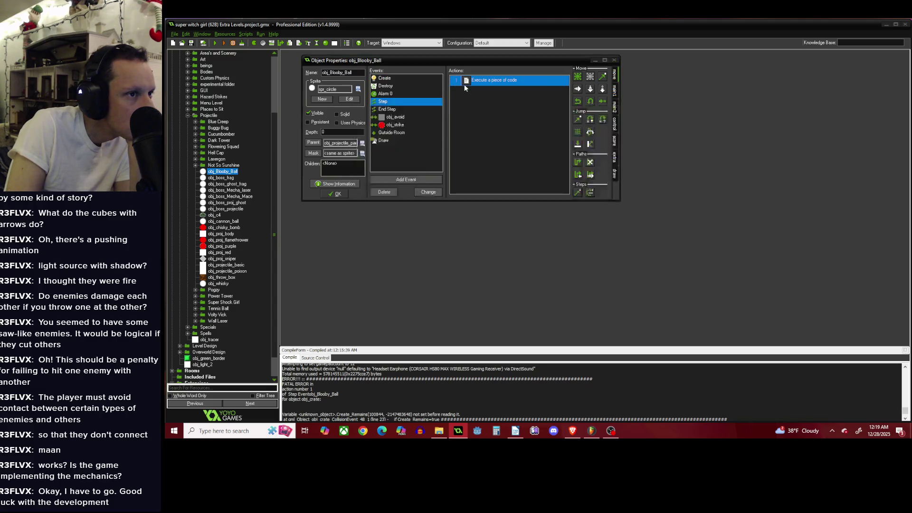
scroll(505, 158, "down", 9)
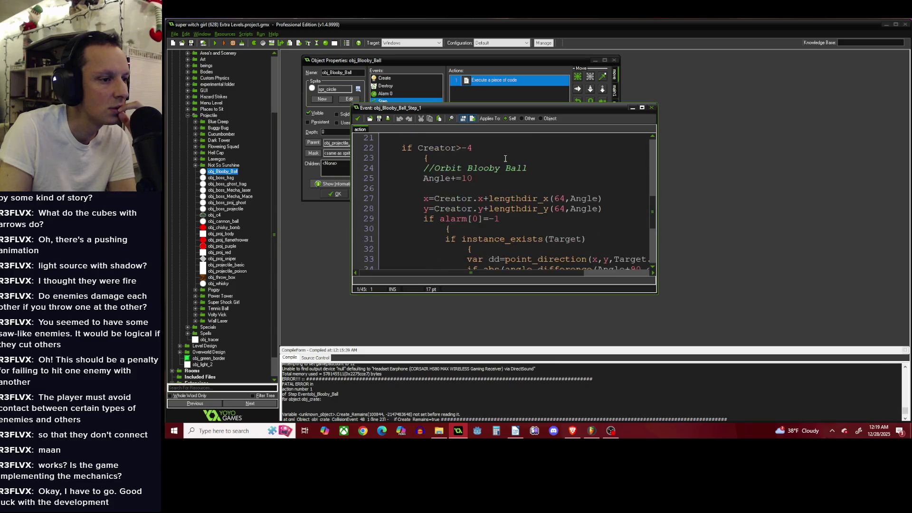
scroll(504, 158, "down", 2)
scroll(485, 152, "up", 12)
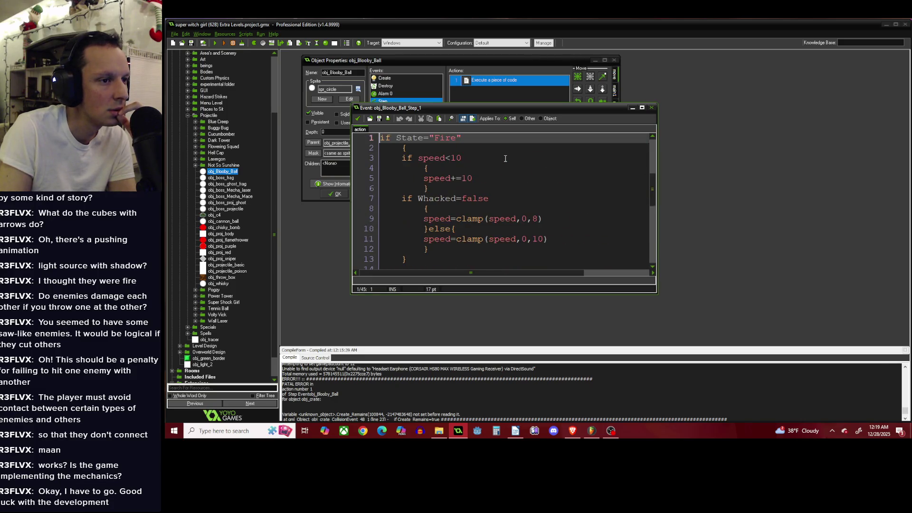
left_click(404, 79)
double_click(460, 81)
scroll(606, 225, "down", 6)
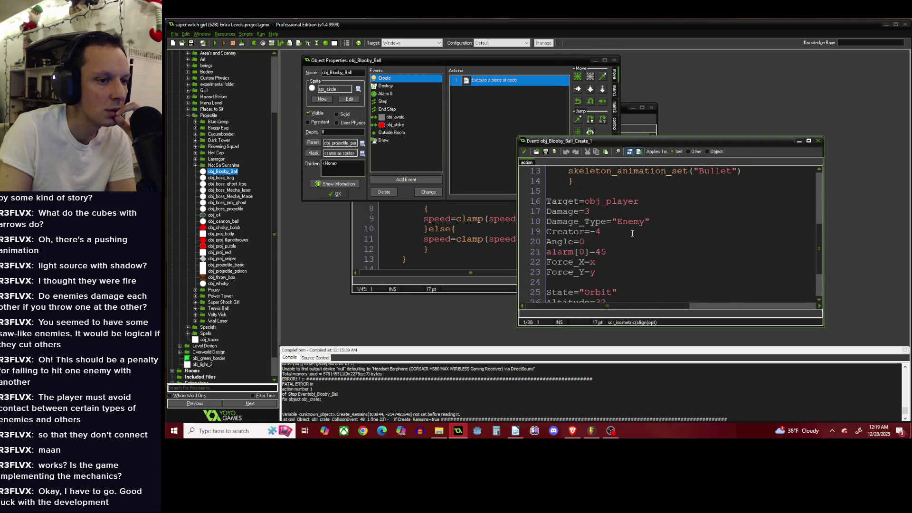
left_click(524, 151)
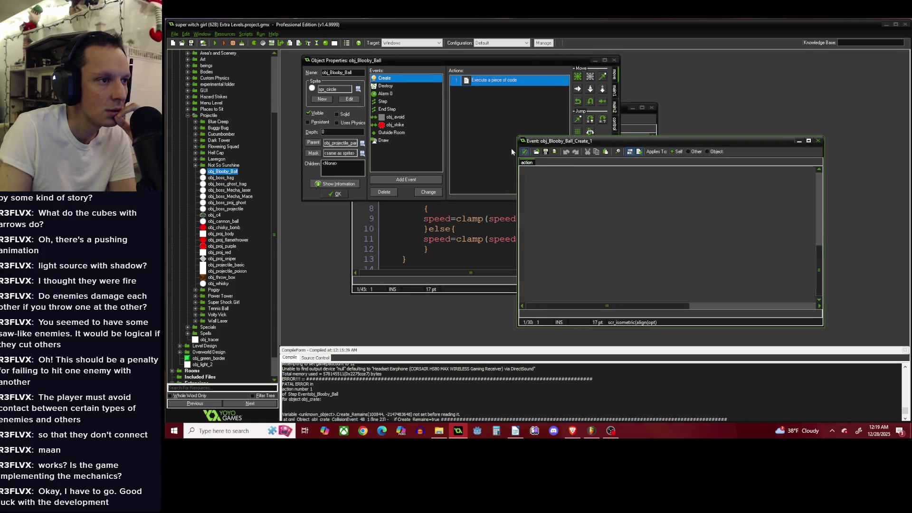
Inspect the End Step code around the depth and instance_exists(Body) lines.
left_click(429, 109)
double_click(488, 81)
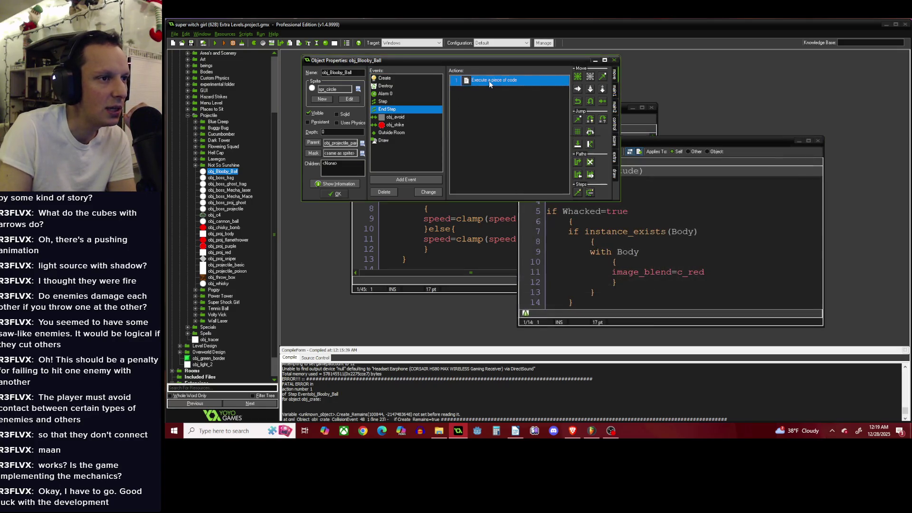
left_click(742, 195)
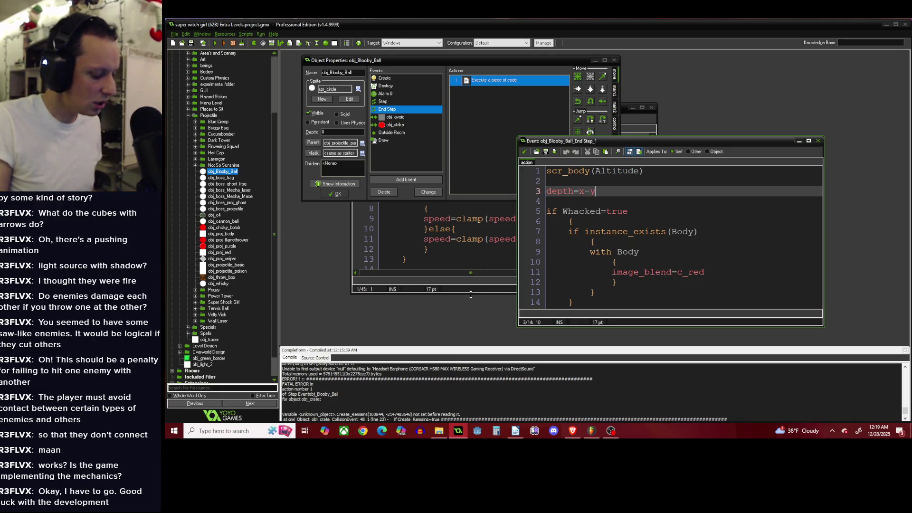
scroll(428, 395, "down", 2)
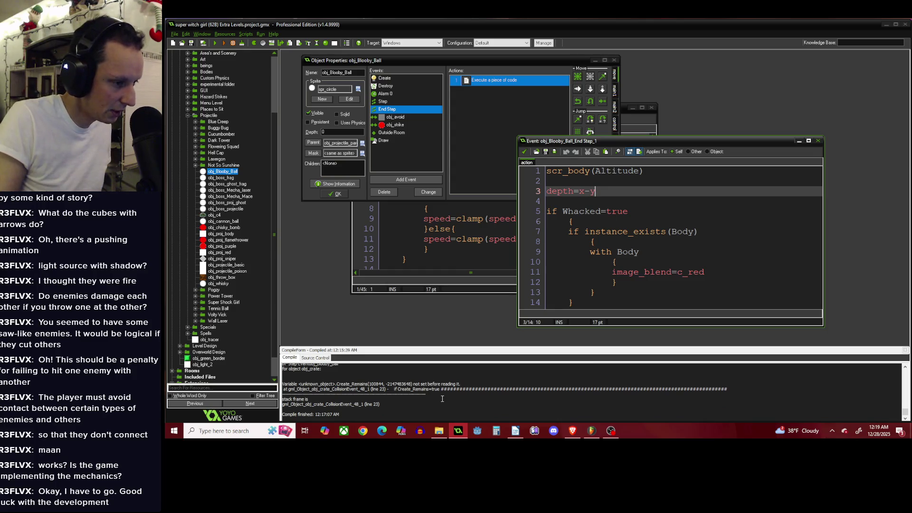
scroll(437, 400, "up", 1)
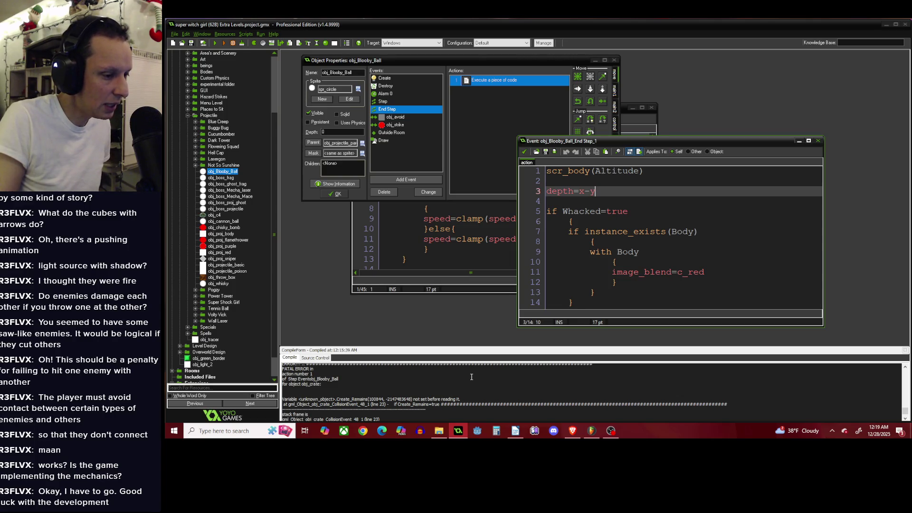
scroll(472, 376, "down", 1)
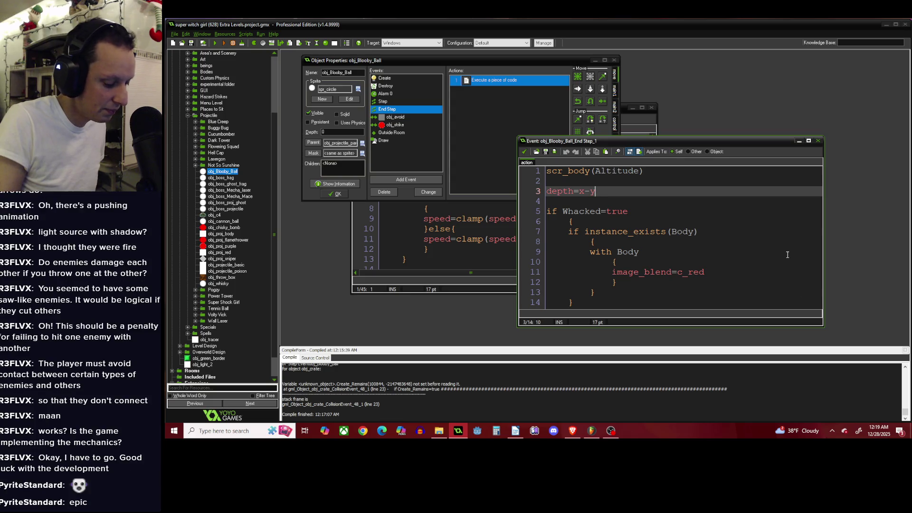
left_click(783, 234)
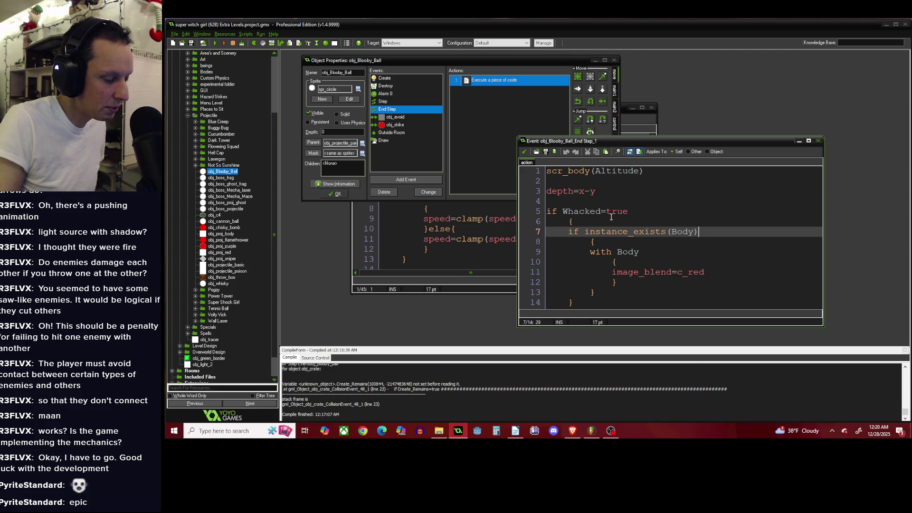
Reopen the Step event code, widening its window to read full lines, then close it.
left_click(488, 113)
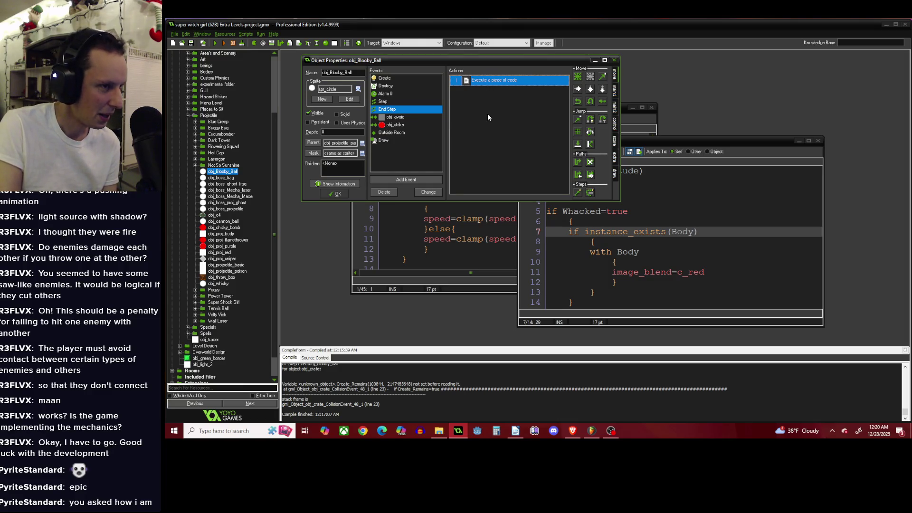
left_click(383, 101)
double_click(473, 79)
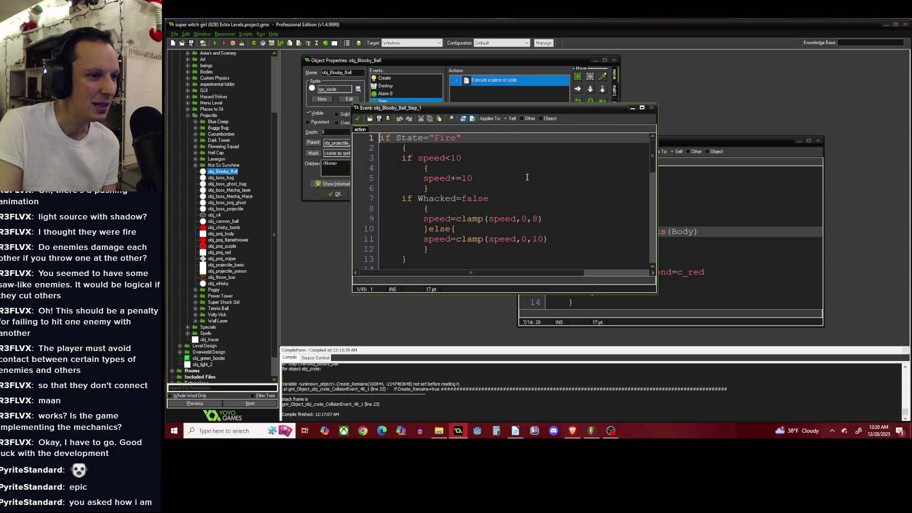
scroll(527, 177, "down", 4)
scroll(527, 178, "down", 3)
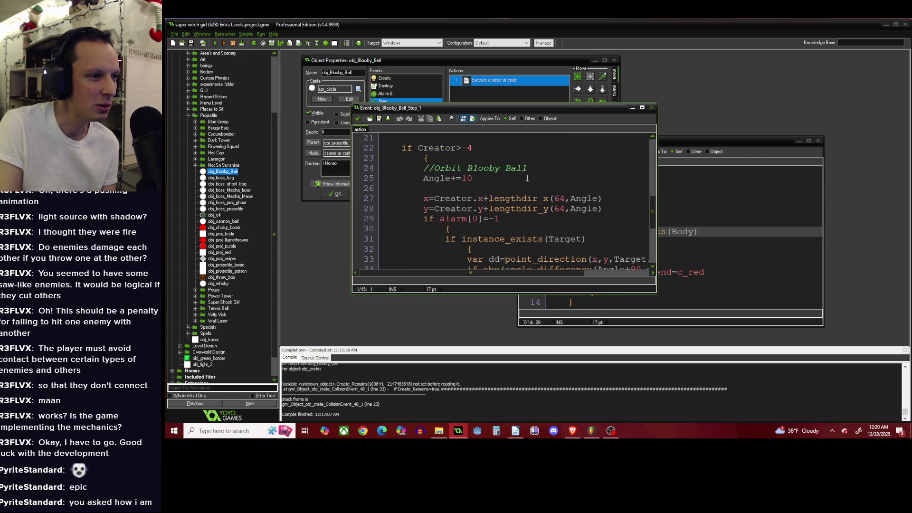
scroll(527, 178, "down", 2)
mouse_move(563, 272)
left_mouse_down()
mouse_move(638, 268)
mouse_move(531, 273)
left_mouse_up()
scroll(566, 221, "down", 3)
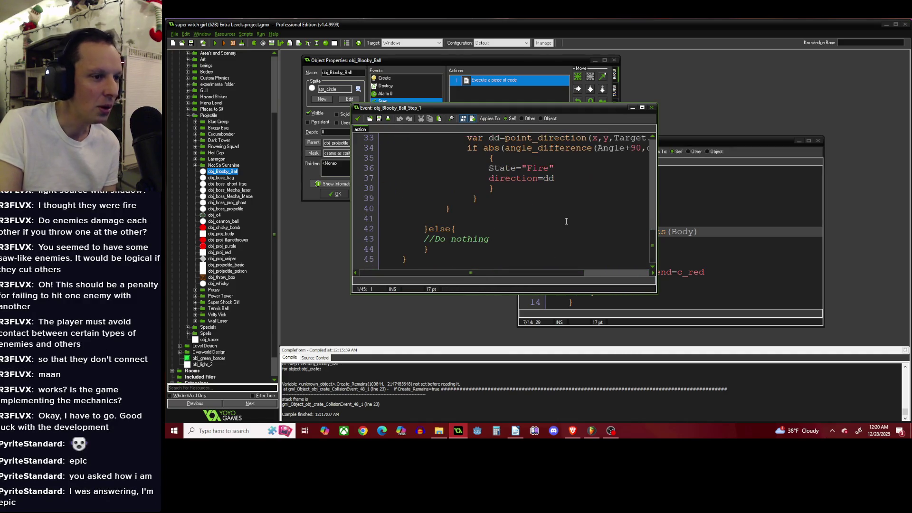
left_click_drag(656, 293, 767, 287)
scroll(627, 239, "up", 10)
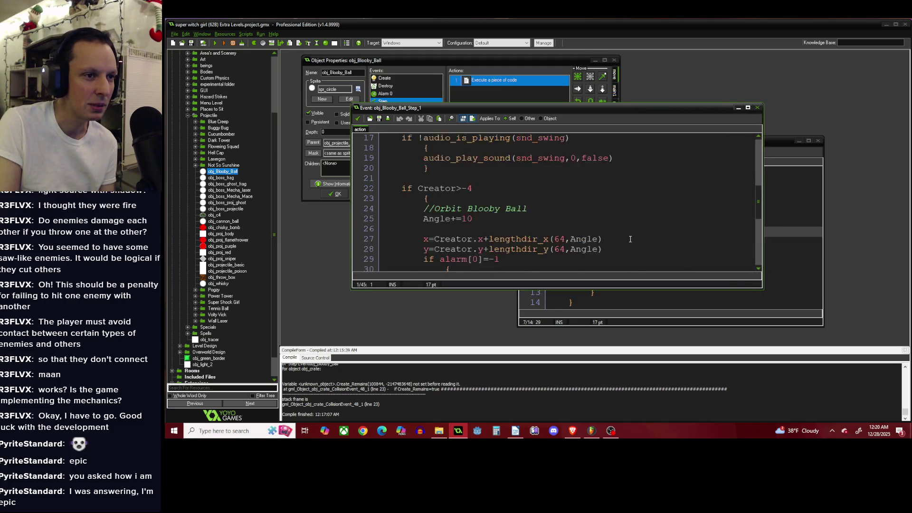
scroll(628, 239, "up", 2)
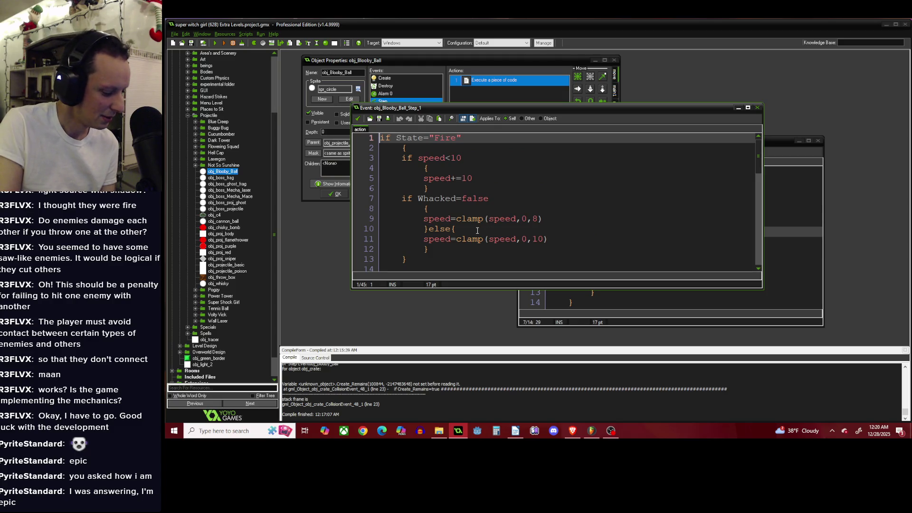
left_click(358, 119)
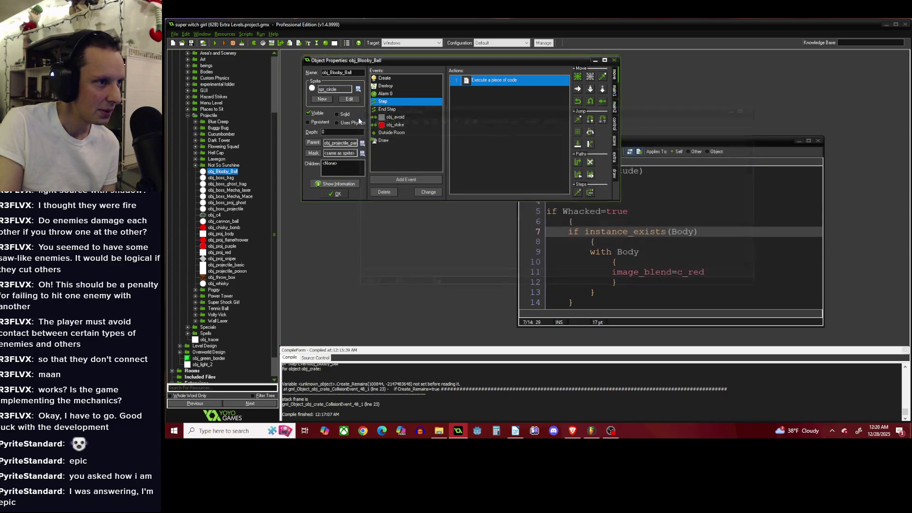
Reread the End Step code, then switch to FL Studio and rewind the song.
left_click(387, 109)
left_click(472, 82)
double_click(472, 81)
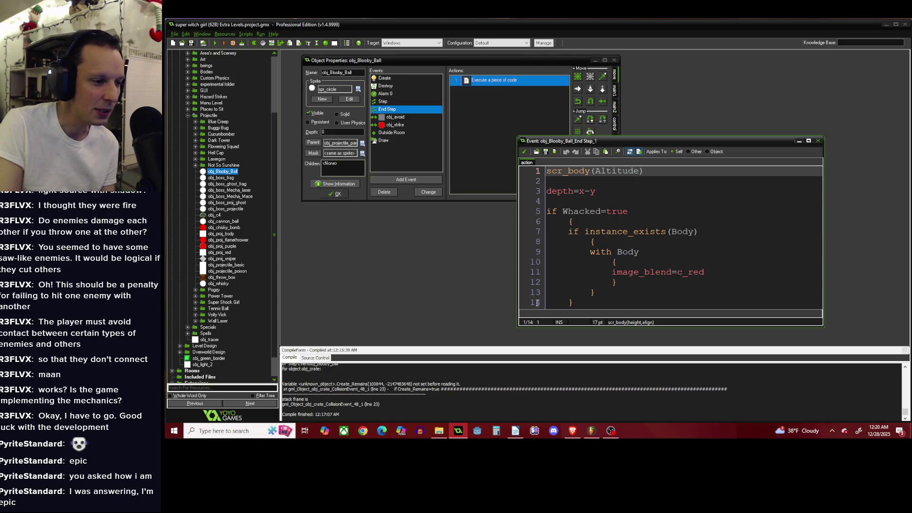
scroll(457, 388, "up", 1)
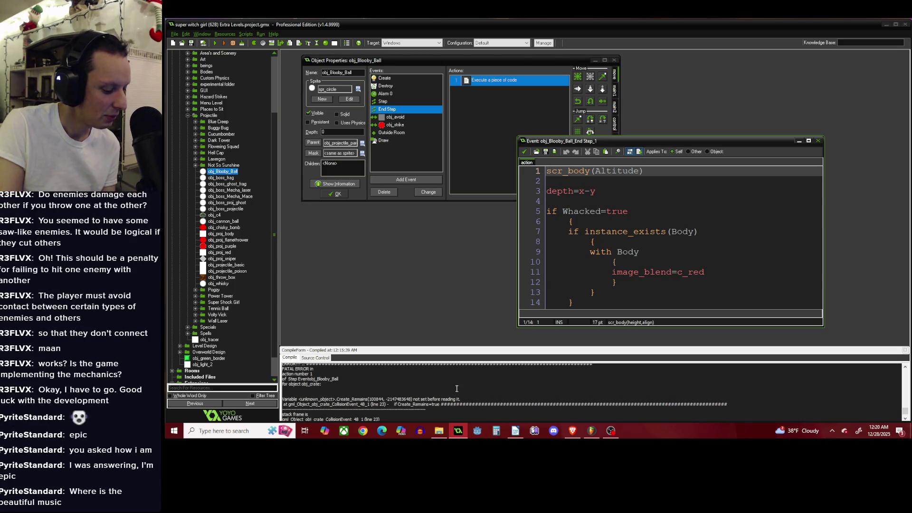
scroll(456, 389, "down", 1)
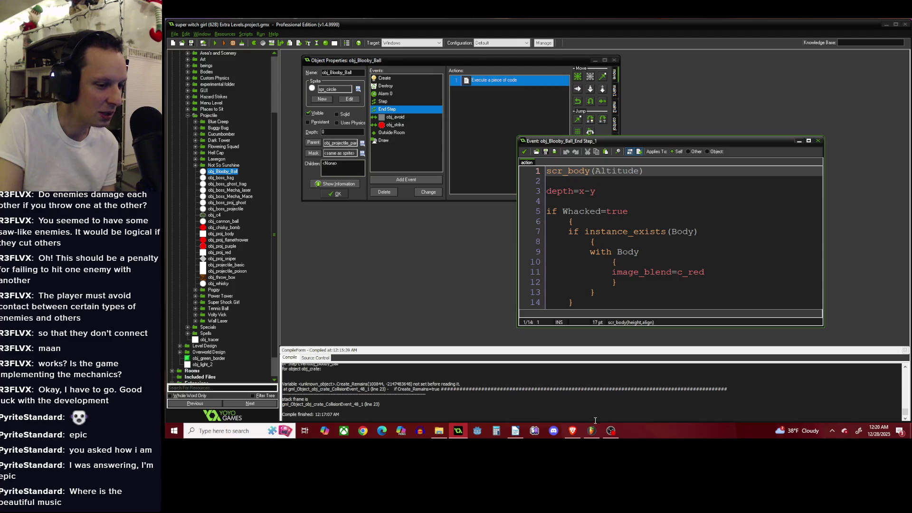
key("alt+Tab")
left_click(351, 72)
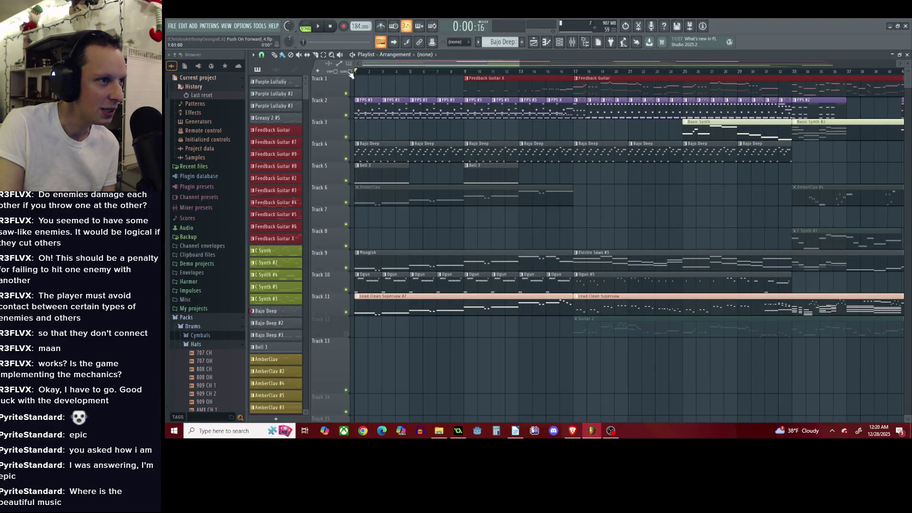
Play the song from 0:00 with one pause, stop it with Space, and open the FILE menu.
left_click(317, 26)
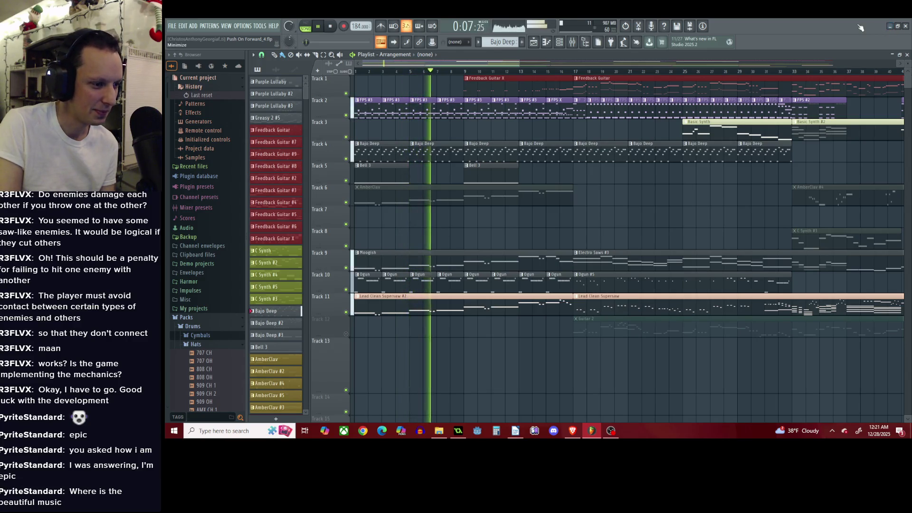
left_click(318, 27)
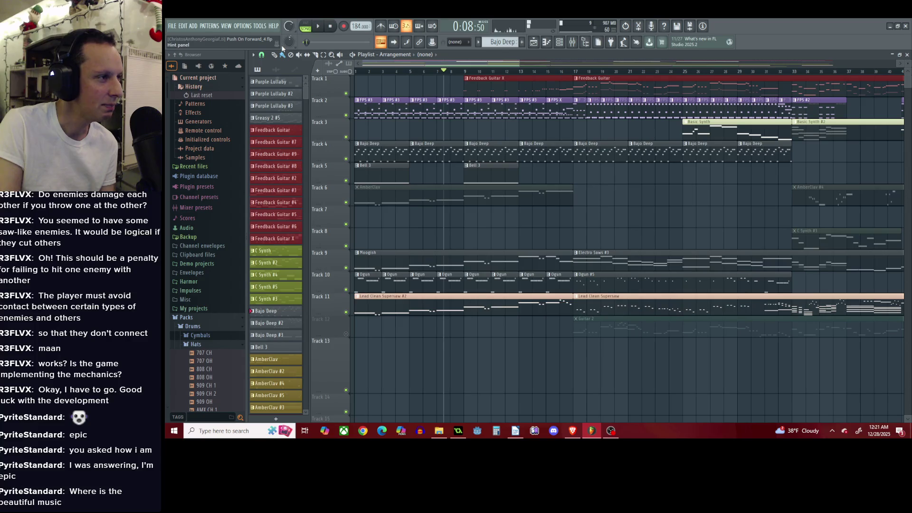
left_click(318, 26)
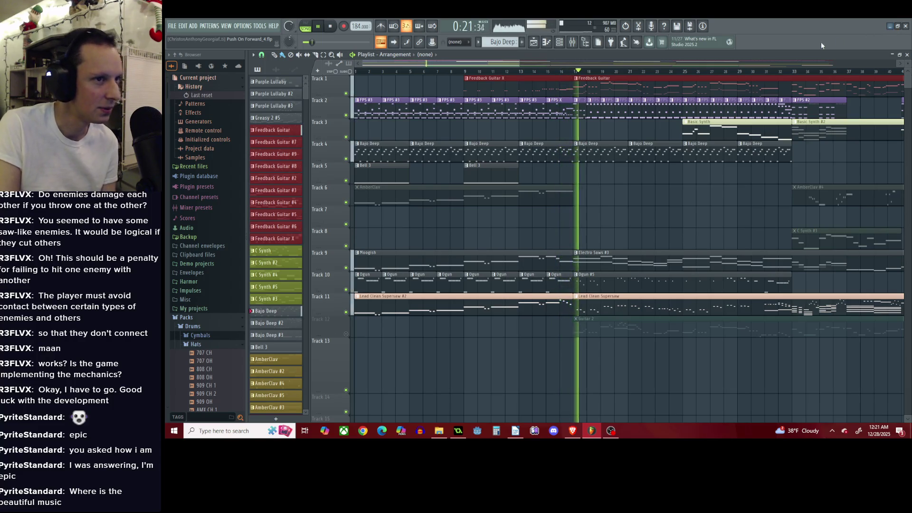
key("space")
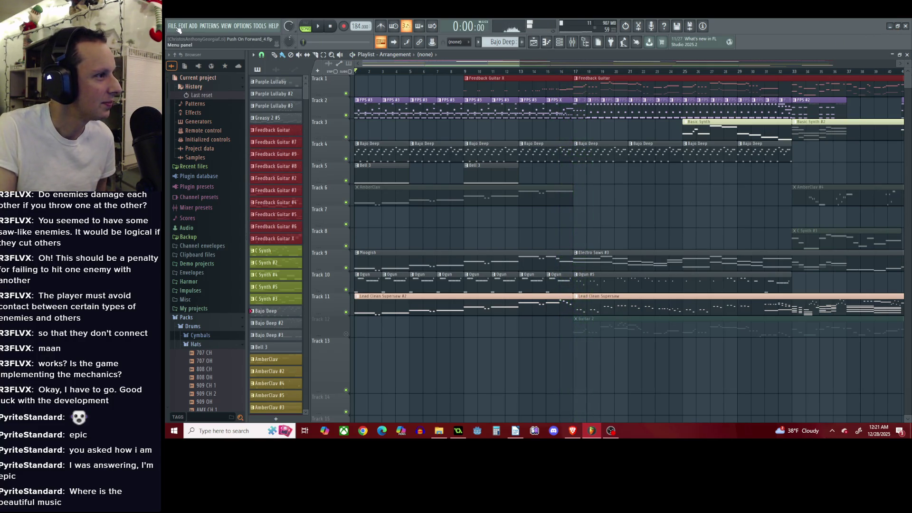
left_click(172, 26)
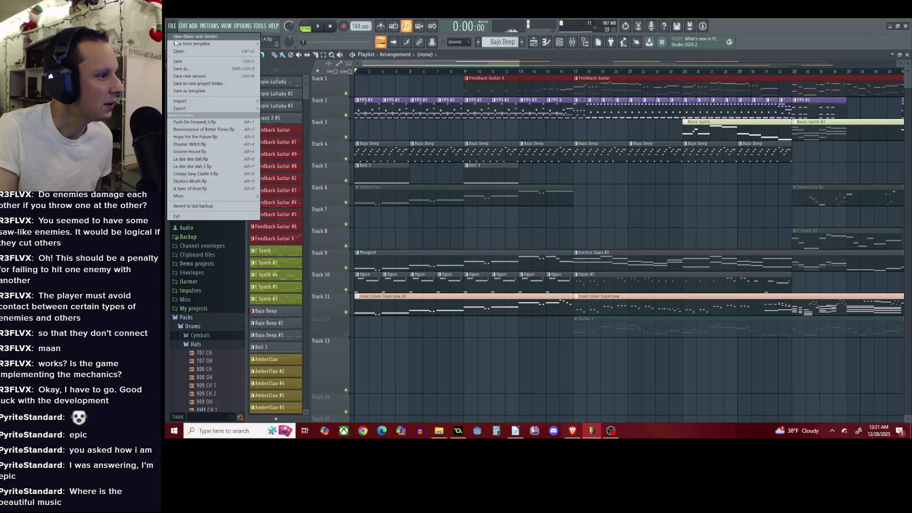
Open Push On Forward_4.flp, saving the current song, play it, and minimize FL Studio.
left_click(215, 137)
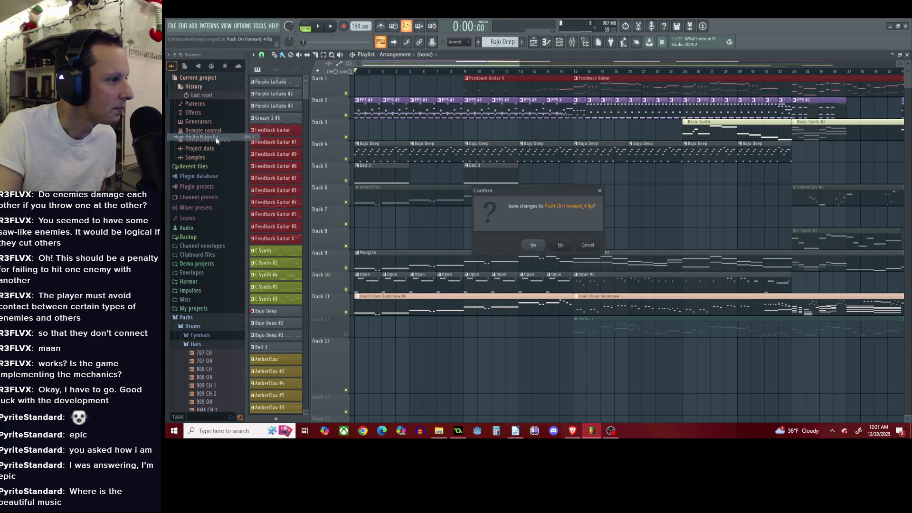
left_click(532, 246)
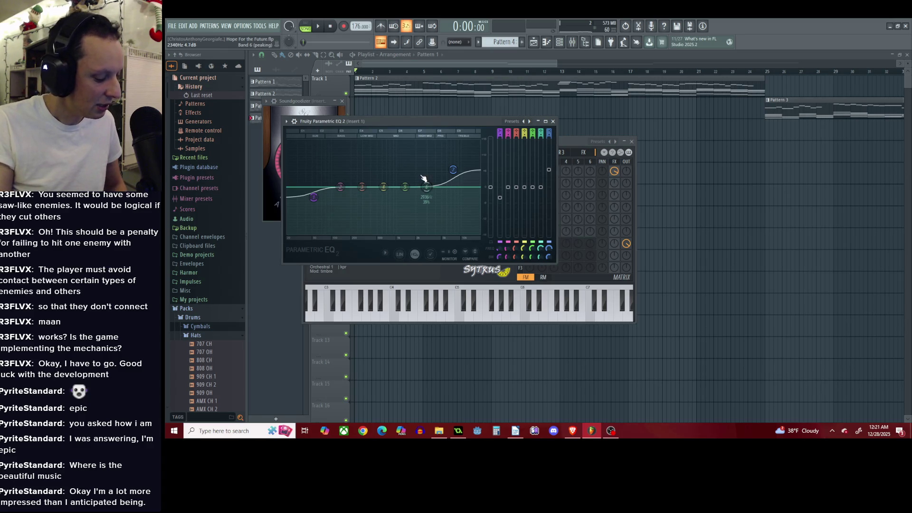
key("F12")
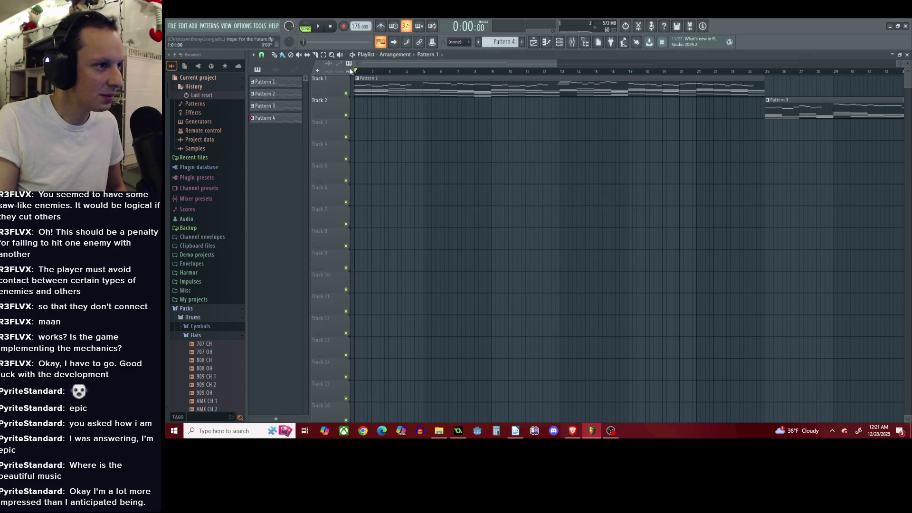
key("space")
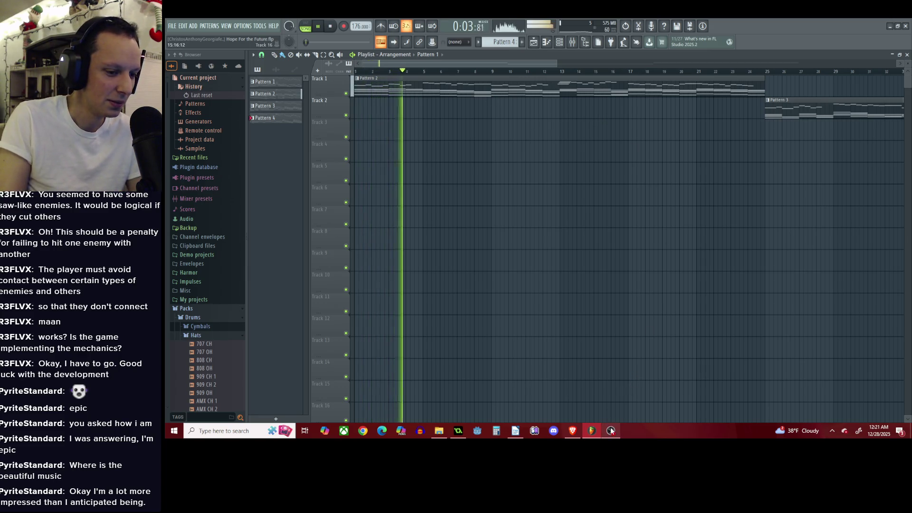
left_click(693, 63)
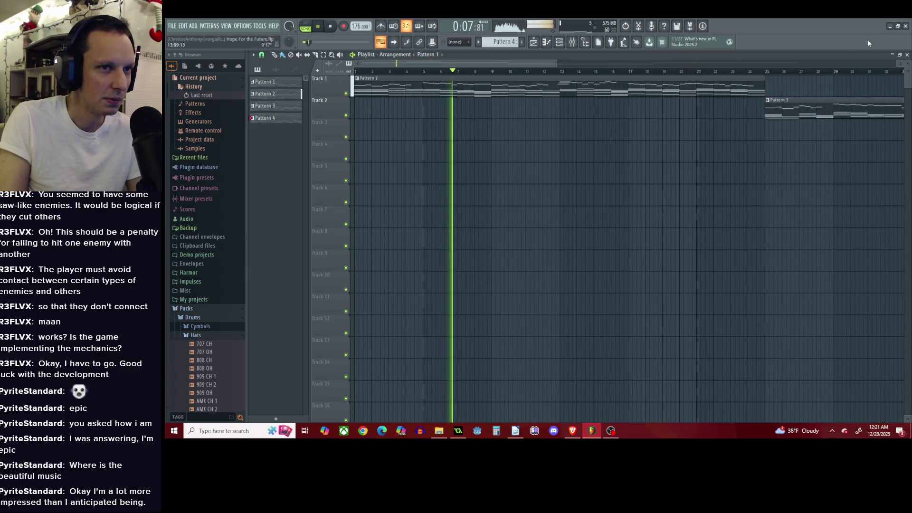
left_click(890, 26)
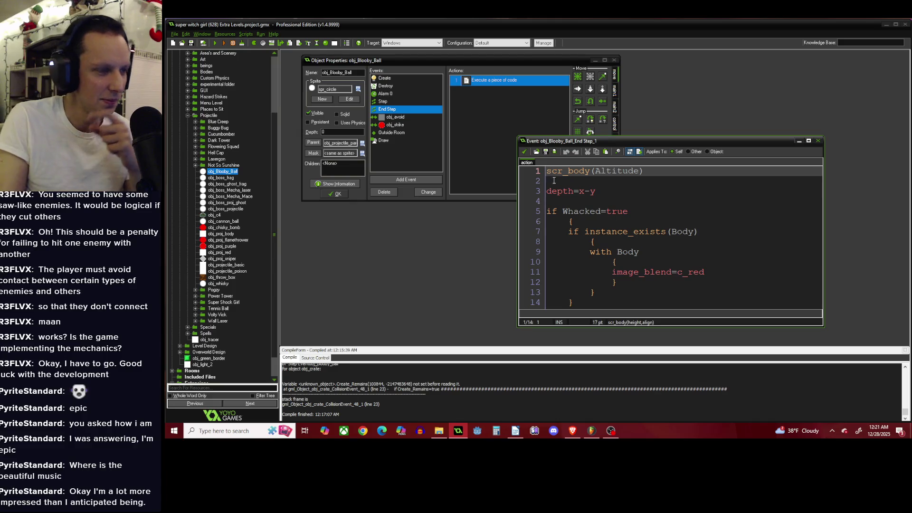
Recheck obj_Blooby_Ball's End Step code, keep the changes, and close its properties.
double_click(472, 83)
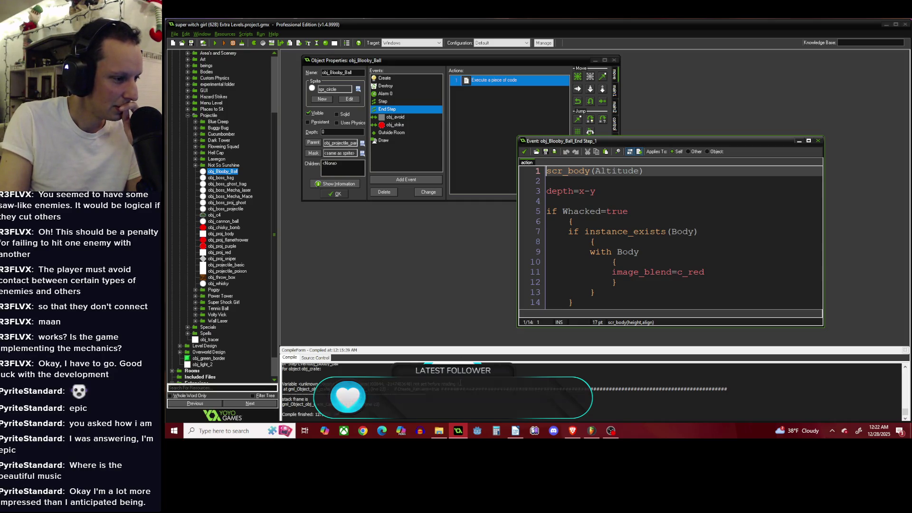
scroll(460, 382, "up", 2)
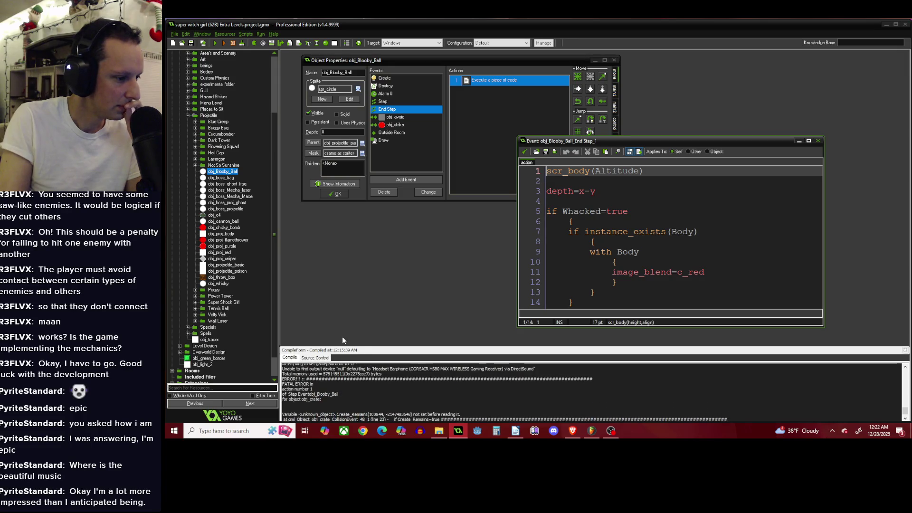
left_click(524, 152)
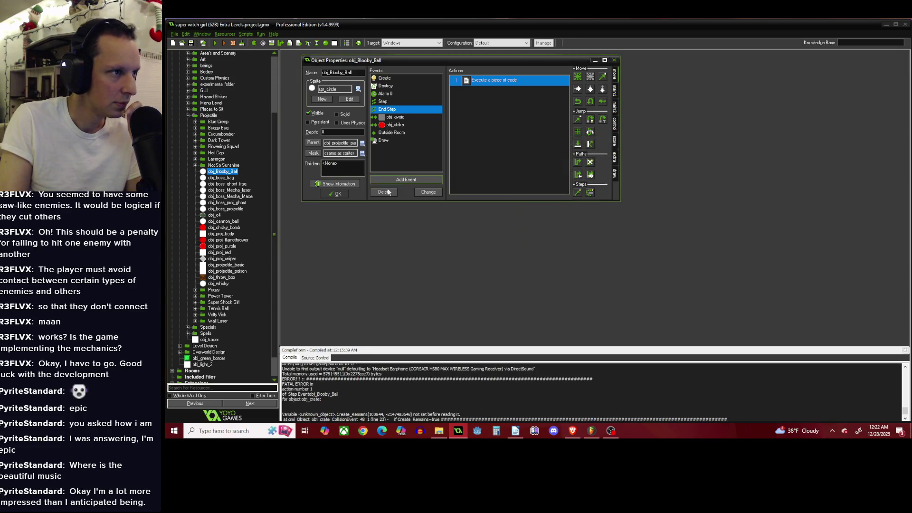
left_click(345, 195)
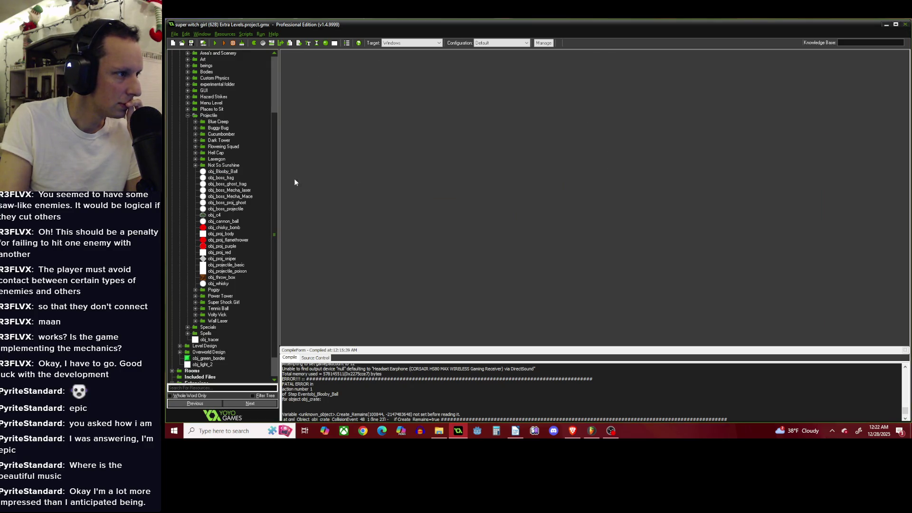
Collapse Projectile, expand Level Design > Crates, and open obj_crate's properties.
scroll(275, 156, "down", 2)
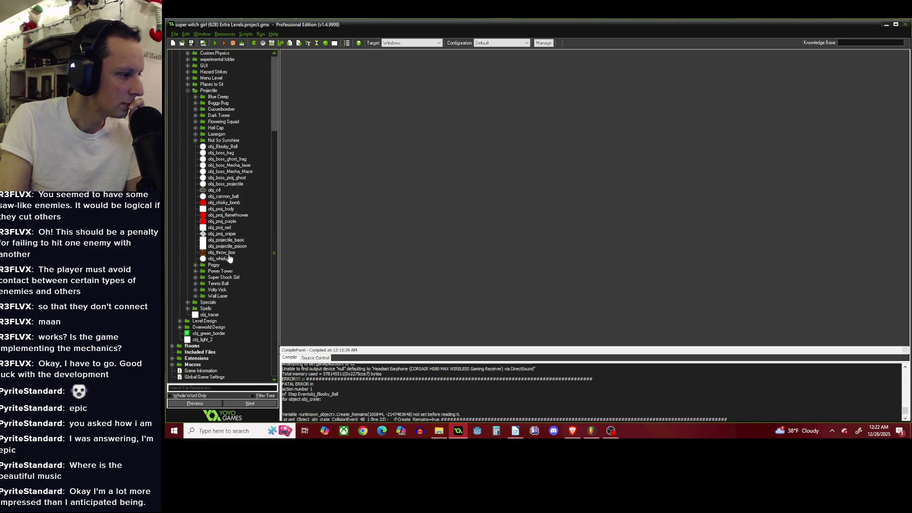
scroll(218, 153, "up", 5)
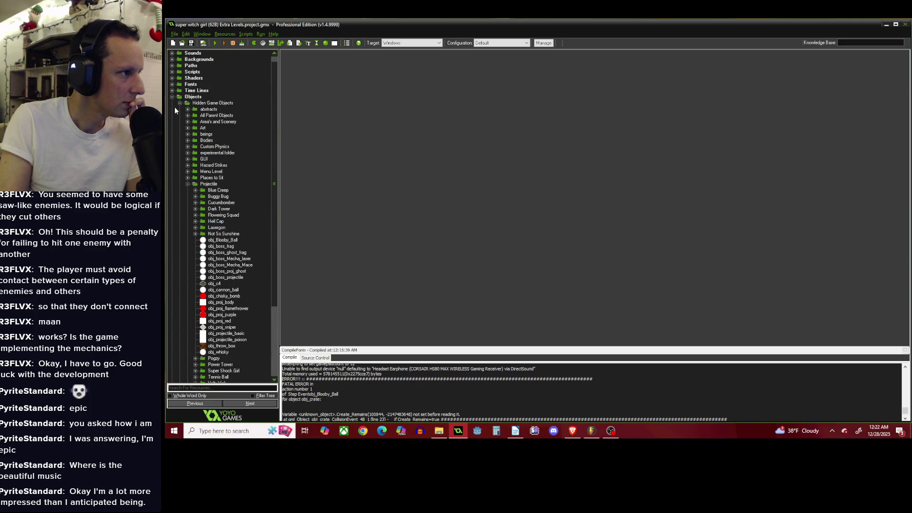
left_click(187, 184)
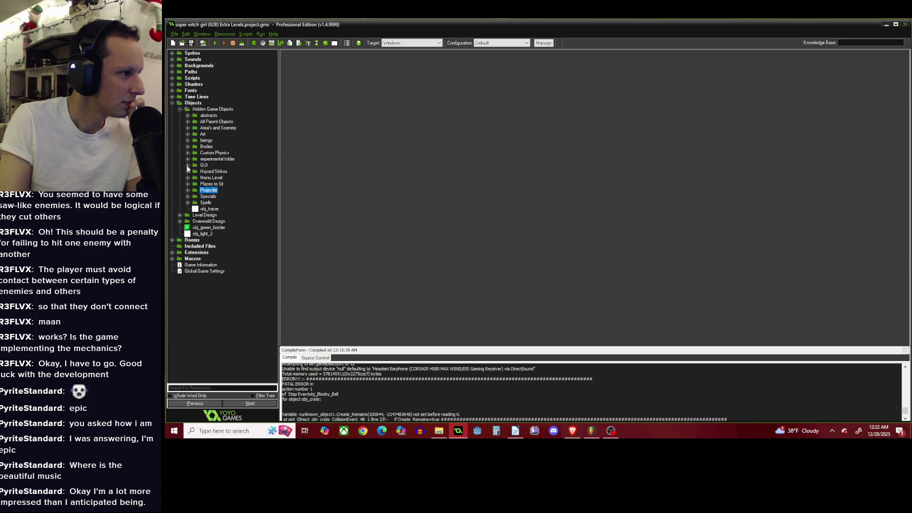
left_click(180, 215)
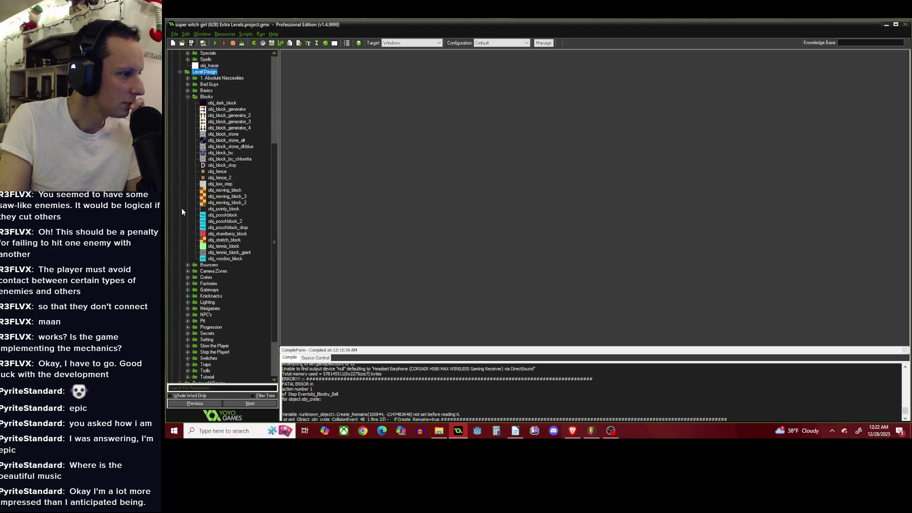
left_click(188, 97)
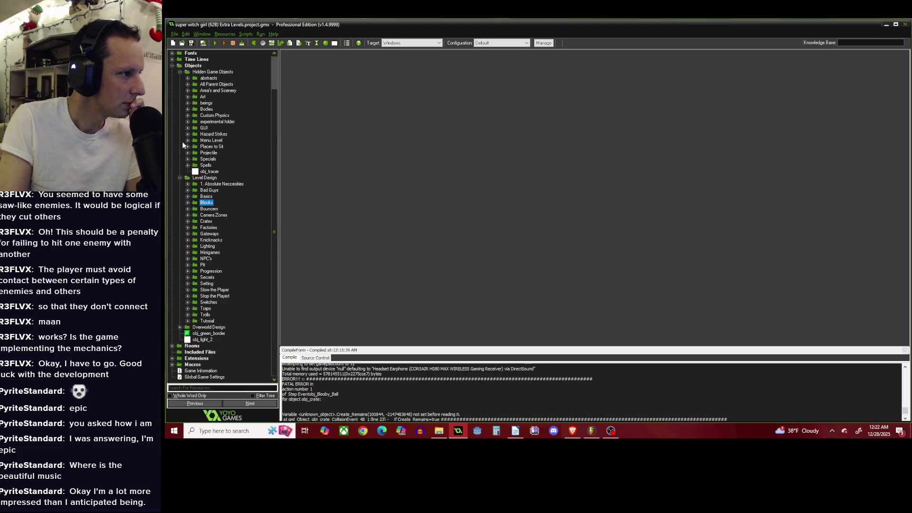
left_click(188, 221)
left_click(215, 240)
double_click(215, 240)
left_click(420, 110)
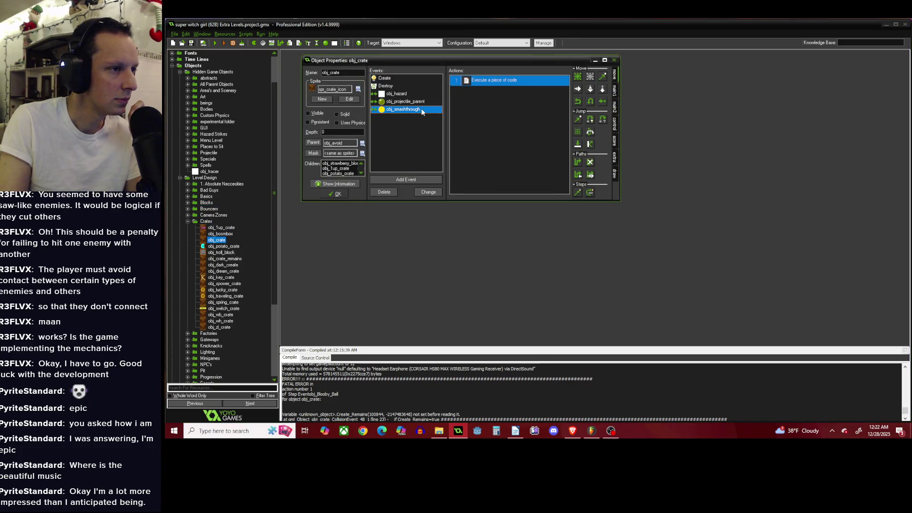
In obj_crate's projectile collision code, wrap lines 23–26 in /* */.
left_click(428, 101)
double_click(473, 85)
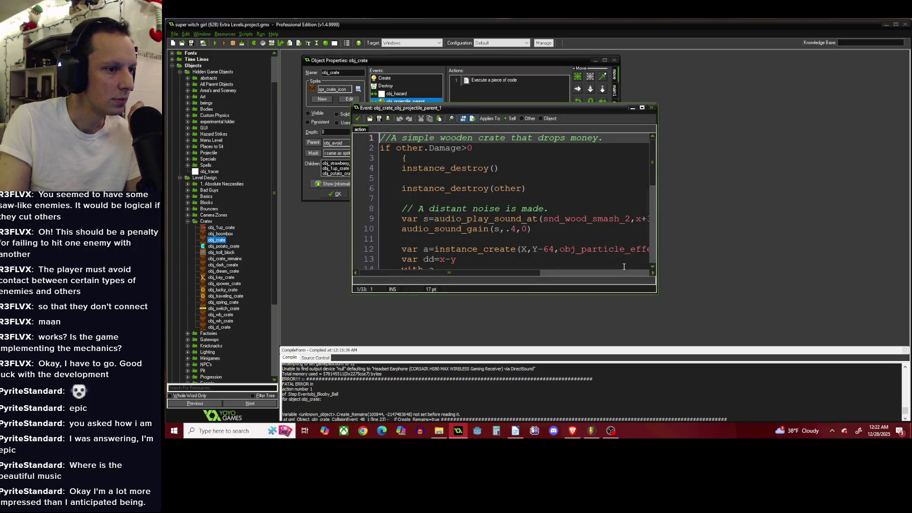
mouse_move(658, 294)
left_mouse_down()
mouse_move(717, 332)
mouse_move(870, 381)
left_mouse_up()
scroll(753, 313, "down", 4)
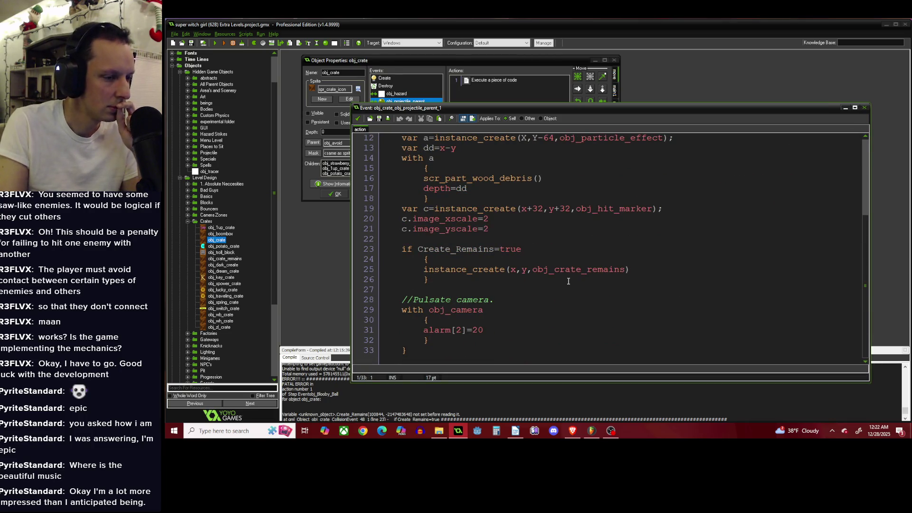
left_click(406, 249)
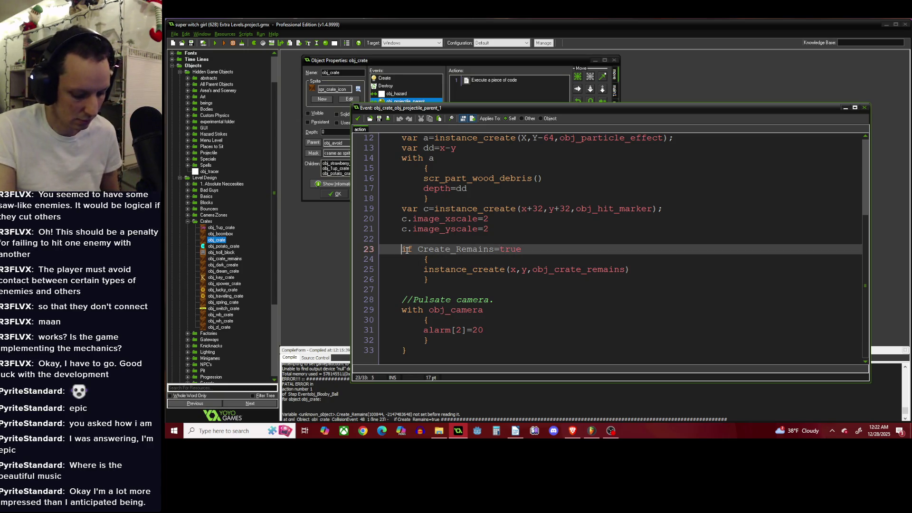
type("/*")
left_click(444, 285)
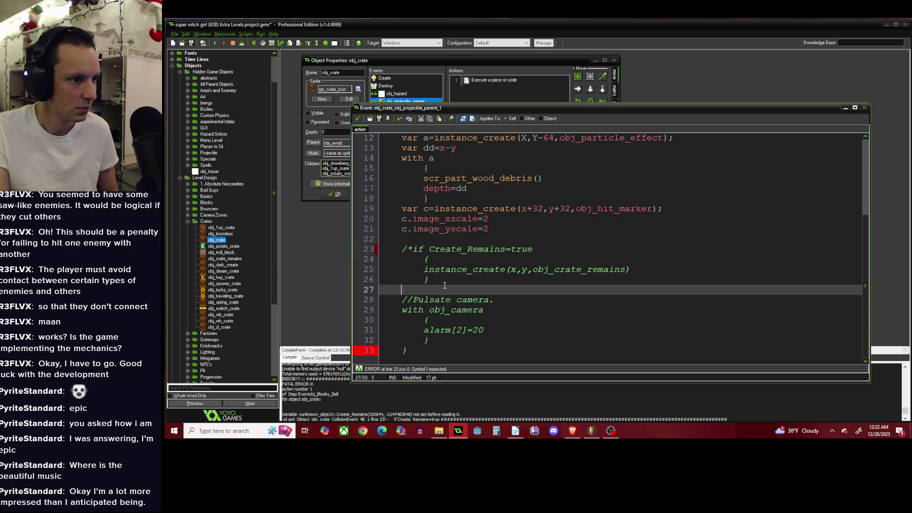
left_click(446, 280)
type("*/")
Move the code window aside and open obj_crate's obj_smashthrough collision code.
left_click_drag(474, 110, 583, 119)
left_click(403, 110)
double_click(483, 81)
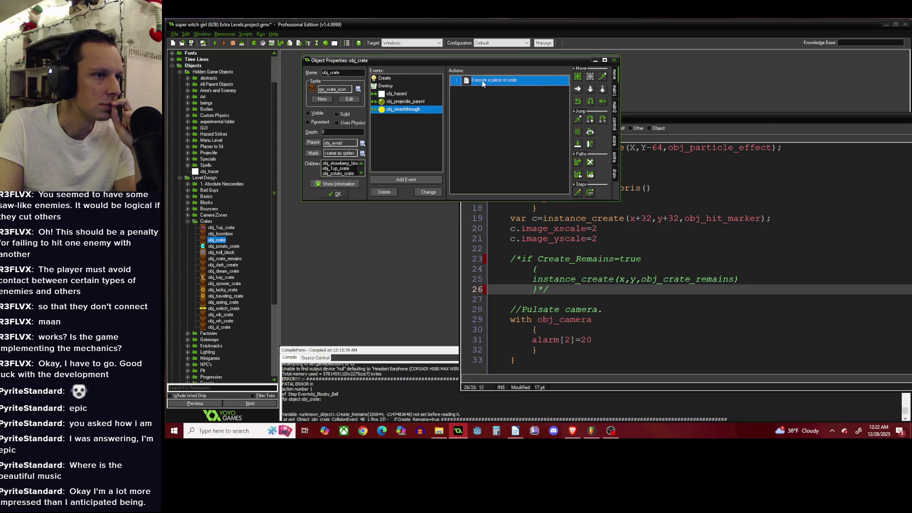
Compare the smash-through code's Create_Remains check with the projectile code, then close the projectile window.
mouse_move(626, 141)
left_mouse_down()
mouse_move(574, 115)
mouse_move(417, 80)
left_mouse_up()
scroll(425, 161, "down", 6)
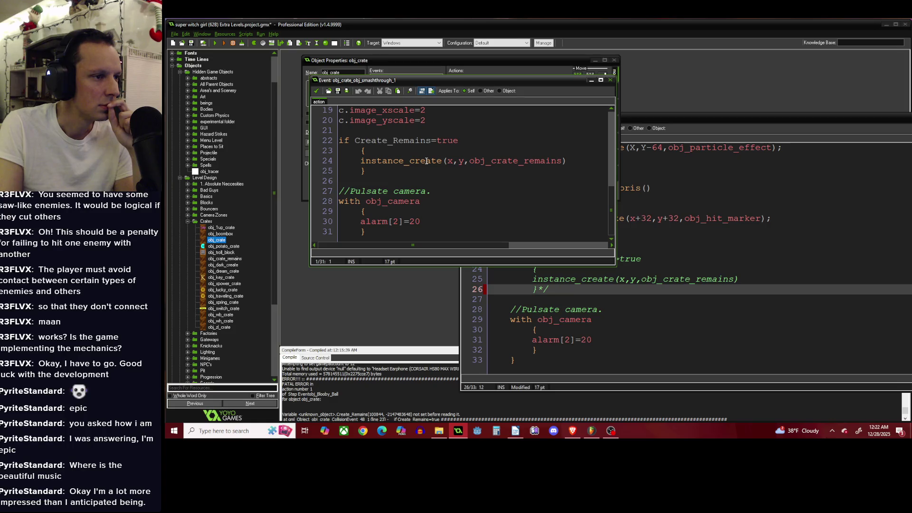
left_click(501, 148)
left_click(741, 246)
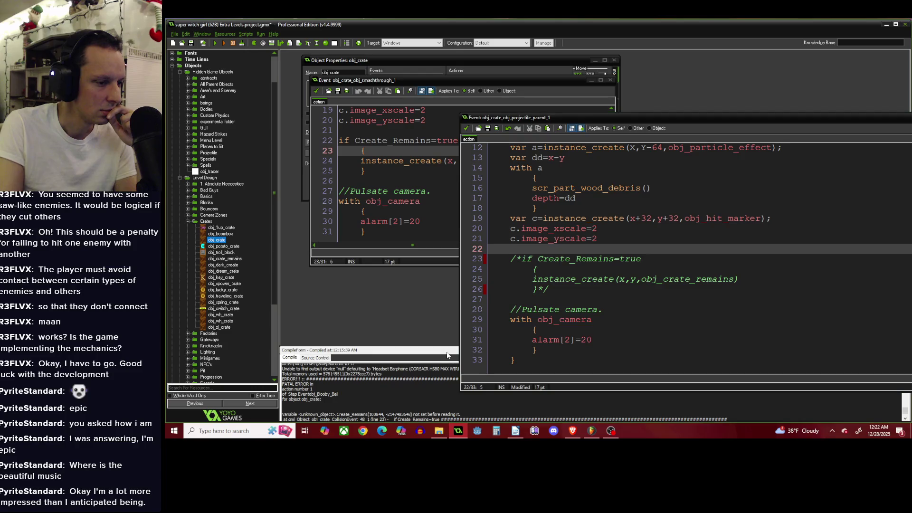
left_click_drag(615, 122, 544, 67)
left_click(395, 74)
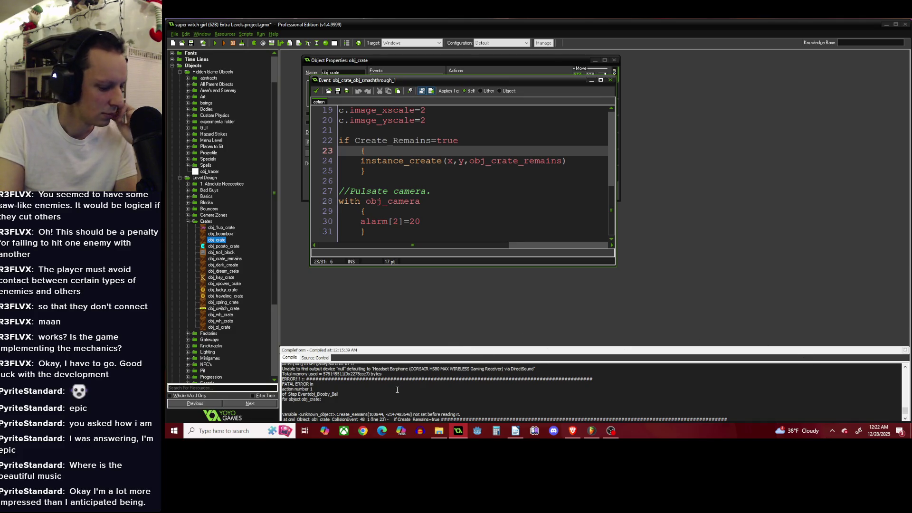
Inspect the compile log and close the smash-through code window.
scroll(398, 391, "down", 2)
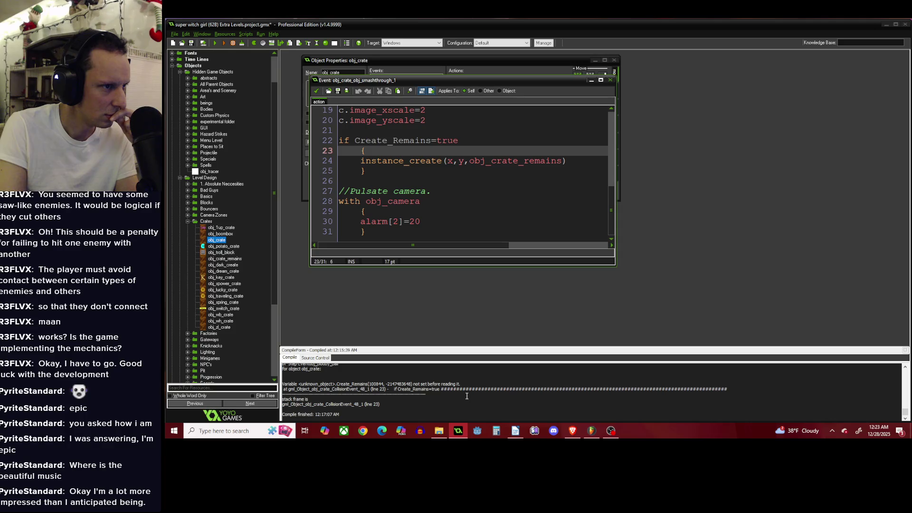
scroll(467, 395, "up", 1)
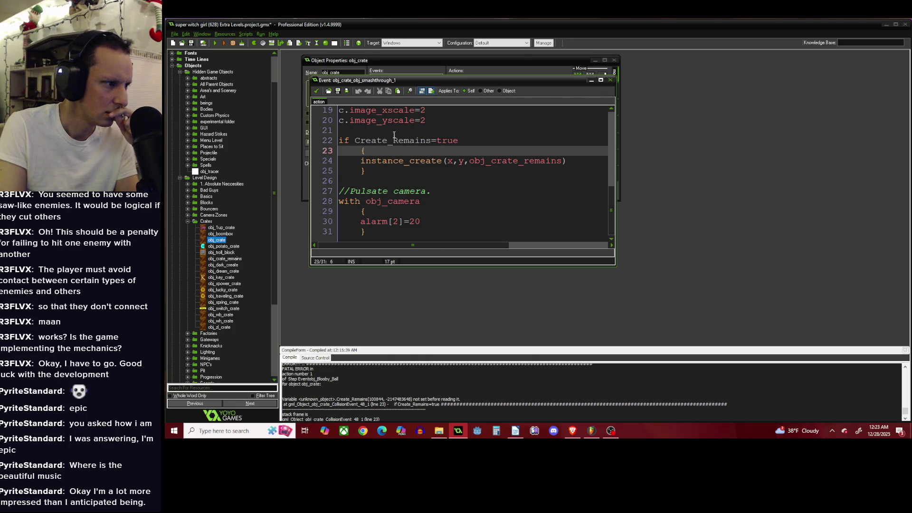
left_click_drag(422, 80, 684, 100)
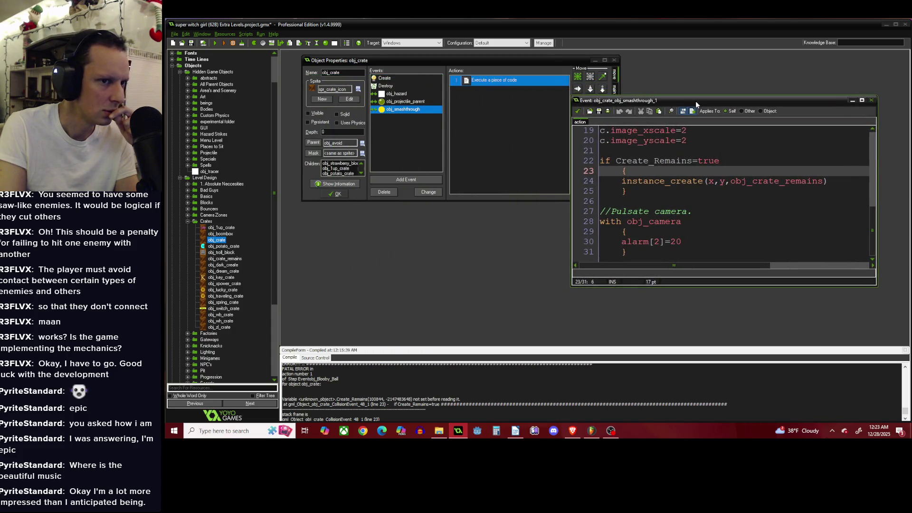
scroll(689, 184, "up", 5)
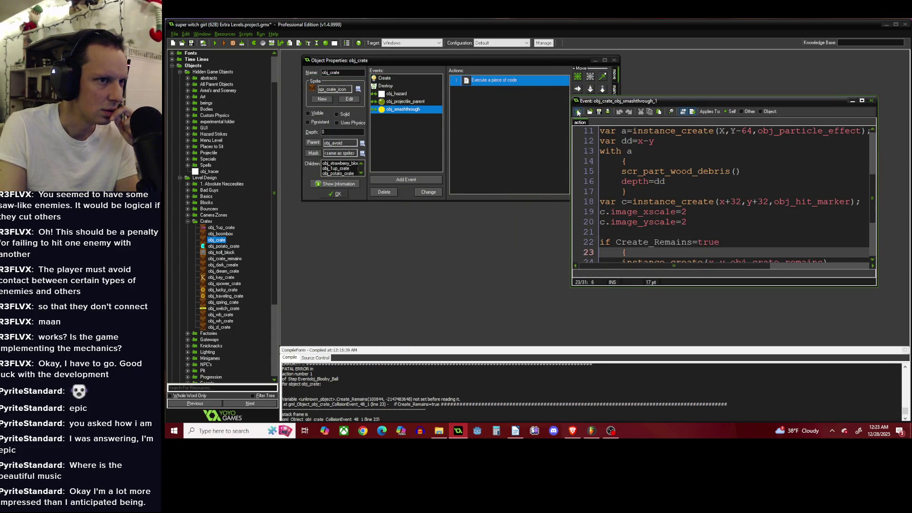
left_click(578, 112)
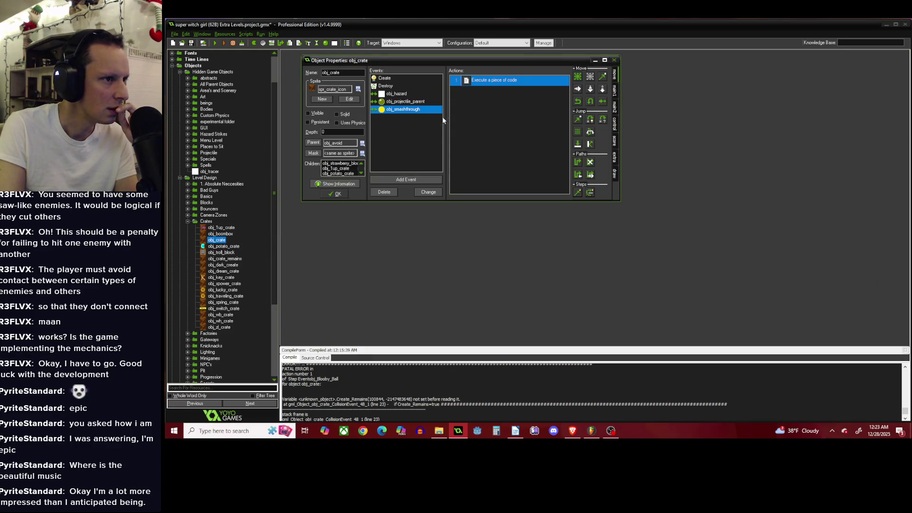
Reopen the obj_smashthrough code, then the obj_projectile_parent collision code.
double_click(486, 81)
scroll(713, 198, "down", 6)
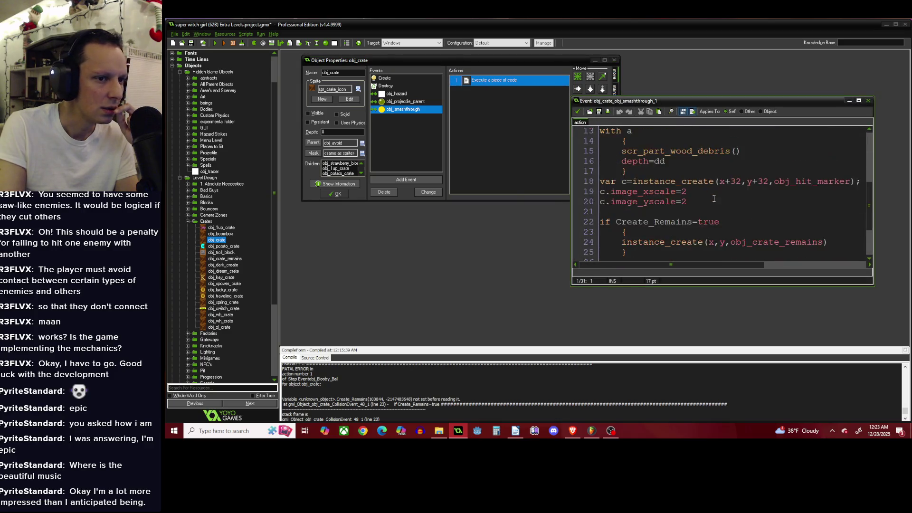
left_click(405, 101)
double_click(496, 81)
scroll(538, 166, "down", 4)
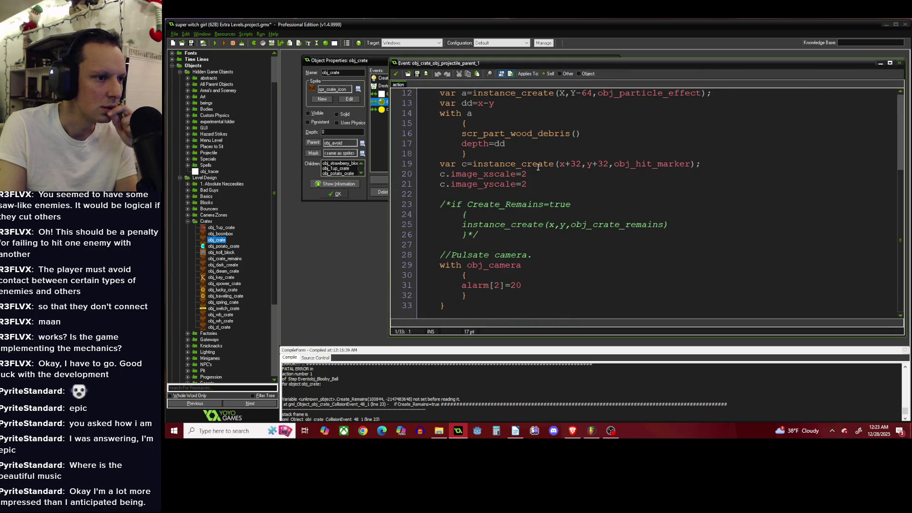
Delete the /* and */ around the Create_Remains block on lines 23–26 and save obj_crate's collision code.
left_click(450, 204)
key("shift+Home")
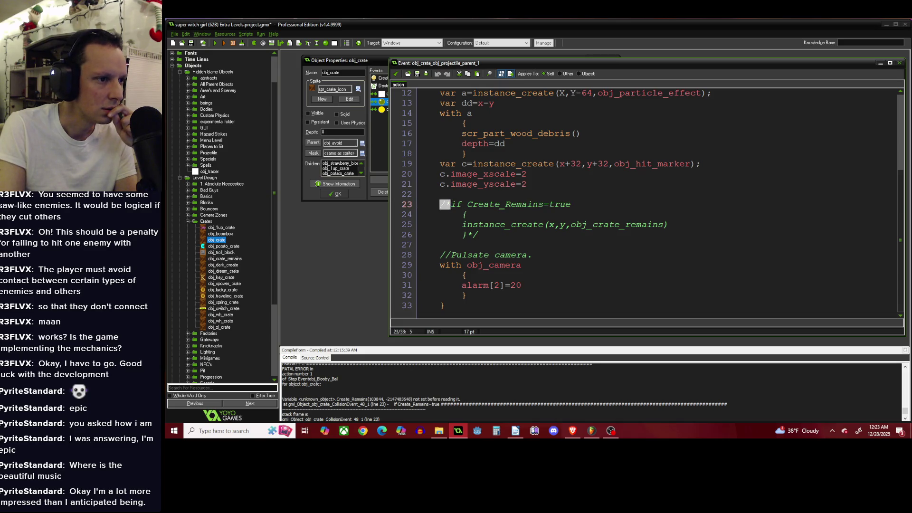
left_click(485, 231)
key("BackSpace")
key("BackSpace")
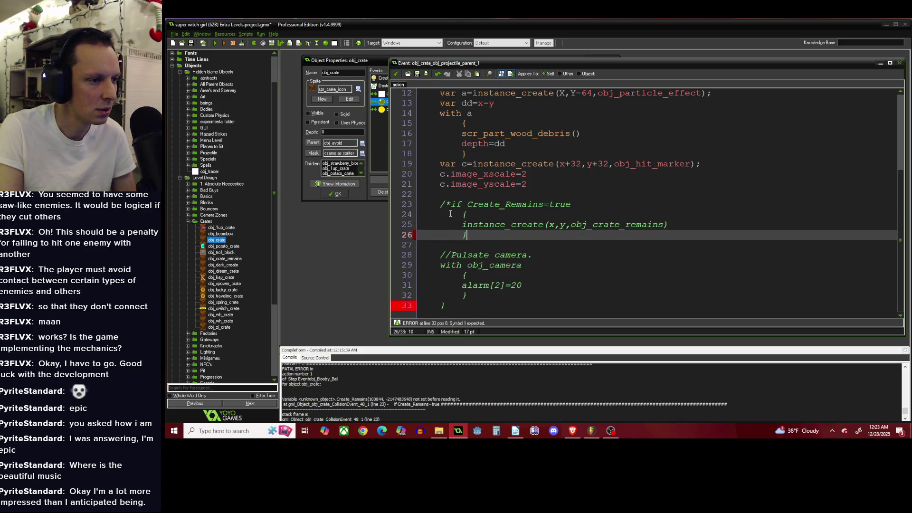
left_click(451, 204)
key("BackSpace")
key("BackSpace")
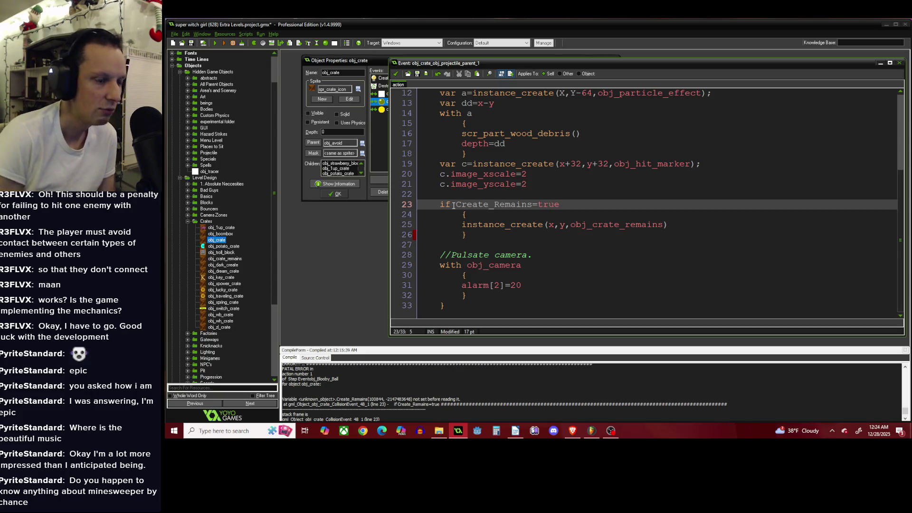
left_click(613, 237)
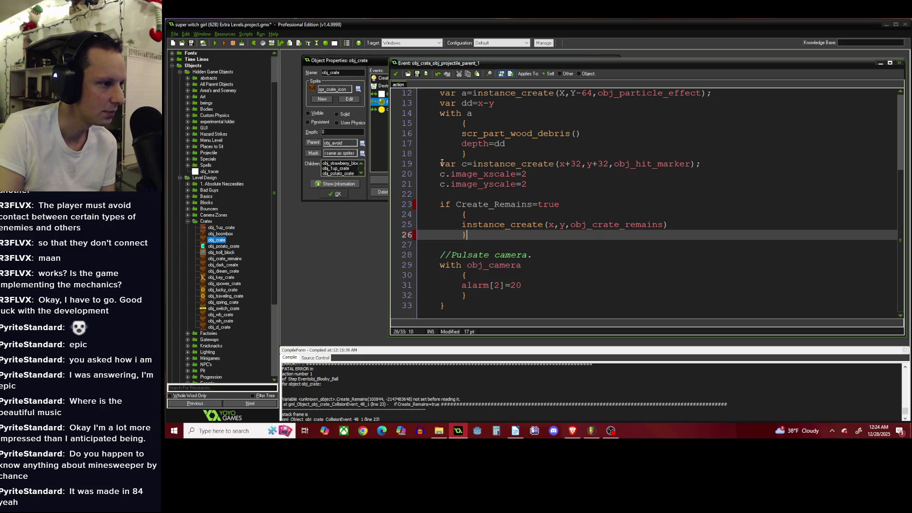
left_click(395, 74)
scroll(251, 242, "down", 2)
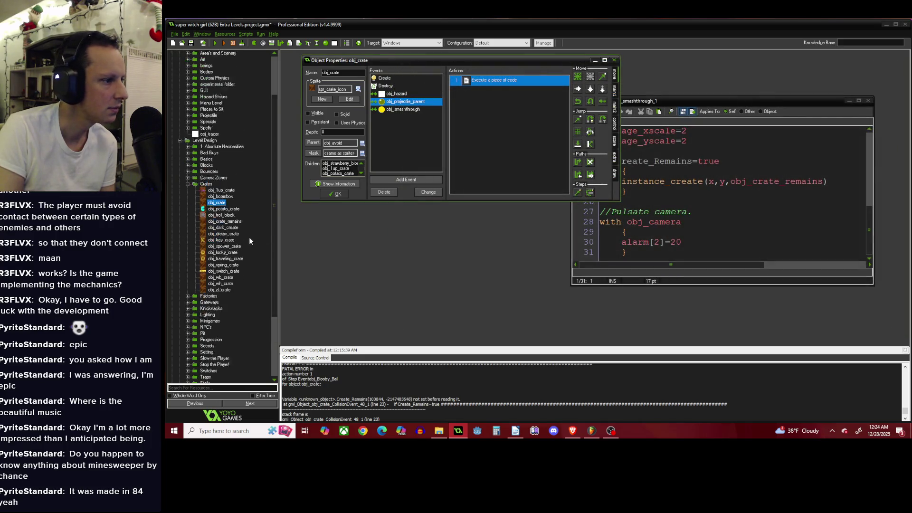
scroll(242, 243, "down", 4)
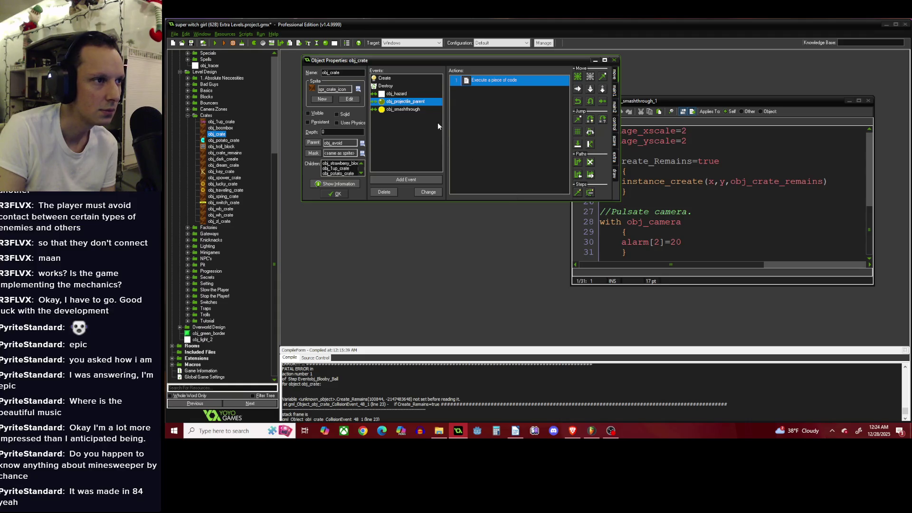
double_click(471, 80)
scroll(519, 169, "up", 4)
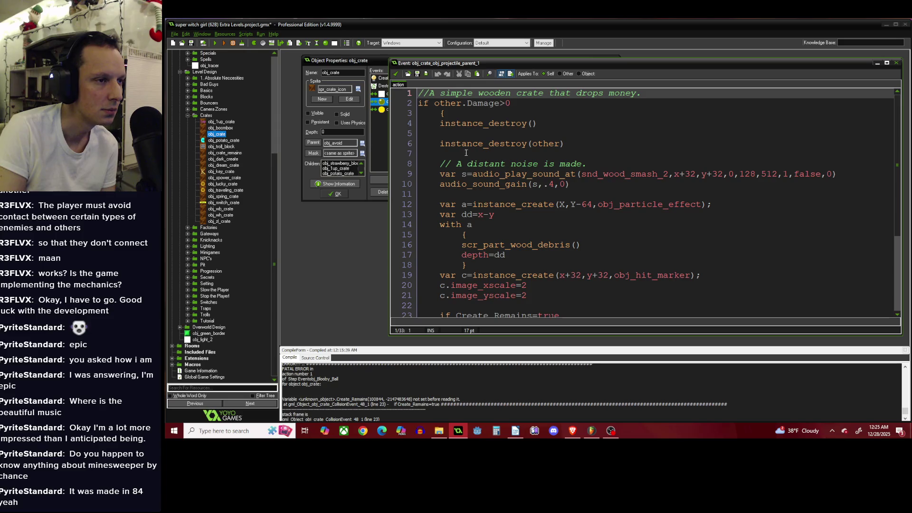
scroll(457, 116, "down", 4)
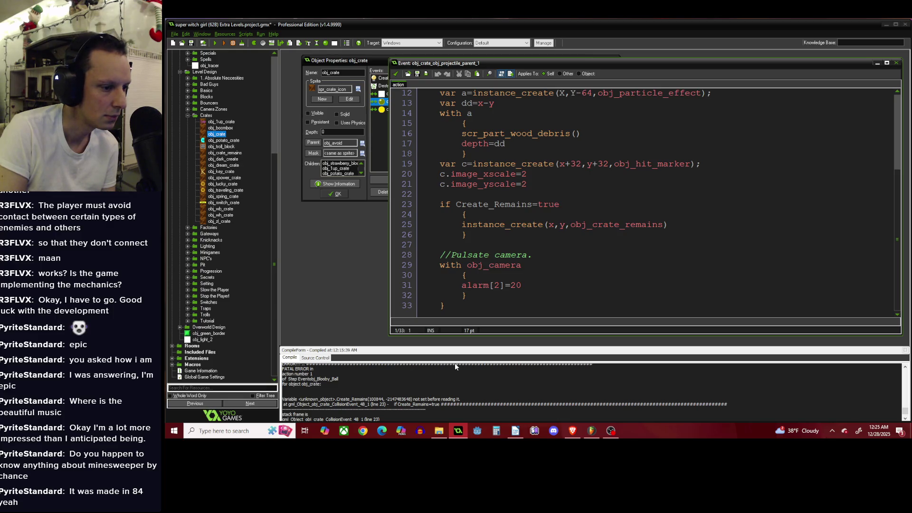
left_click(383, 109)
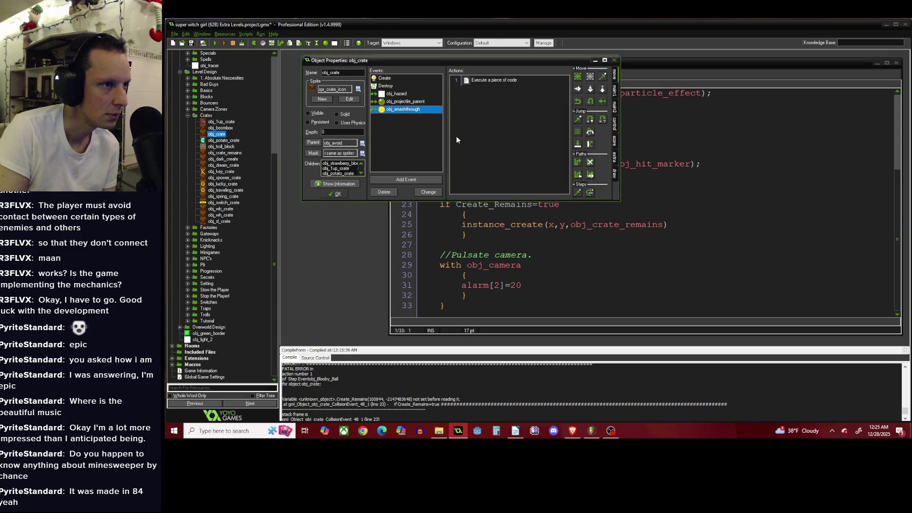
left_click(679, 216)
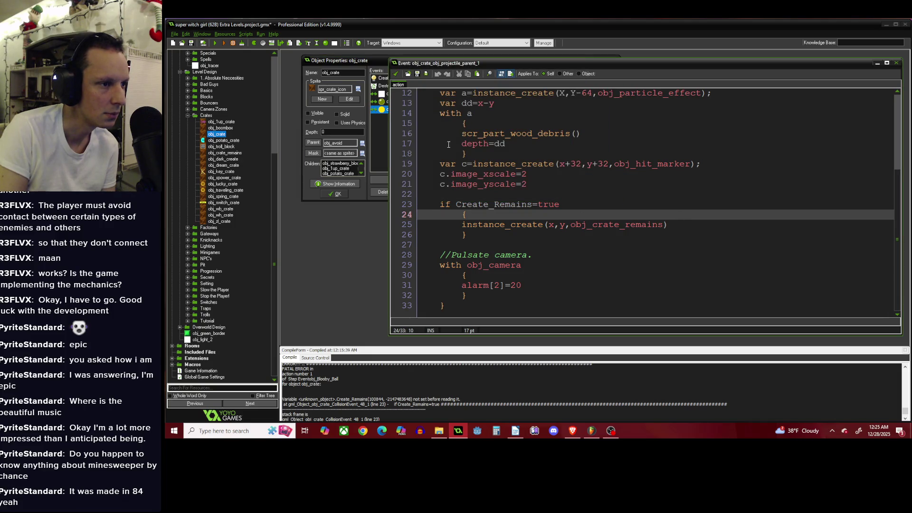
left_click(379, 103)
left_click(682, 201)
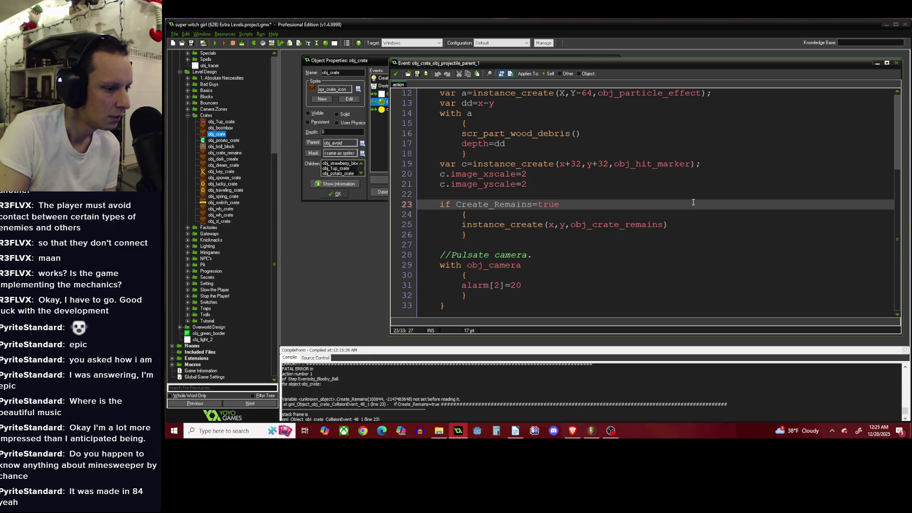
left_click(386, 78)
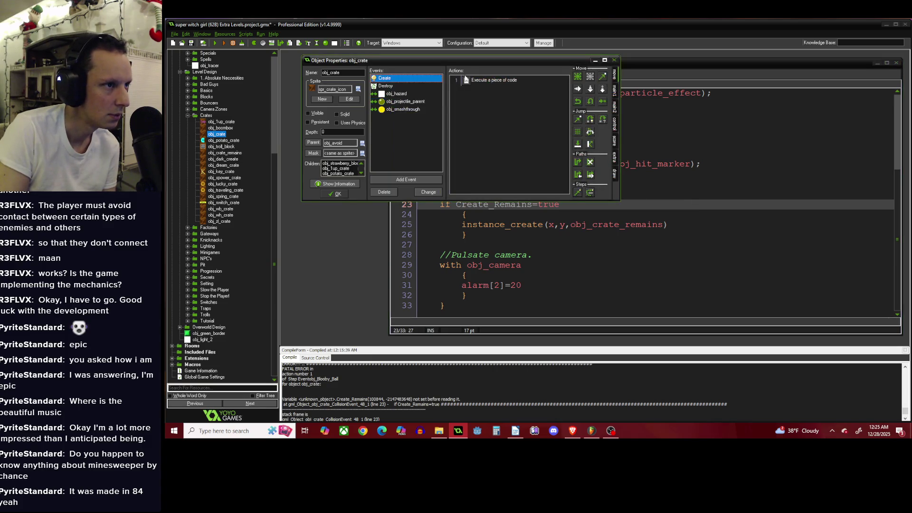
double_click(466, 80)
scroll(612, 158, "down", 2)
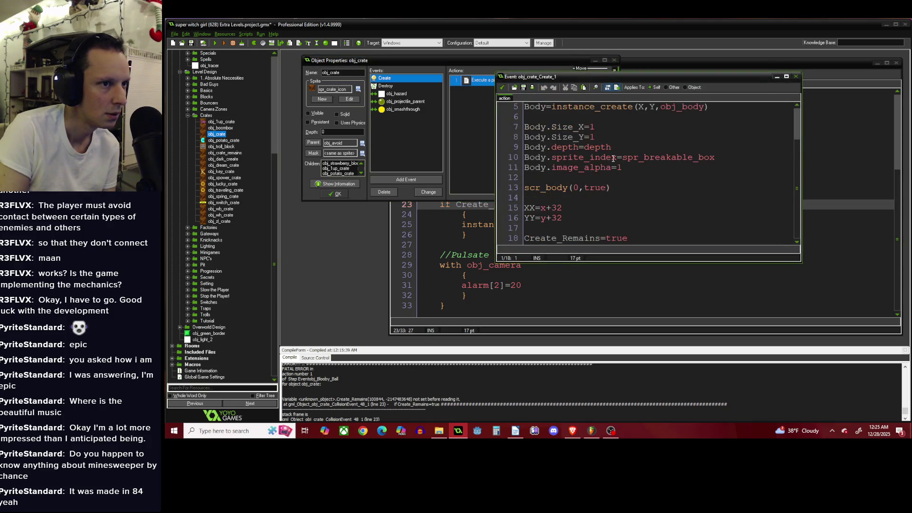
left_click(501, 87)
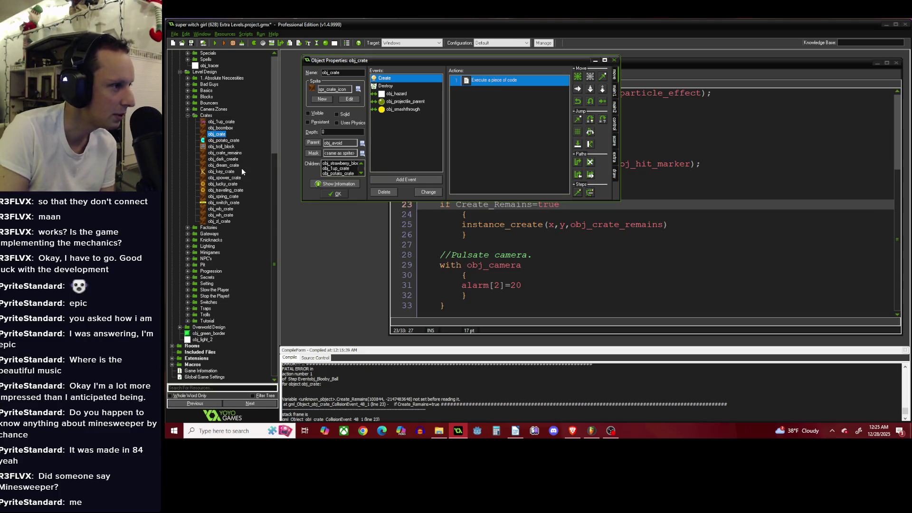
left_click(188, 116)
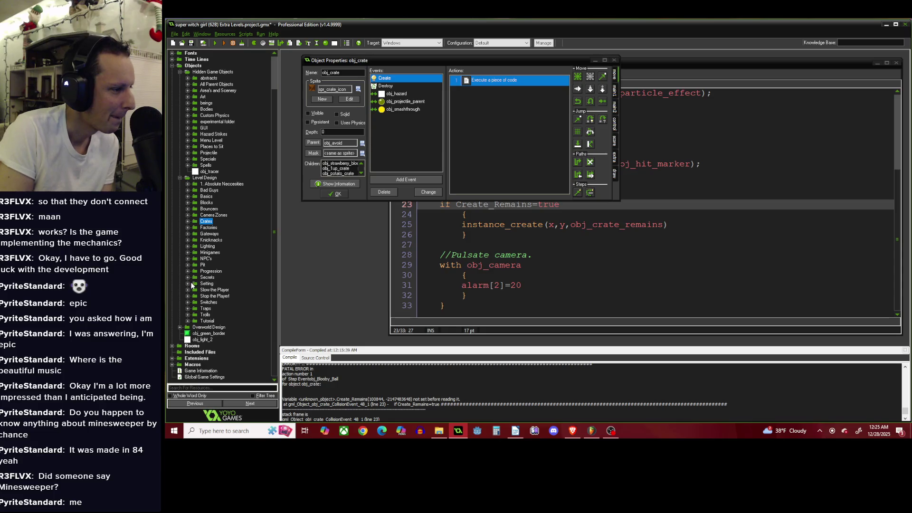
Open obj_strawberry_block's Create event code from the Blocks folder.
scroll(186, 185, "up", 2)
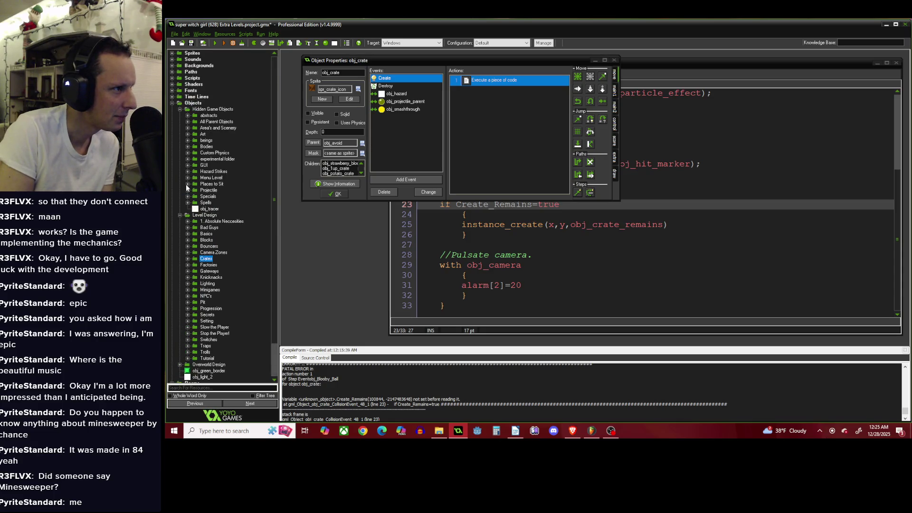
left_click(179, 109)
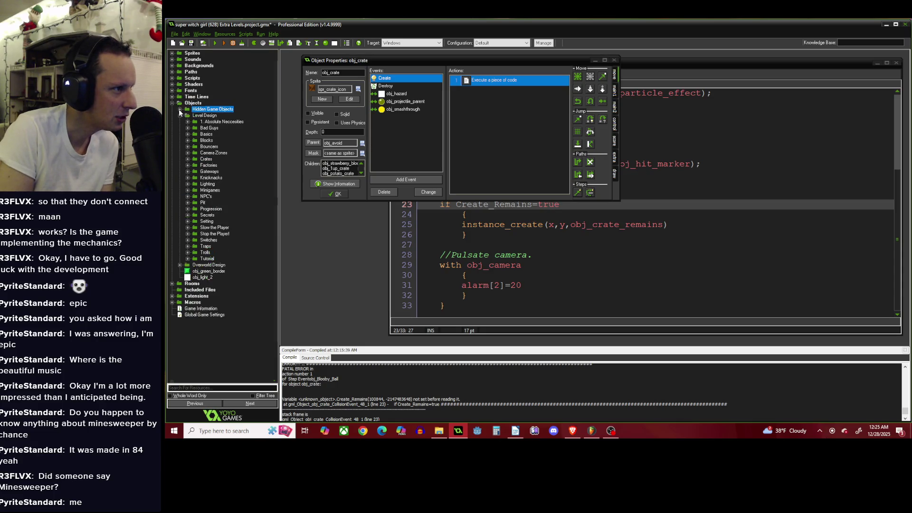
left_click(189, 159)
left_click(188, 140)
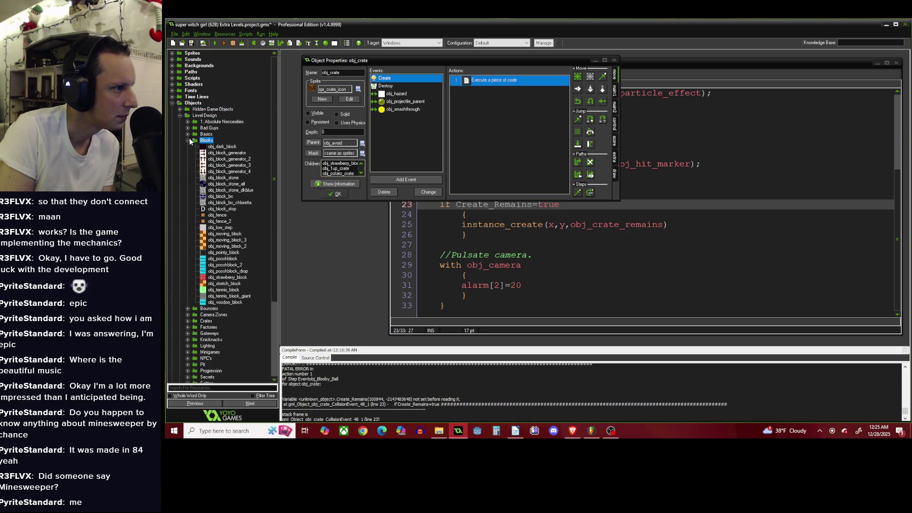
double_click(227, 277)
left_click(458, 82)
double_click(481, 83)
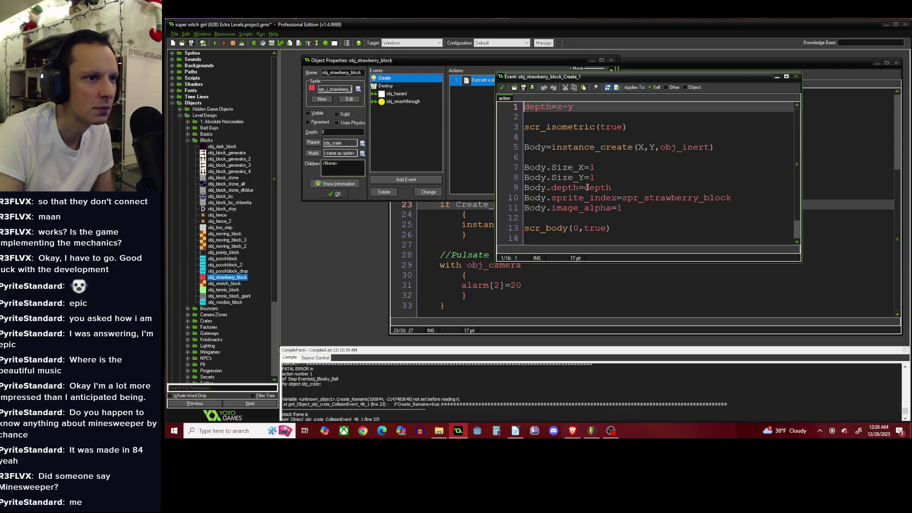
Add Create_Remains=true on a new line 18, save, then open obj_crate_remains' properties.
scroll(585, 195, "down", 1)
left_click(567, 238)
key("Return")
key("Return")
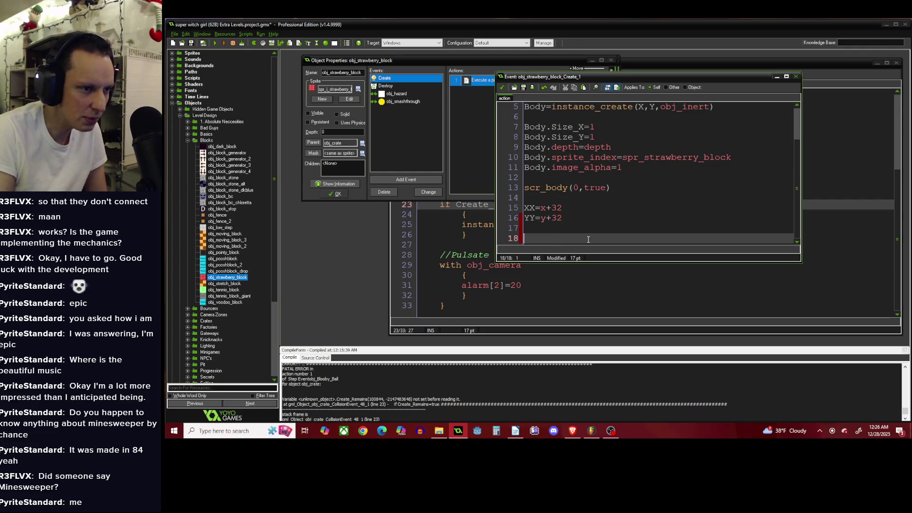
type("Create_R")
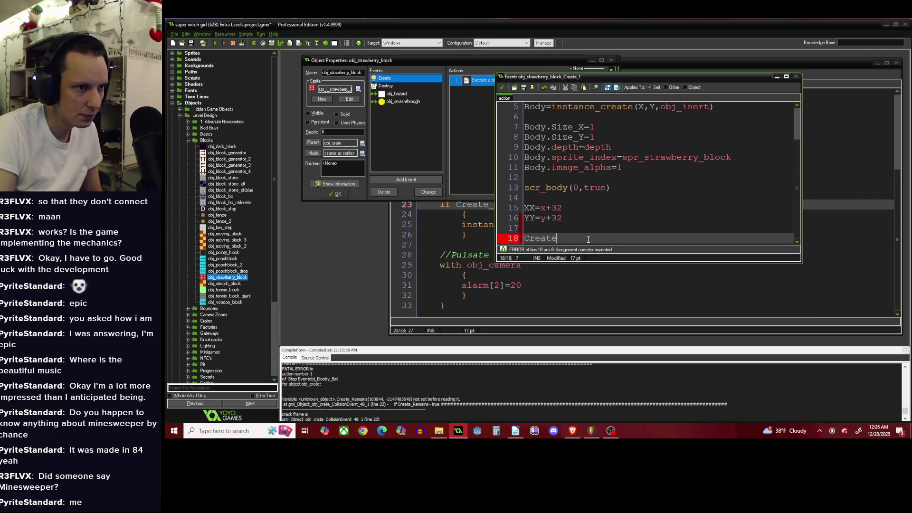
type("em")
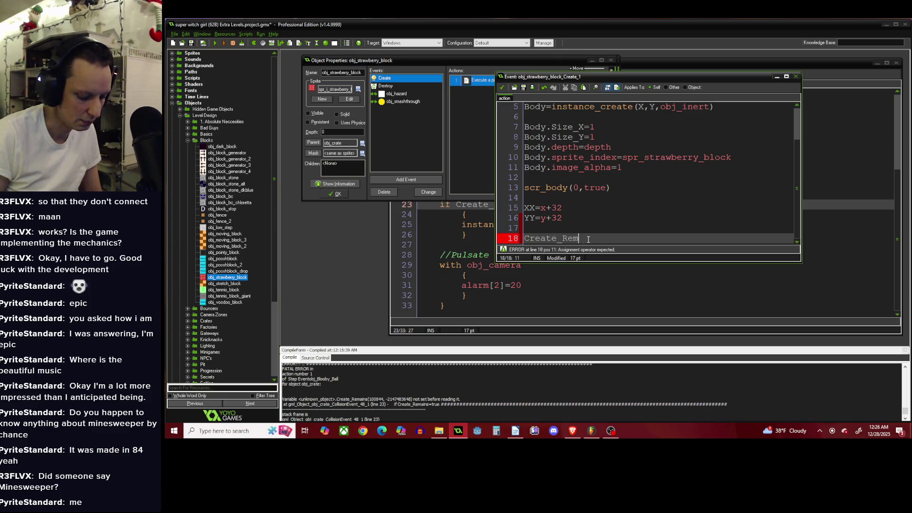
type("ains=true")
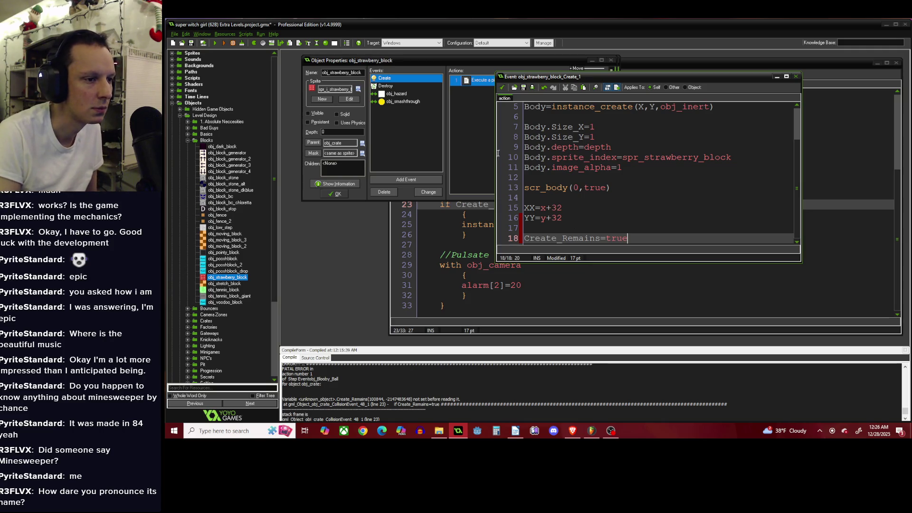
left_click(501, 88)
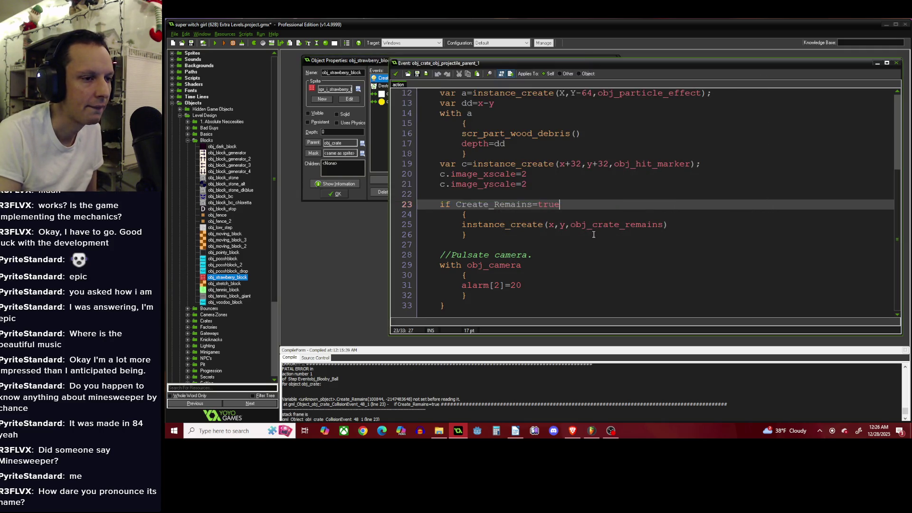
left_click(593, 234)
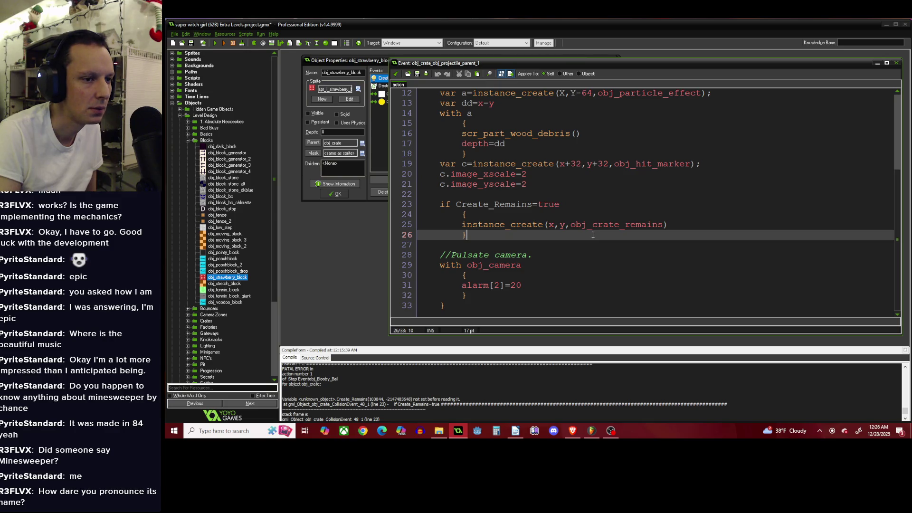
middle_click(607, 226)
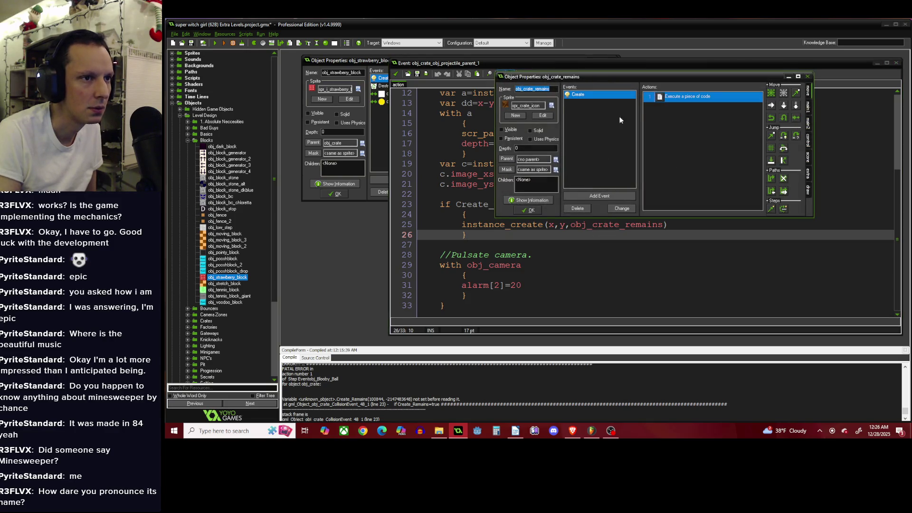
Inspect obj_crate_remains' Create code, then close it and its properties.
left_click(660, 100)
double_click(660, 98)
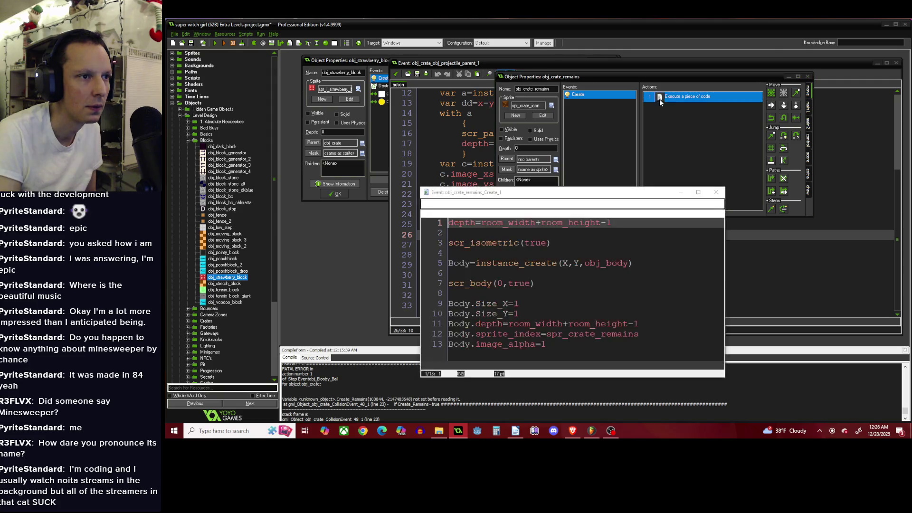
left_click(585, 244)
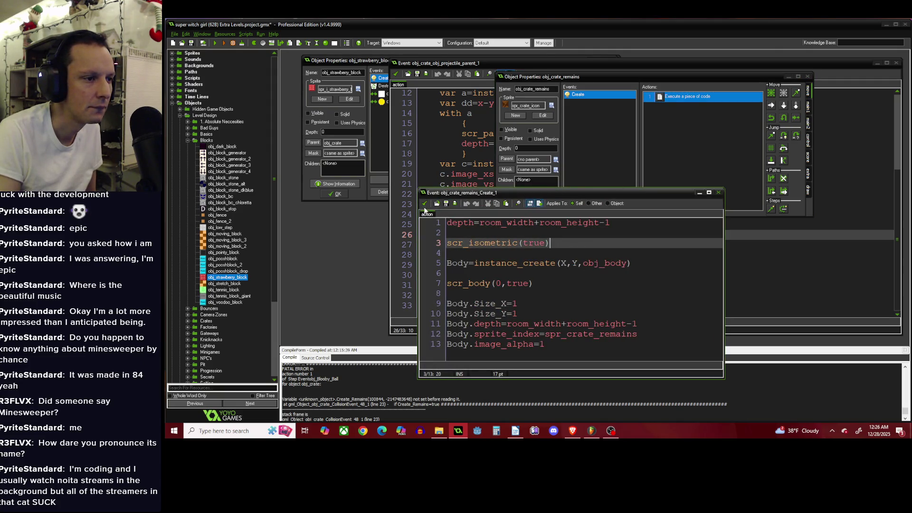
left_click(424, 203)
left_click(532, 211)
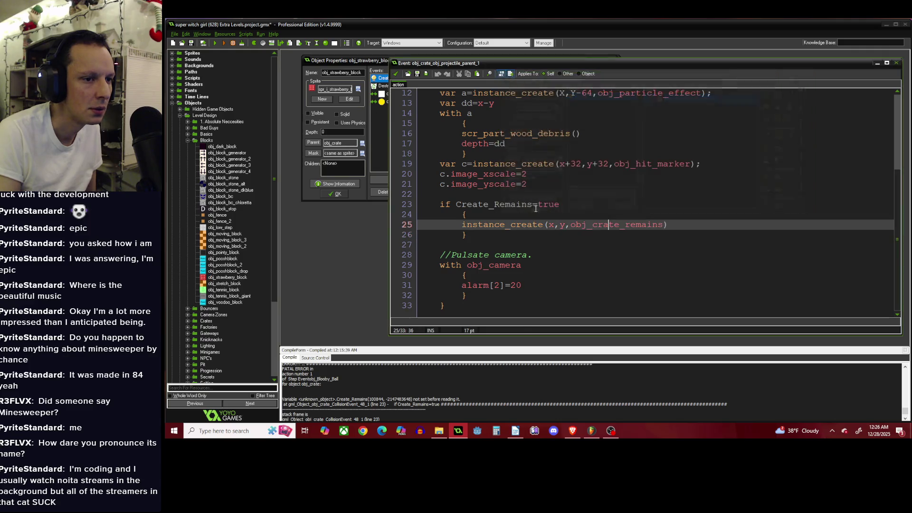
left_click(683, 227)
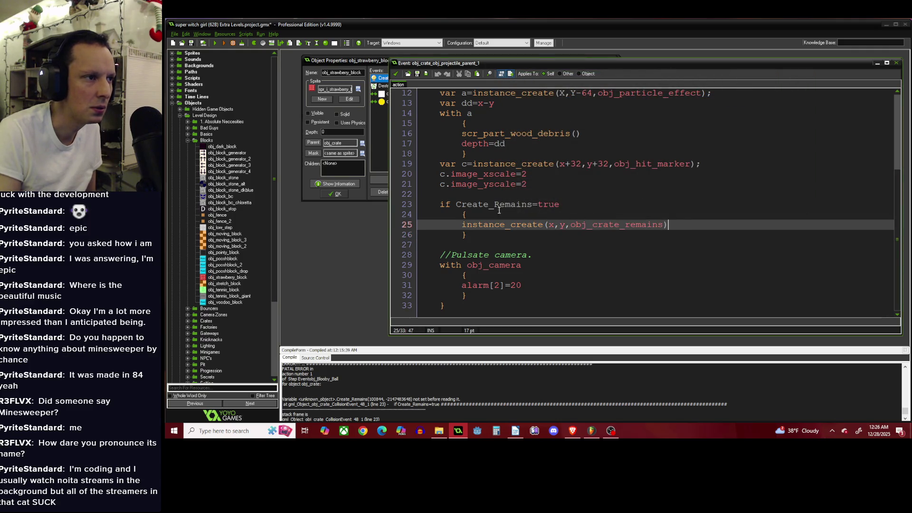
Change line 18 of obj_strawberry_block's Create code to Create_Remains=false and close it.
left_click(380, 78)
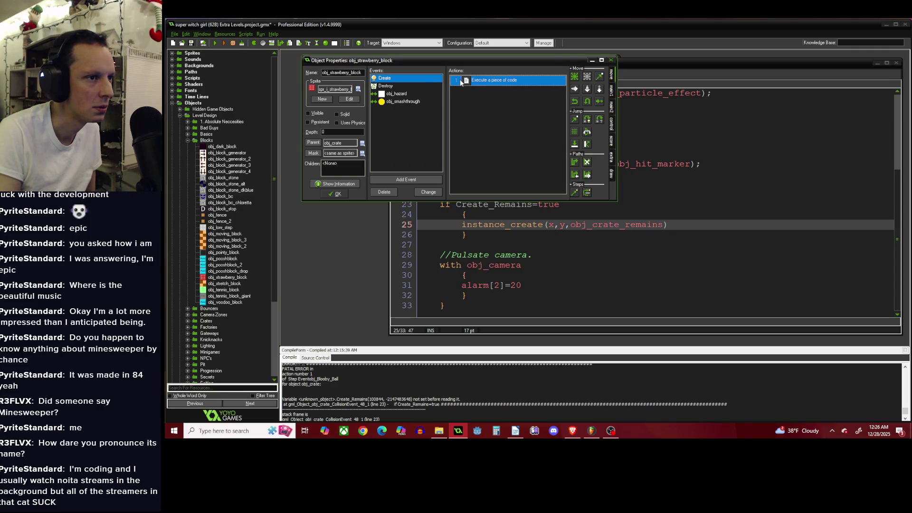
double_click(461, 82)
scroll(576, 171, "down", 2)
double_click(622, 239)
type("false")
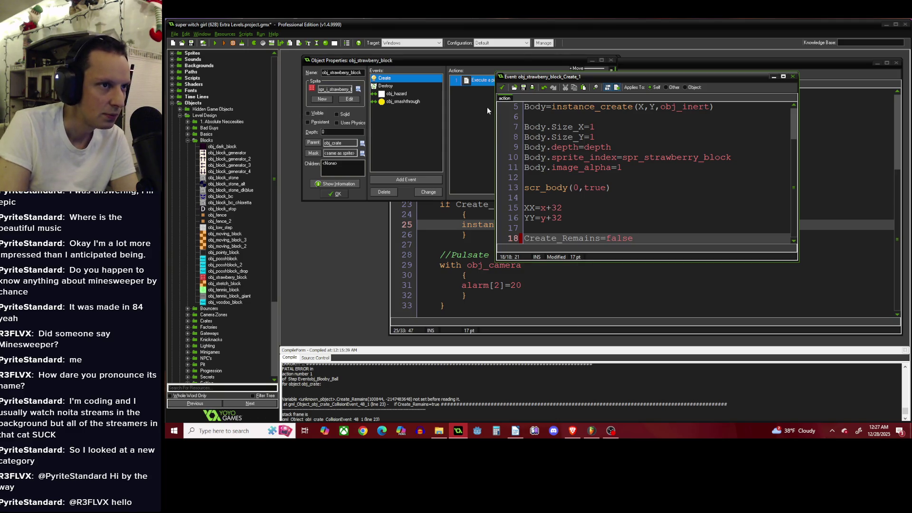
left_click(502, 87)
Close the strawberry block's properties and obj_crate's collision code and properties.
left_click(338, 193)
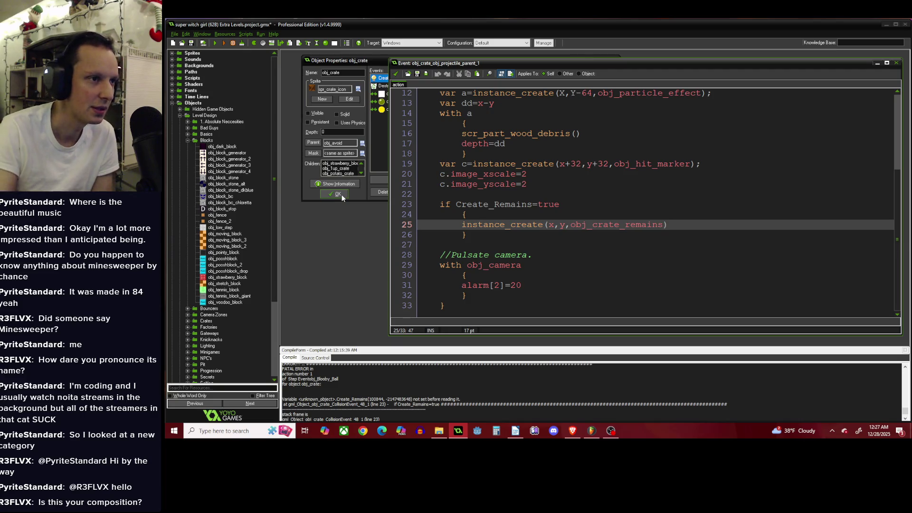
left_click(396, 74)
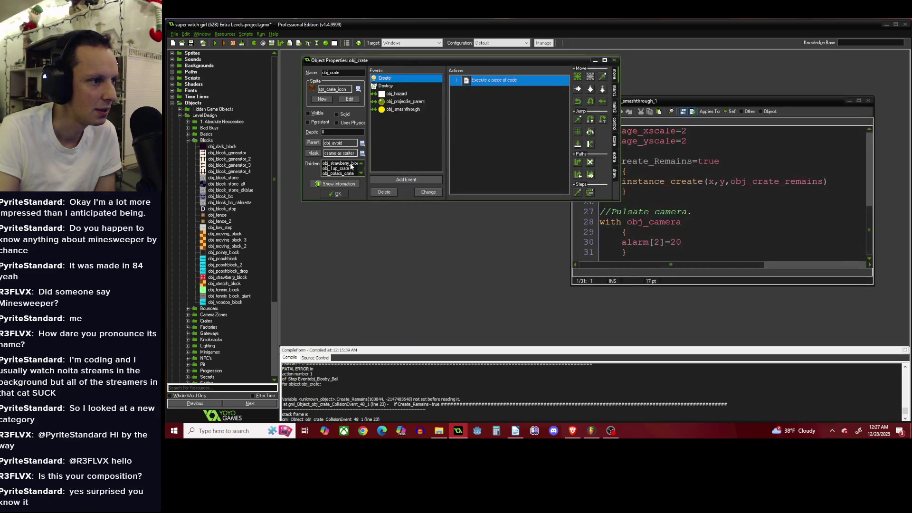
left_click(338, 192)
left_click(592, 430)
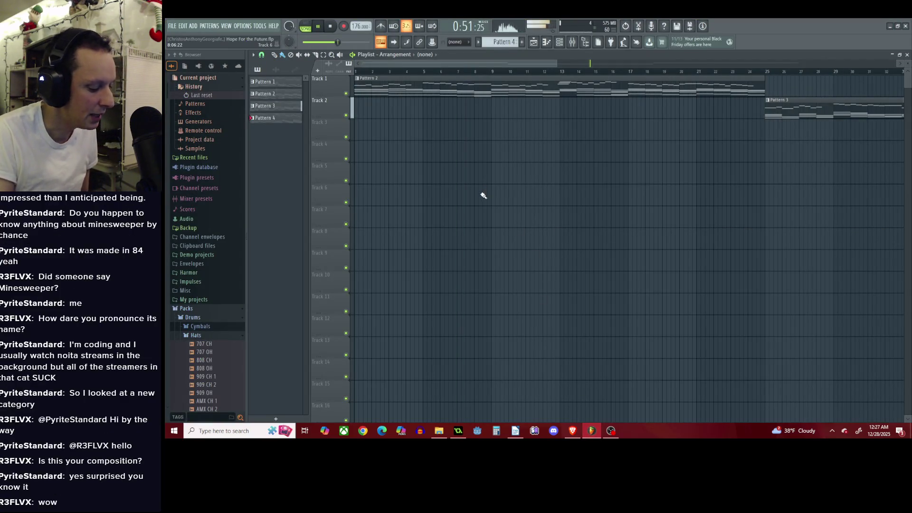
Stop the current song, load Reminiscence of Better Times.flp and play it, then minimize FL Studio.
left_click_drag(492, 63, 694, 63)
key("space")
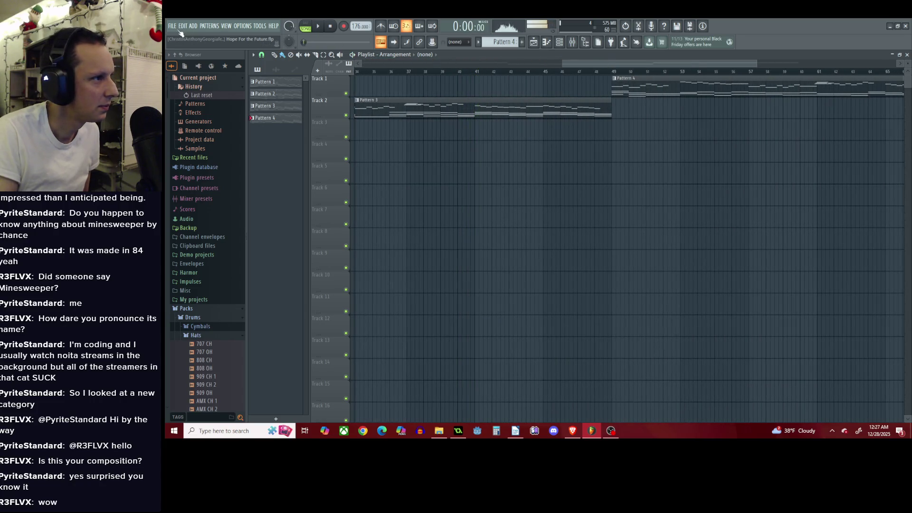
left_click(172, 26)
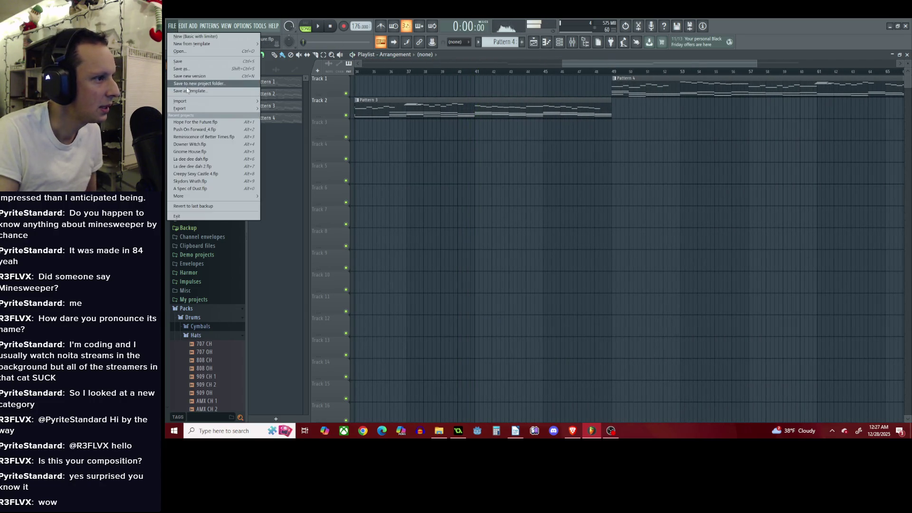
left_click(213, 136)
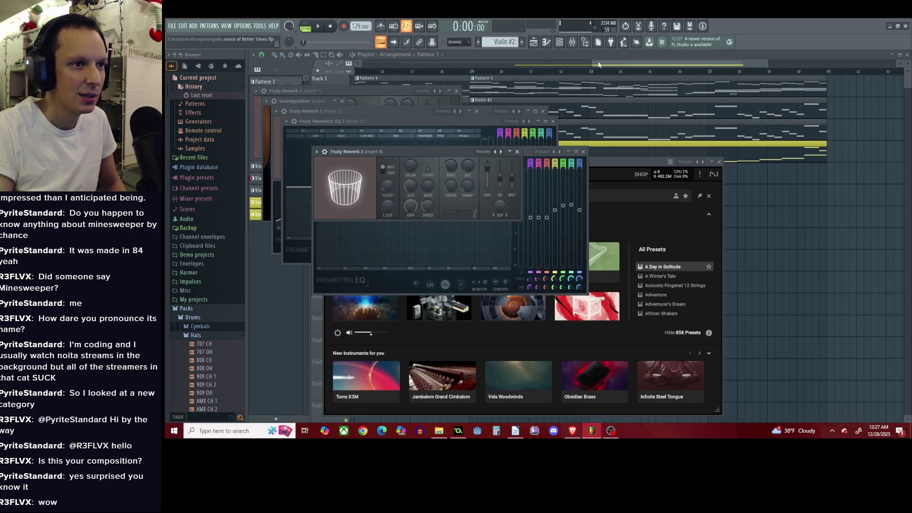
left_click(382, 63)
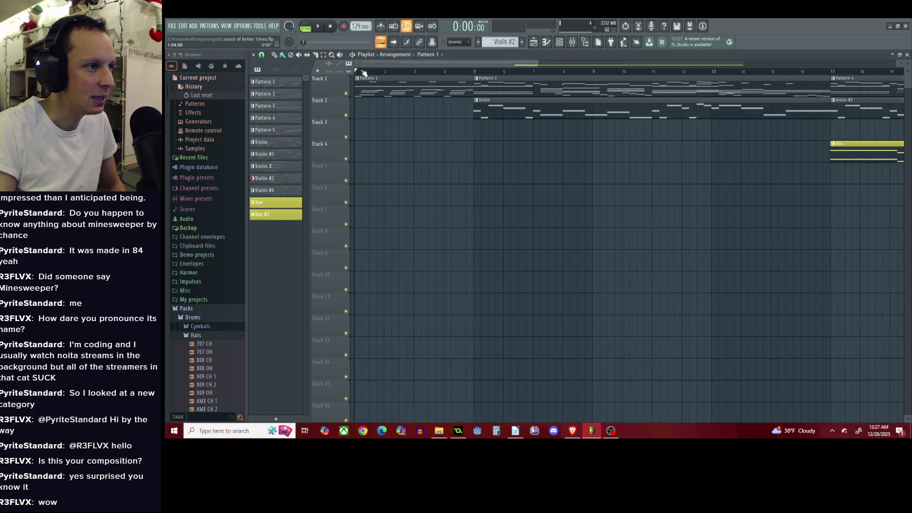
key("space")
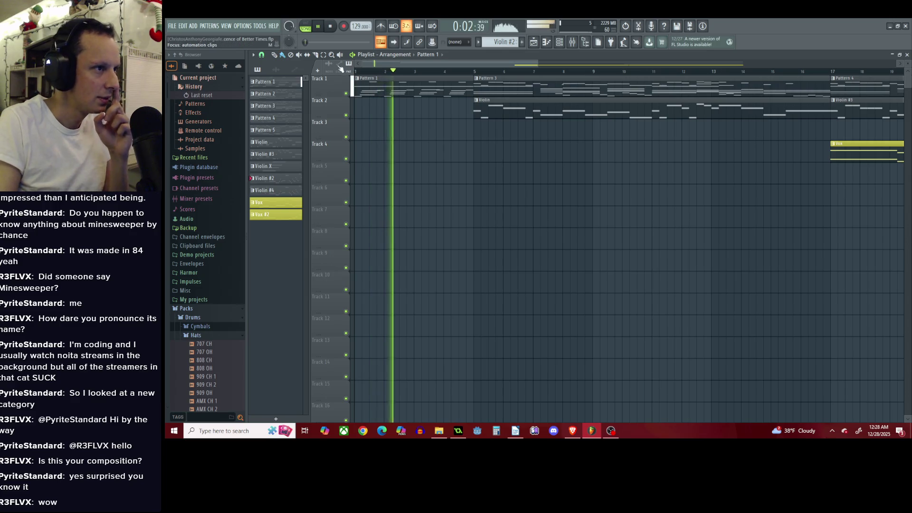
left_click(890, 26)
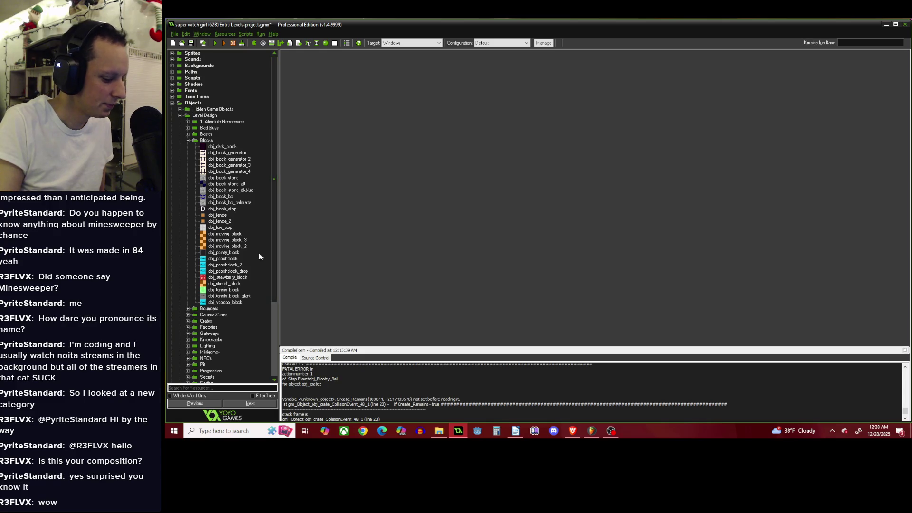
Collapse the Blocks, Level Design and Objects folders in the resource tree.
mouse_move(275, 216)
left_mouse_down()
mouse_move(280, 298)
mouse_move(296, 246)
left_mouse_up()
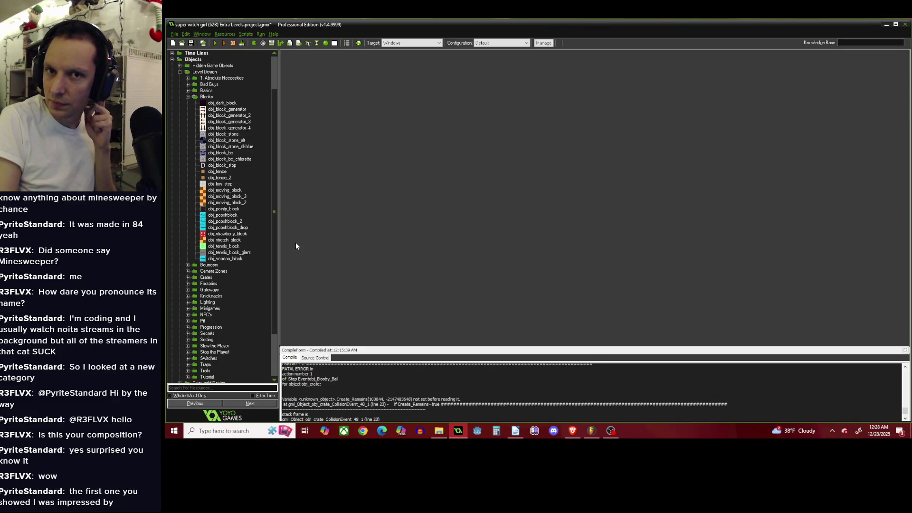
left_click(187, 96)
left_click(179, 117)
left_click(172, 102)
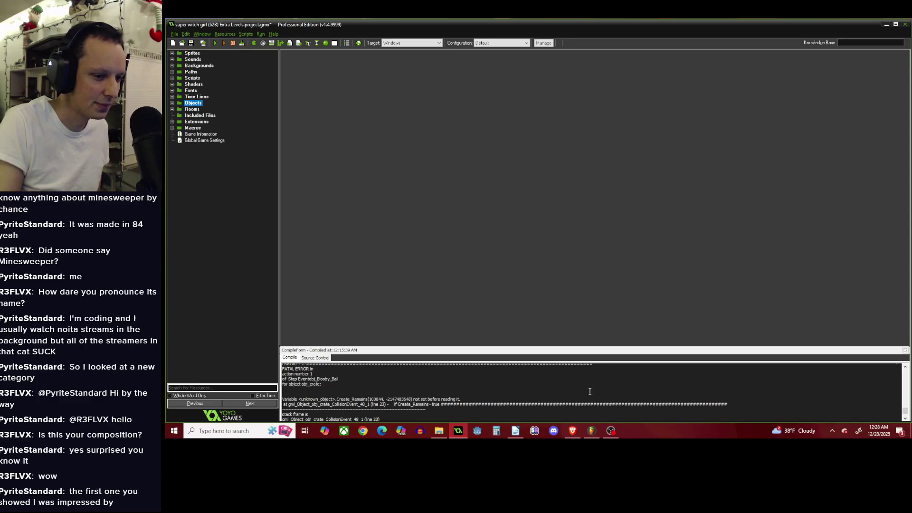
left_click(592, 430)
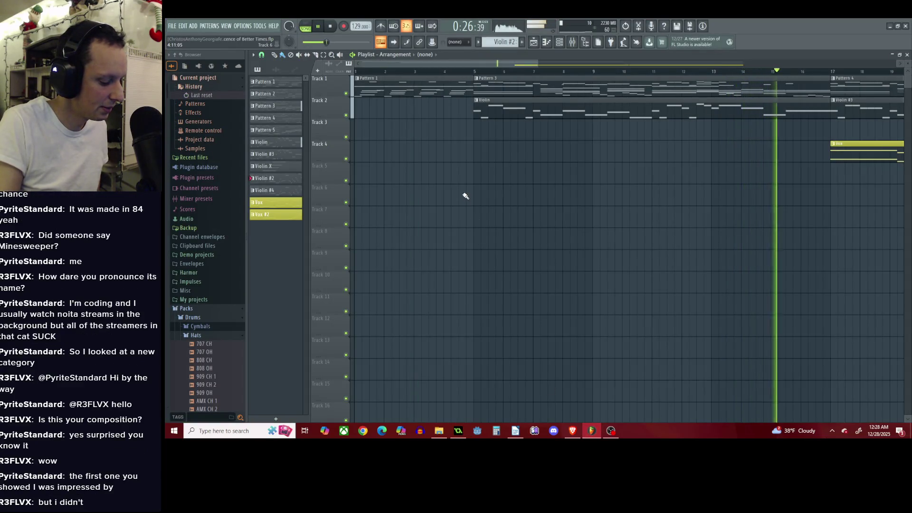
left_click_drag(521, 64, 678, 66)
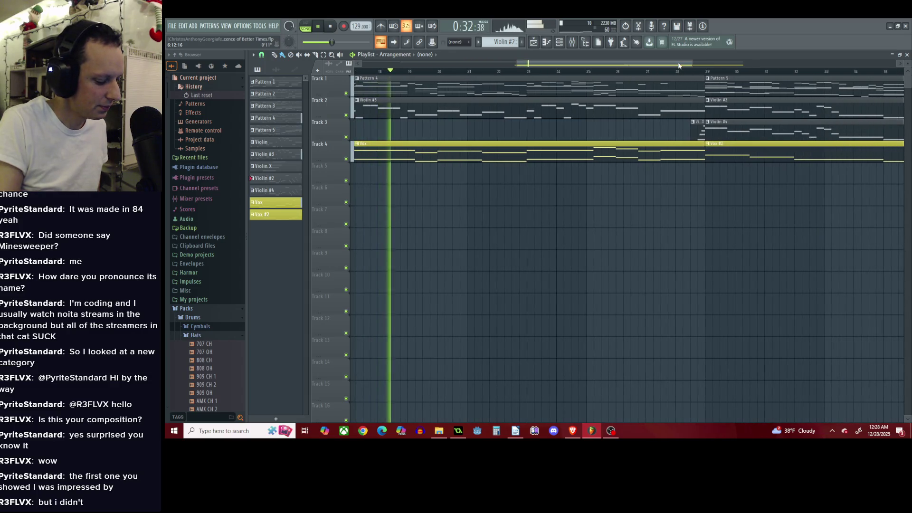
left_click_drag(678, 66, 714, 65)
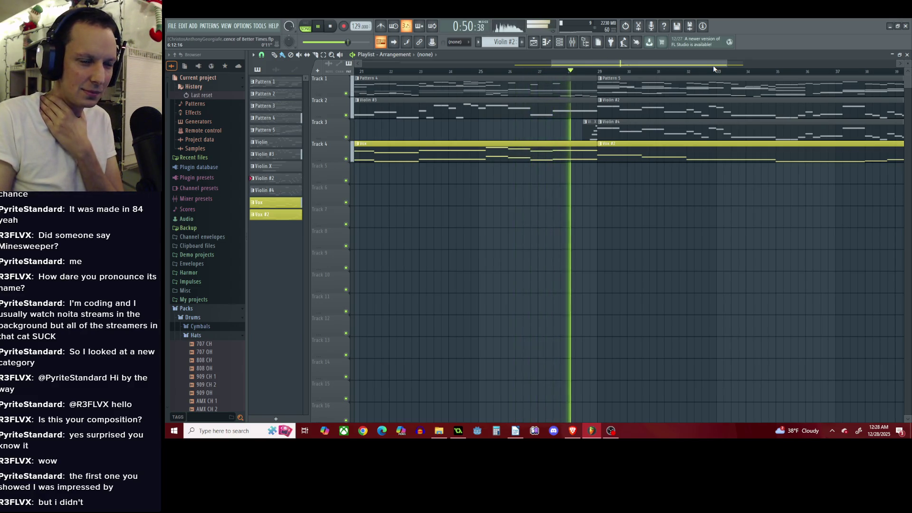
left_click_drag(713, 65, 750, 64)
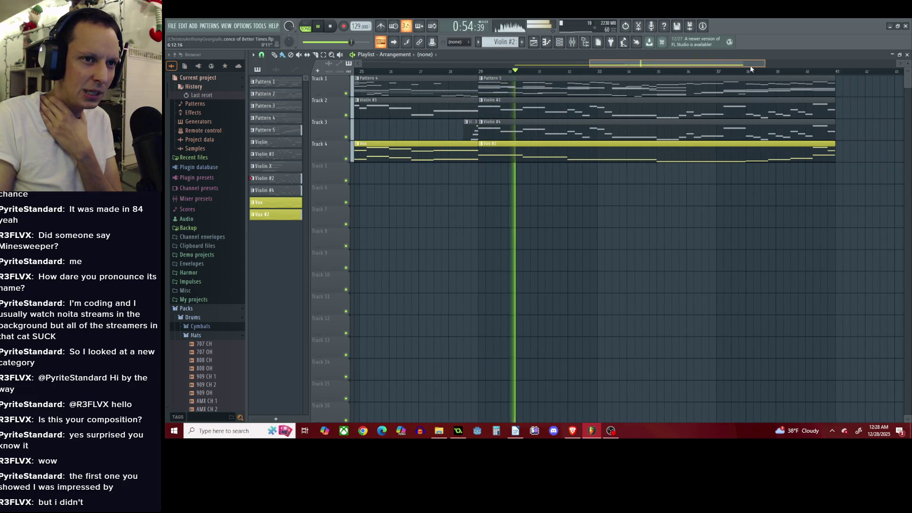
left_click_drag(750, 64, 806, 69)
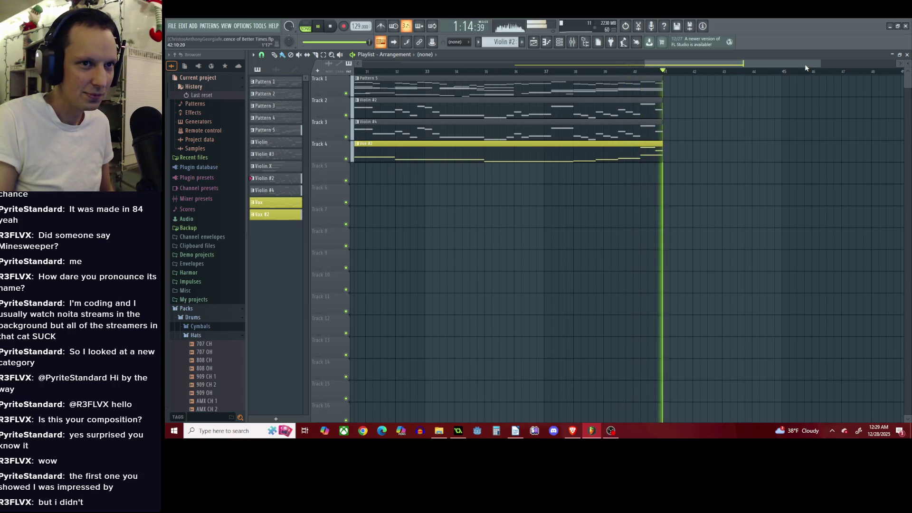
left_click_drag(804, 64, 407, 49)
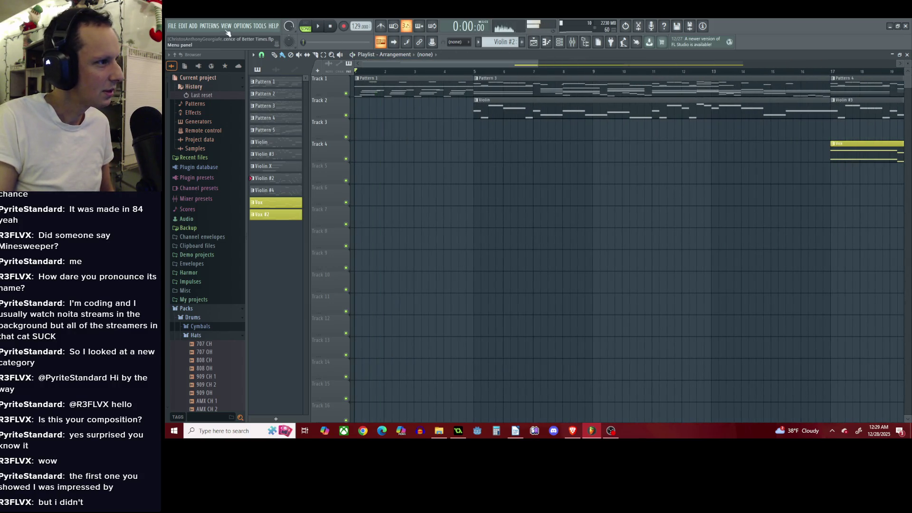
Load Downer Witch.flp from the recent projects list and start playback.
left_click(171, 27)
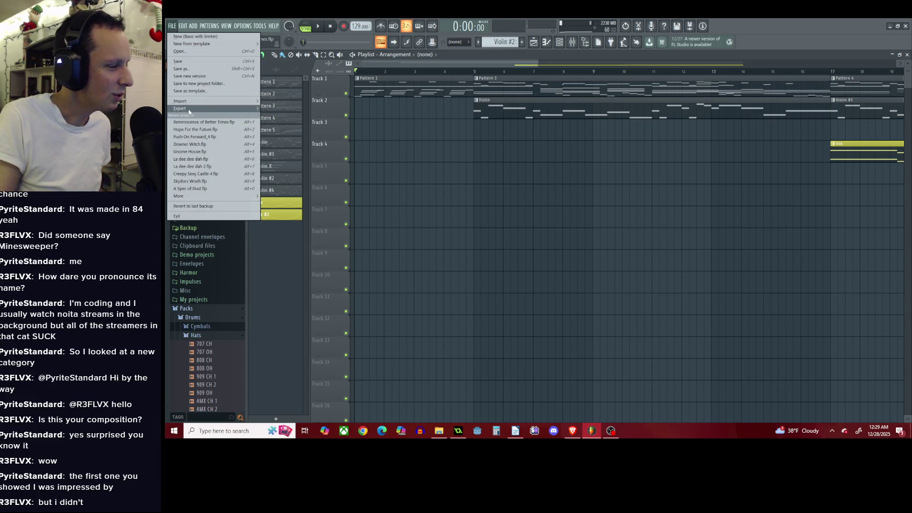
mouse_move(223, 196)
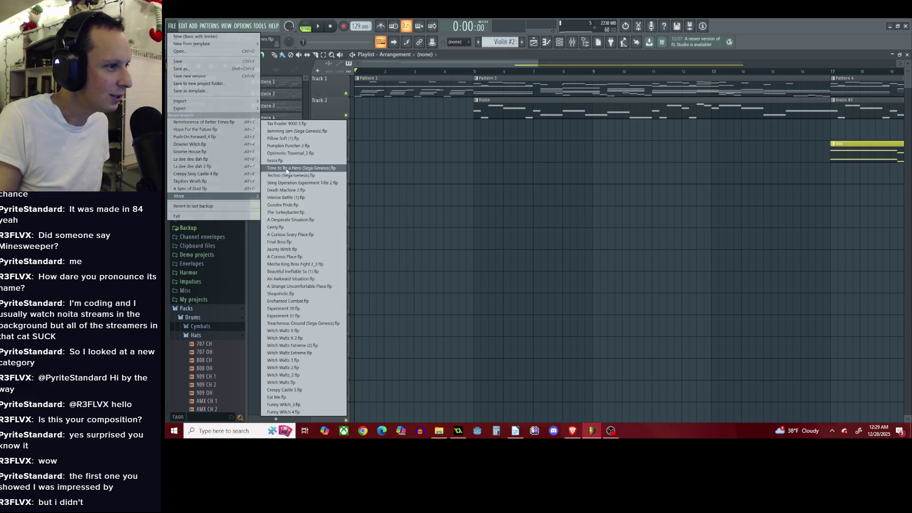
left_click(217, 144)
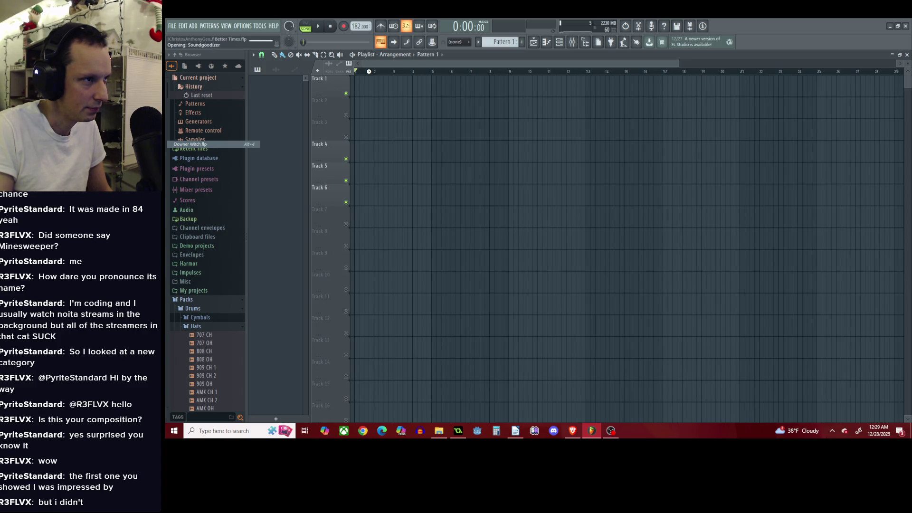
key("space")
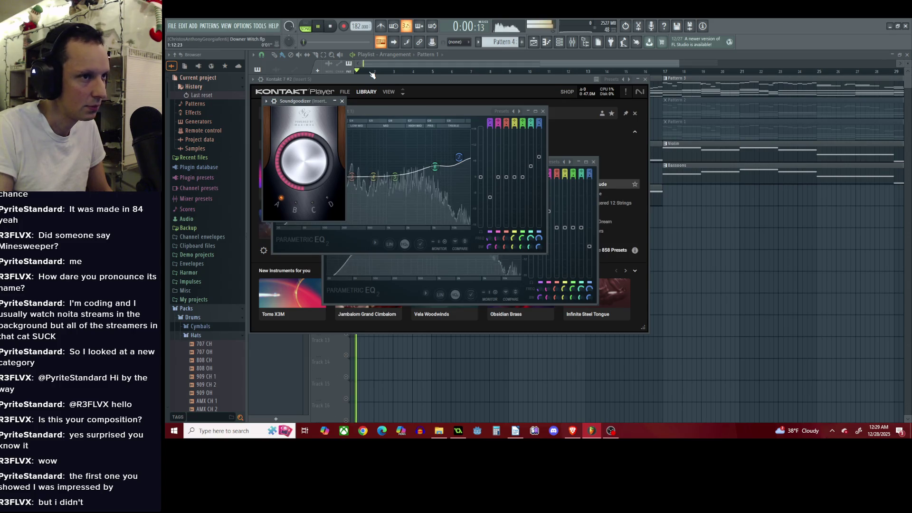
Hide the Downer Witch plugin windows, scrub the playlist through the arrangement, then minimize FL Studio.
left_click(372, 74)
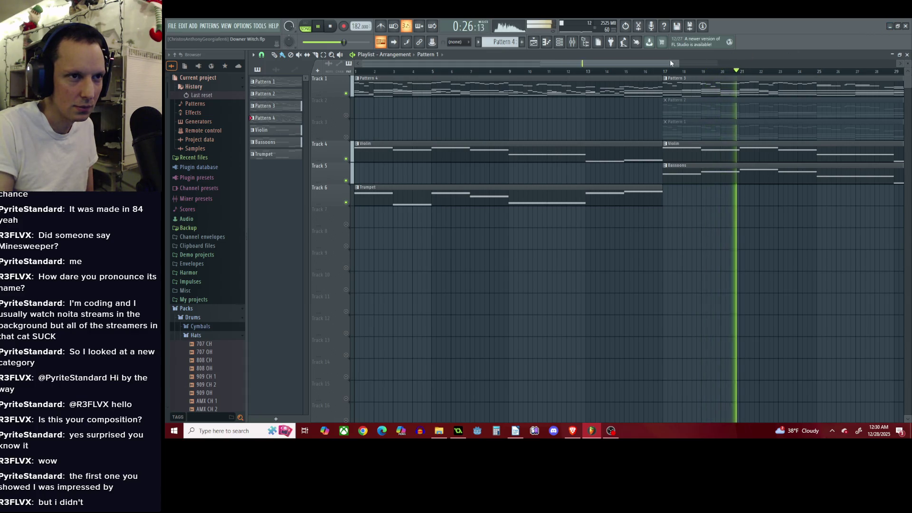
left_click_drag(670, 60, 734, 65)
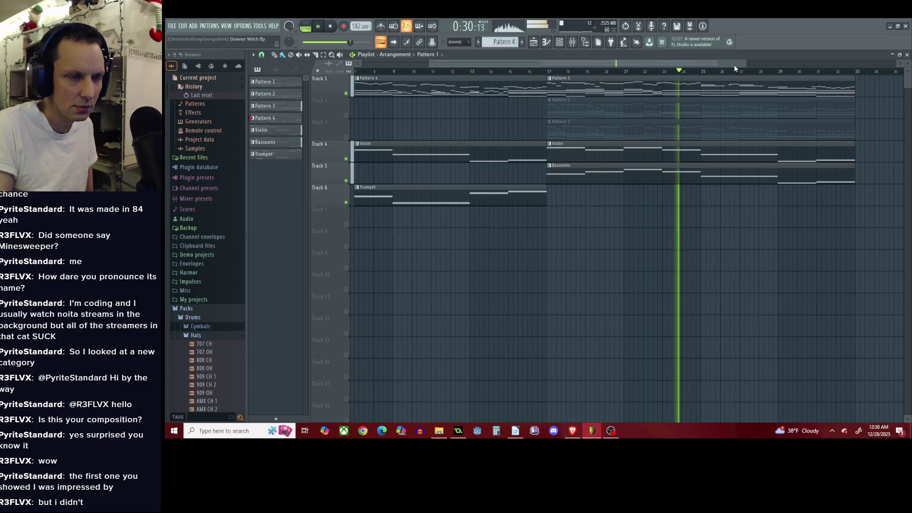
left_click_drag(734, 65, 749, 66)
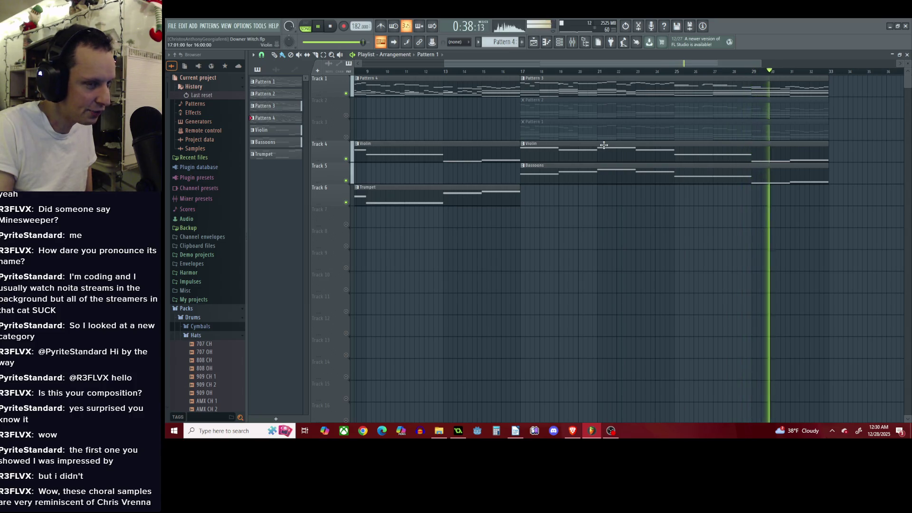
left_click_drag(717, 63, 549, 67)
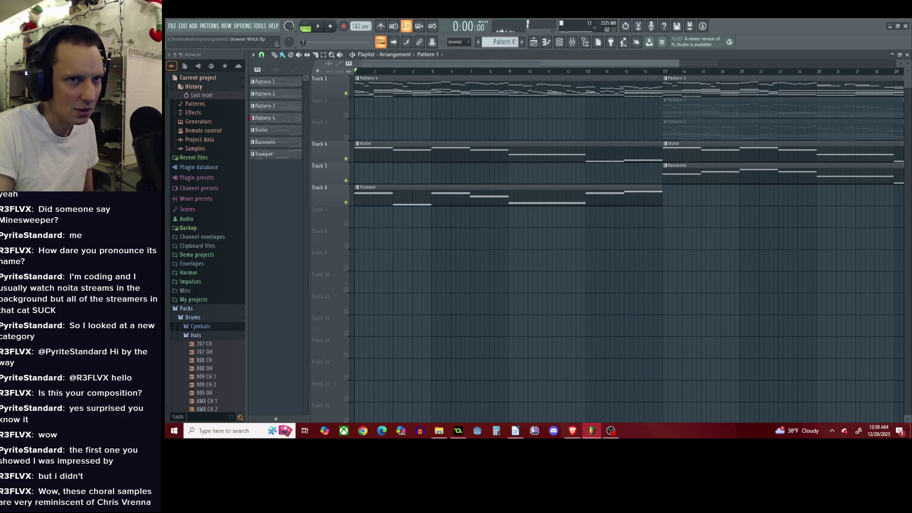
left_click(890, 26)
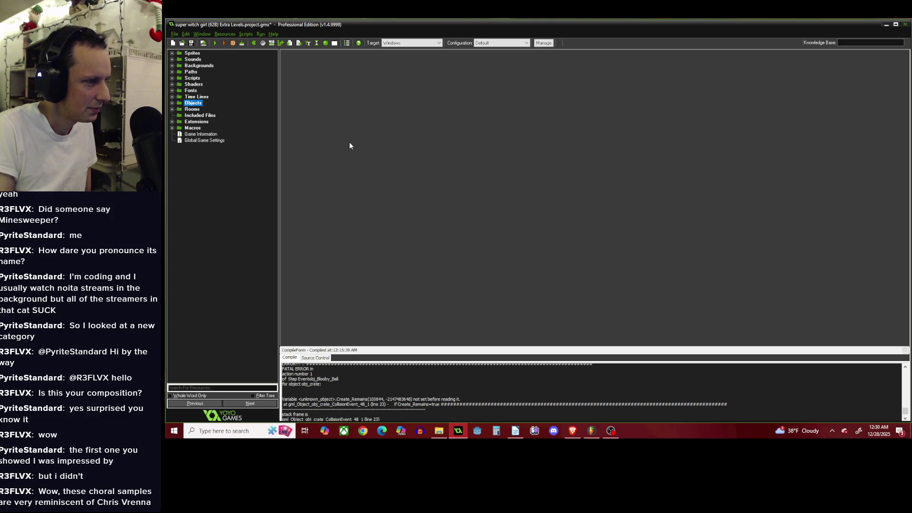
Start the game build, then bring the YouTube Alice ambient soundtrack page to the front.
left_click(216, 44)
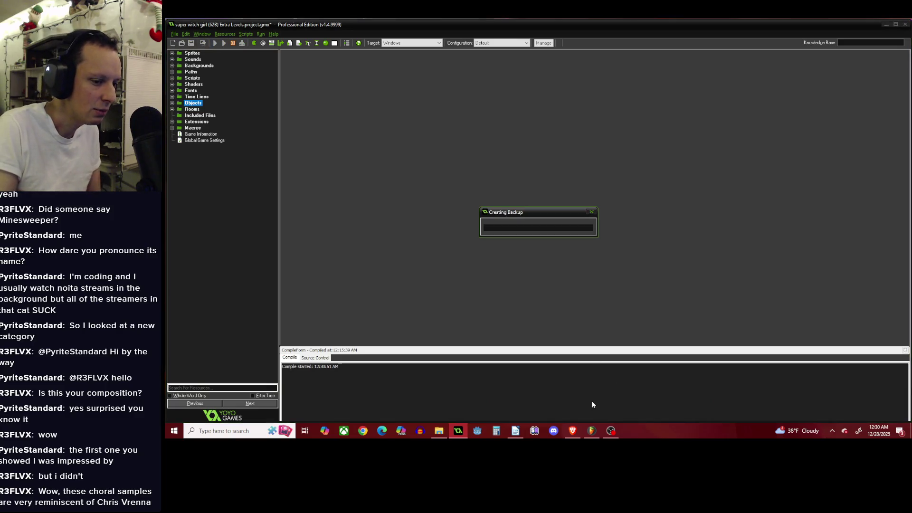
left_click(594, 431)
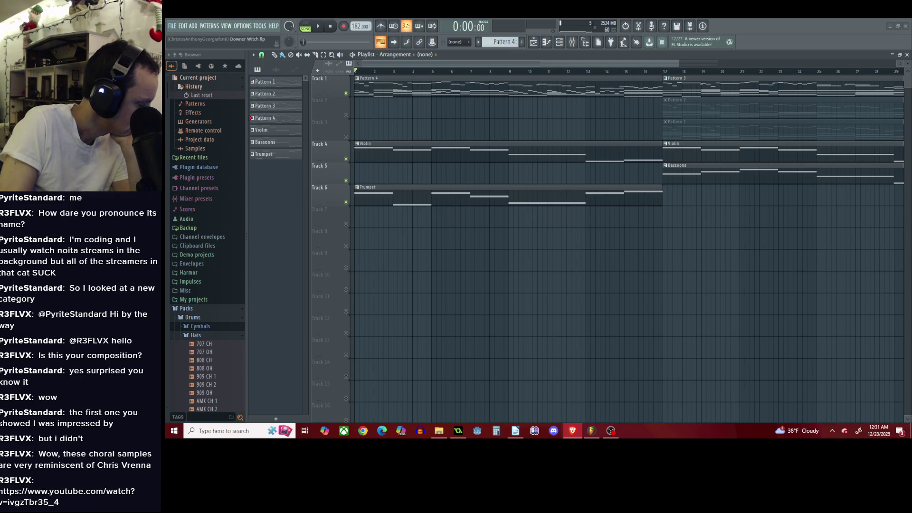
left_click(572, 430)
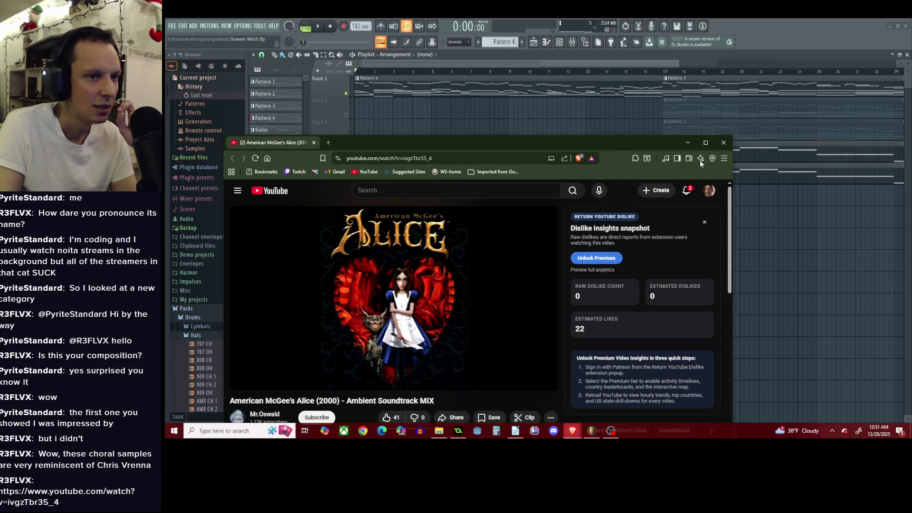
Maximize the browser and start the Alice ambient soundtrack mix video.
left_click(706, 142)
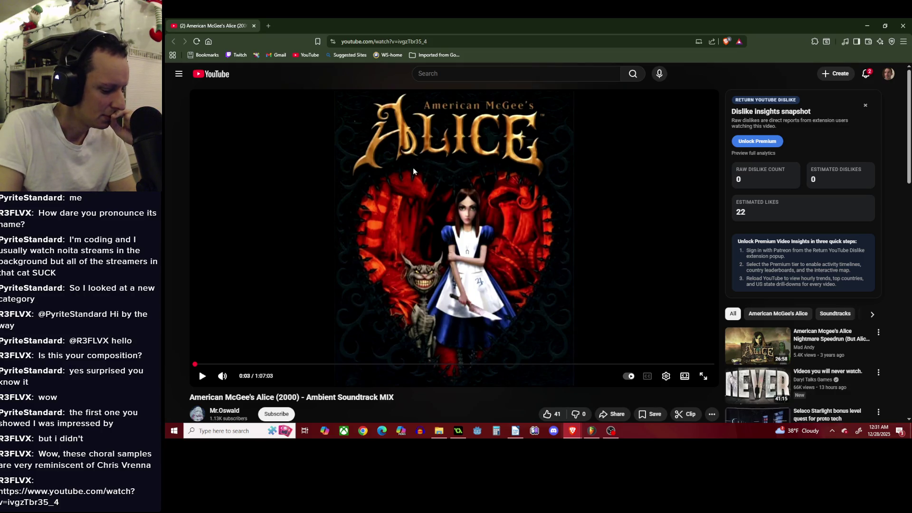
left_click(412, 169)
scroll(409, 176, "down", 1)
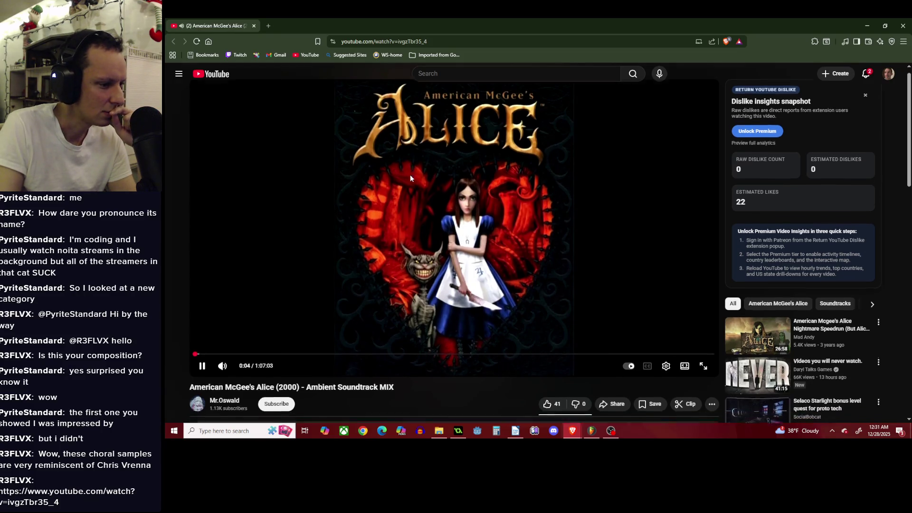
scroll(411, 178, "down", 3)
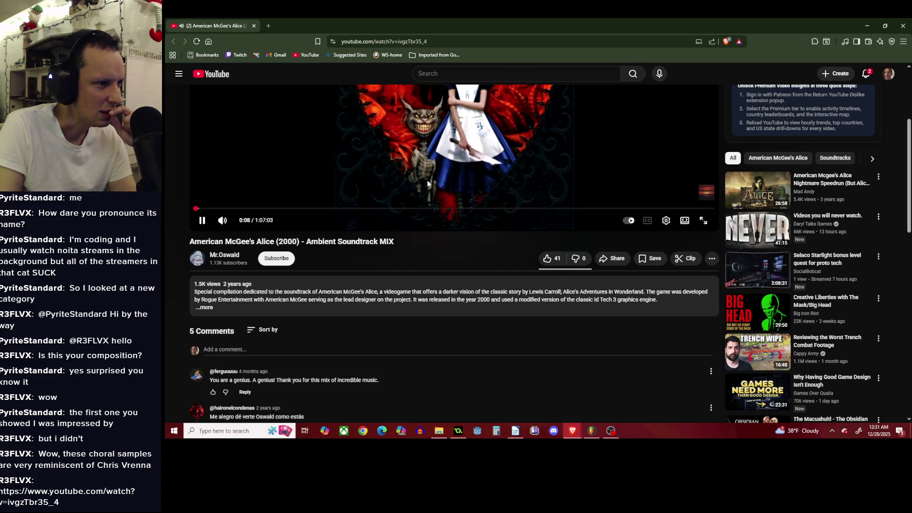
scroll(426, 180, "up", 3)
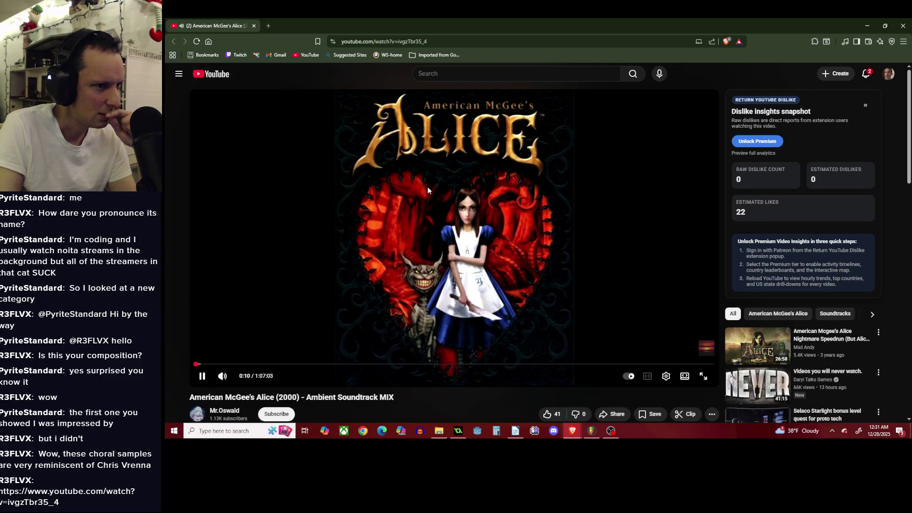
Check the GameMaker build, return to the video, pause and resume it, then close the browser.
key("alt+Tab")
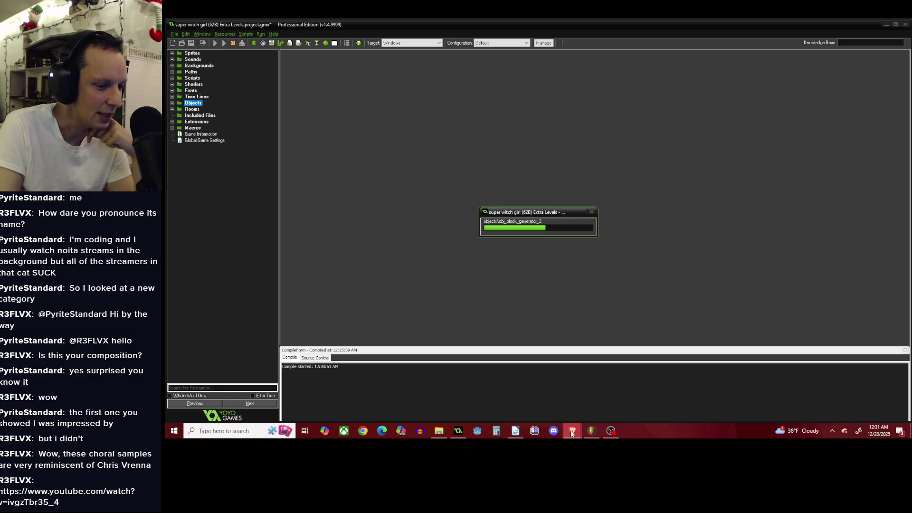
mouse_move(592, 430)
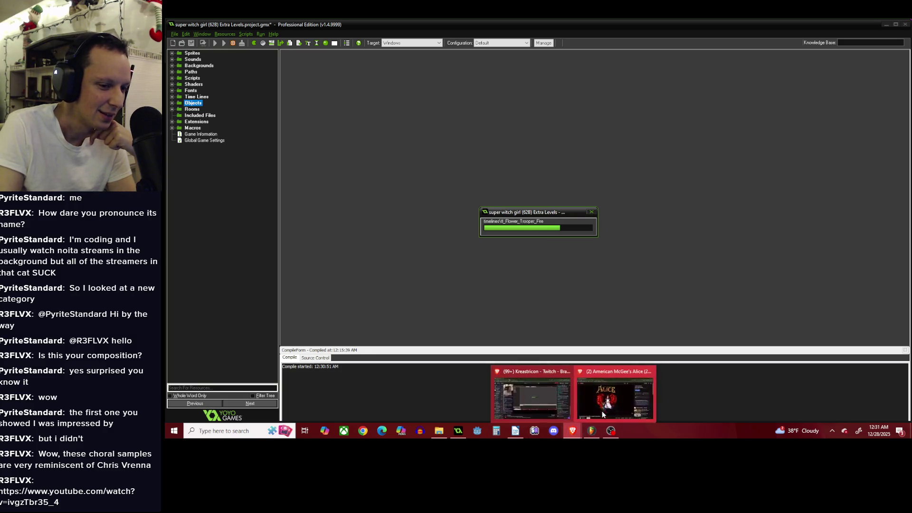
left_click(612, 394)
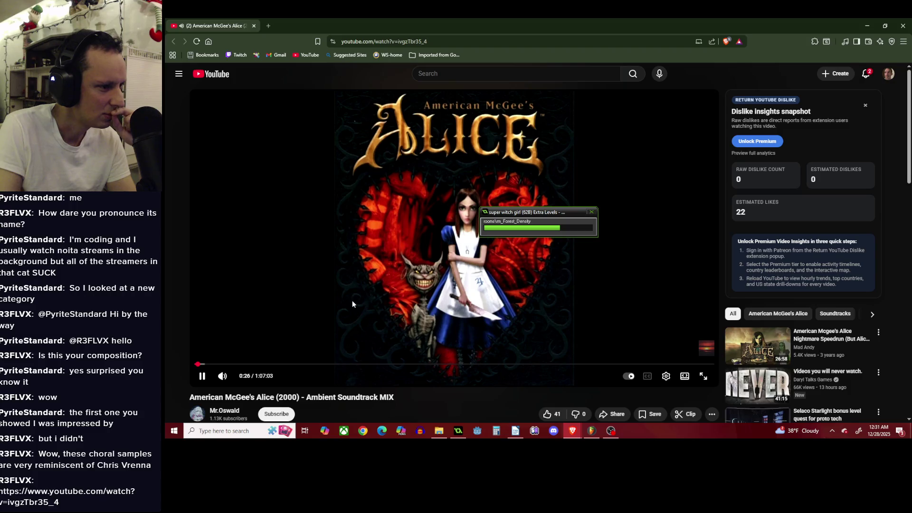
key("space")
key("space")
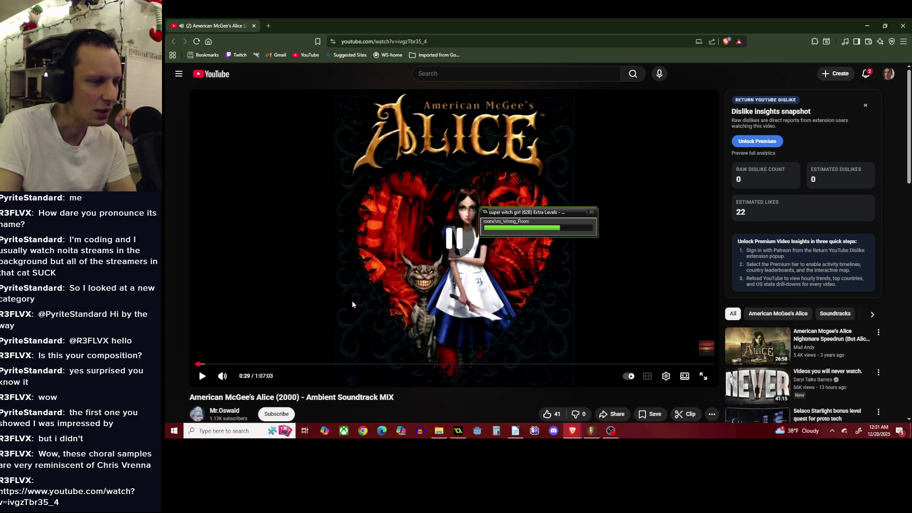
left_click(904, 26)
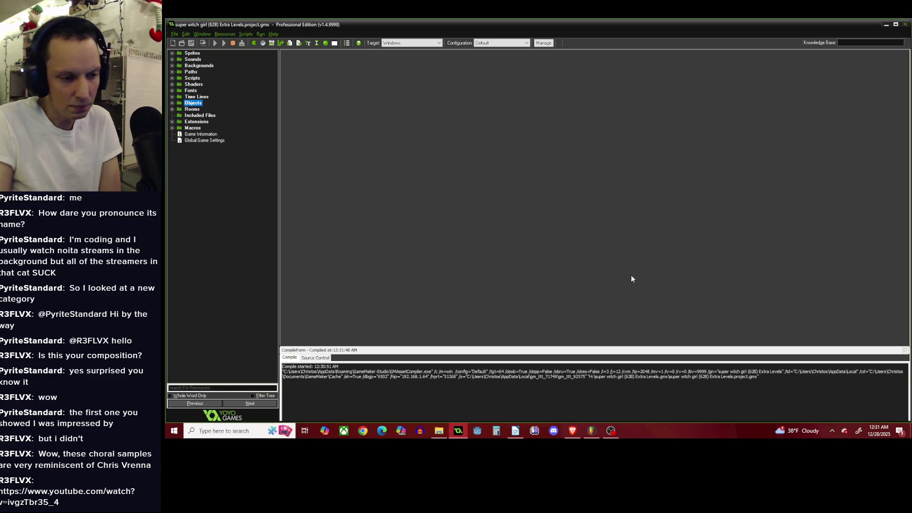
Launch the rebuilt Super Witch Girl and run the witch right across the level.
left_click(574, 430)
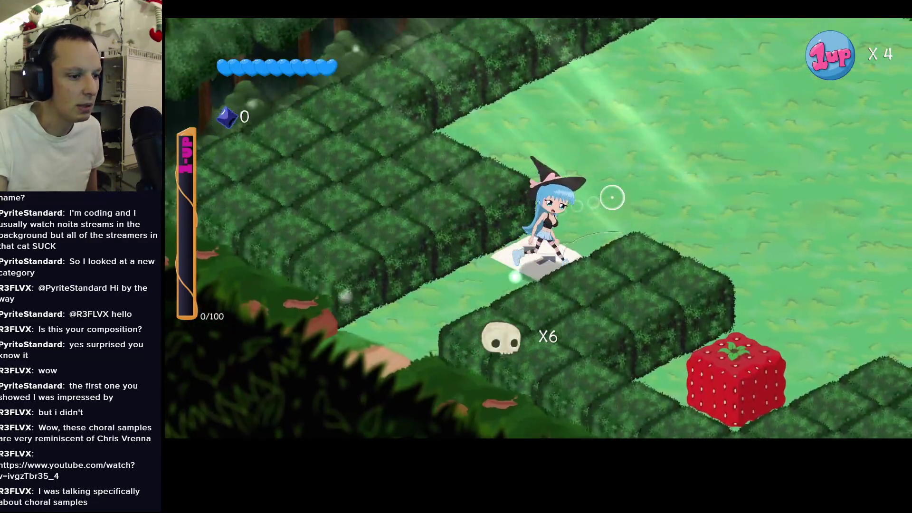
key("d")
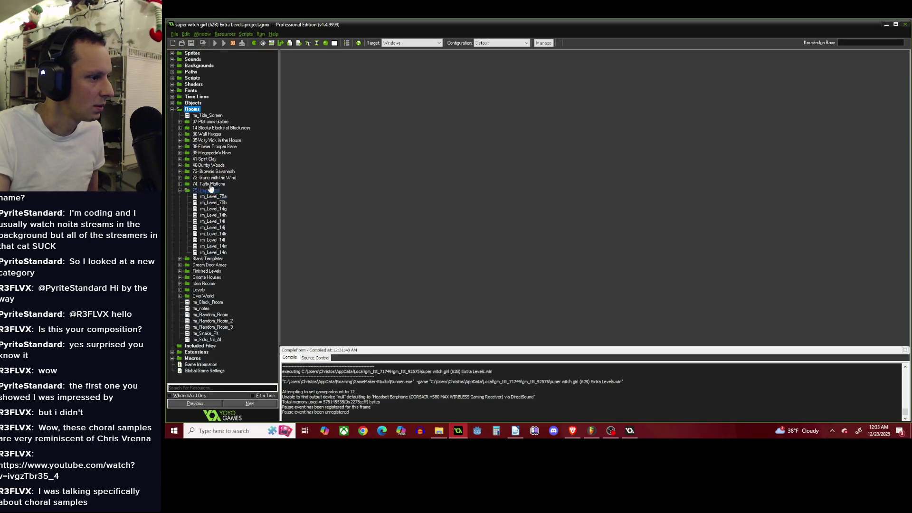
Open room rm_Level_14b from the 14-Blocky Blocks folder, after briefly opening rm_Level_14a.
left_click(180, 190)
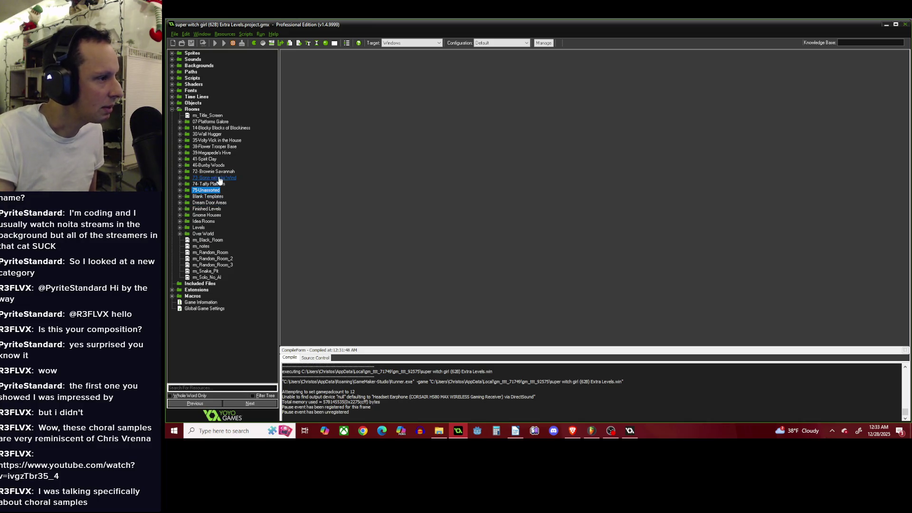
left_click(179, 127)
double_click(209, 134)
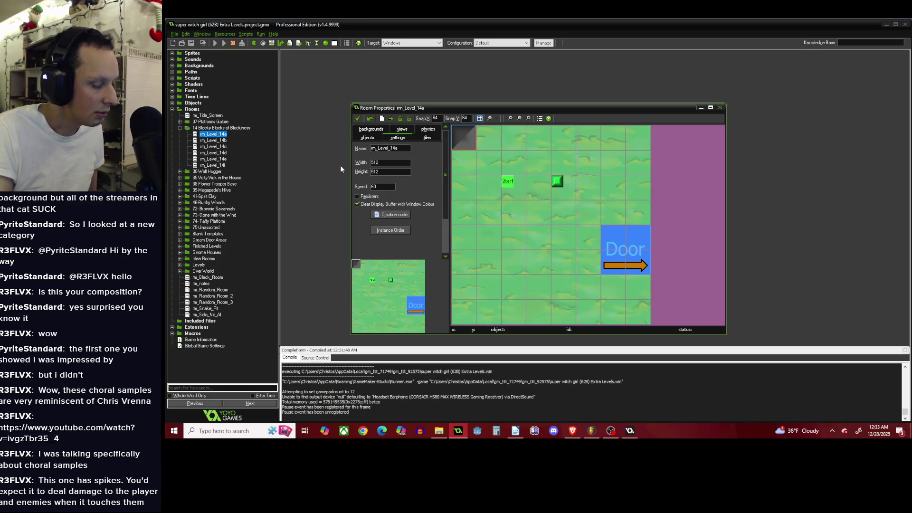
left_click(359, 118)
double_click(218, 141)
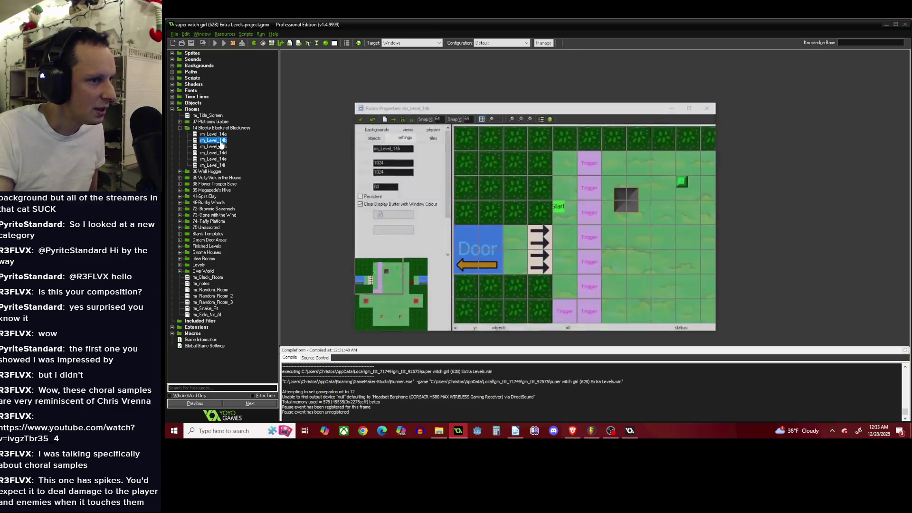
left_click_drag(382, 288, 390, 317)
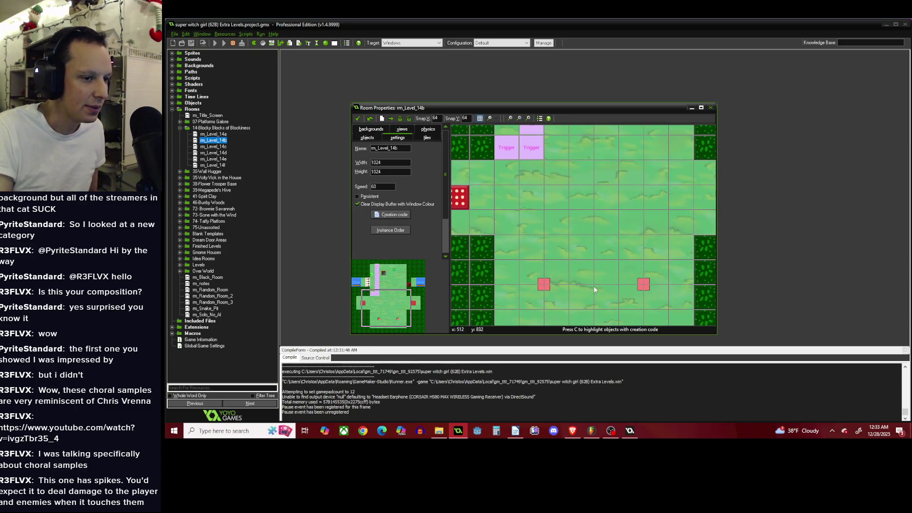
Inspect both pink producers' creation code: obj_Blooby on the right, obj_yellow_creep on the left.
right_click(648, 286)
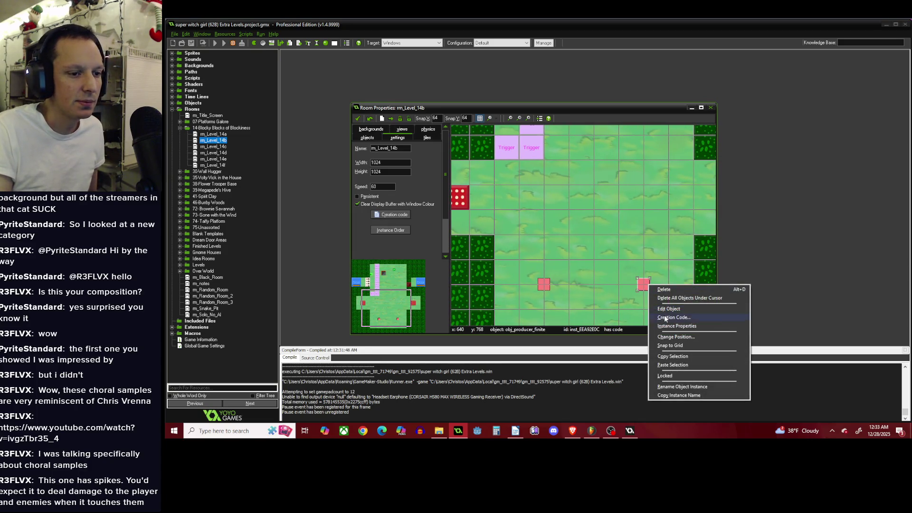
left_click(669, 317)
left_click(462, 179)
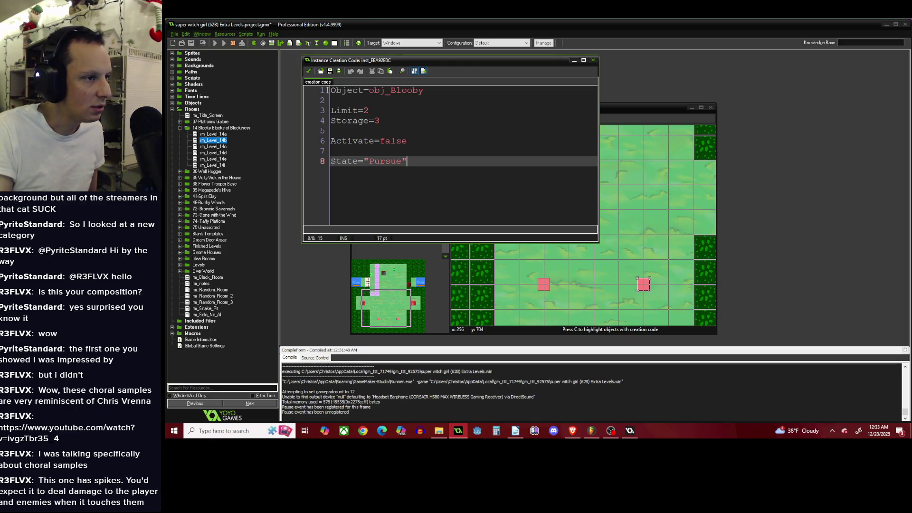
right_click(544, 284)
left_click(560, 322)
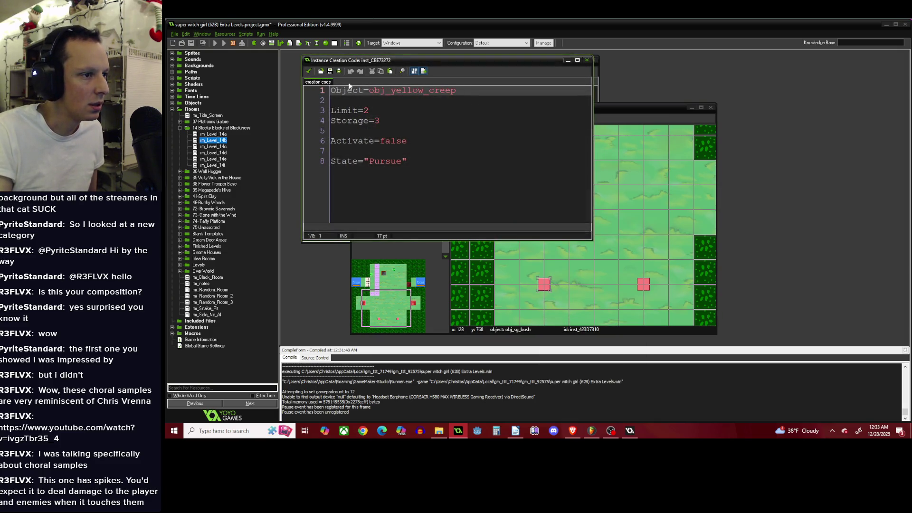
left_click(311, 72)
left_click_drag(369, 60, 533, 65)
mouse_move(643, 285)
left_mouse_down()
mouse_move(618, 266)
mouse_move(610, 271)
mouse_move(642, 289)
left_mouse_up()
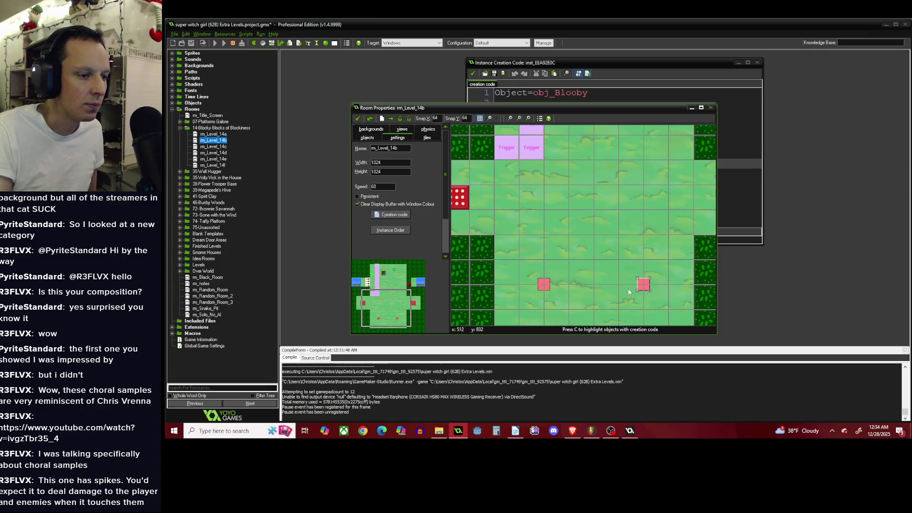
Recheck the right obj_Blooby and left obj_yellow_creep producer code, closing each with the green check.
scroll(641, 288, "down", 1)
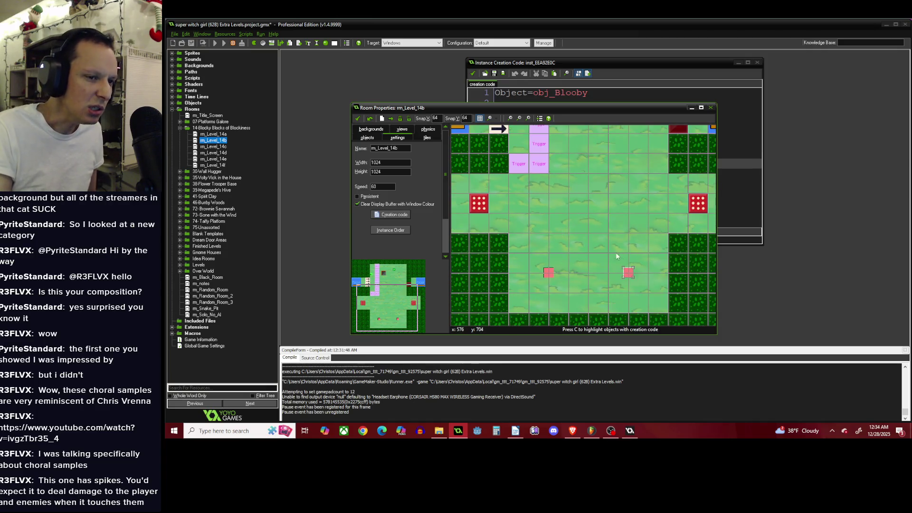
scroll(634, 280, "up", 2)
right_click(634, 283)
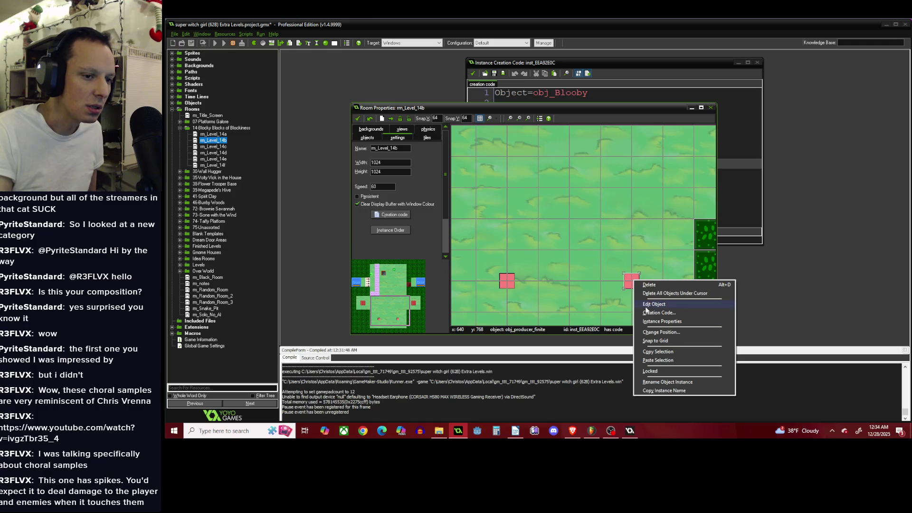
left_click(648, 312)
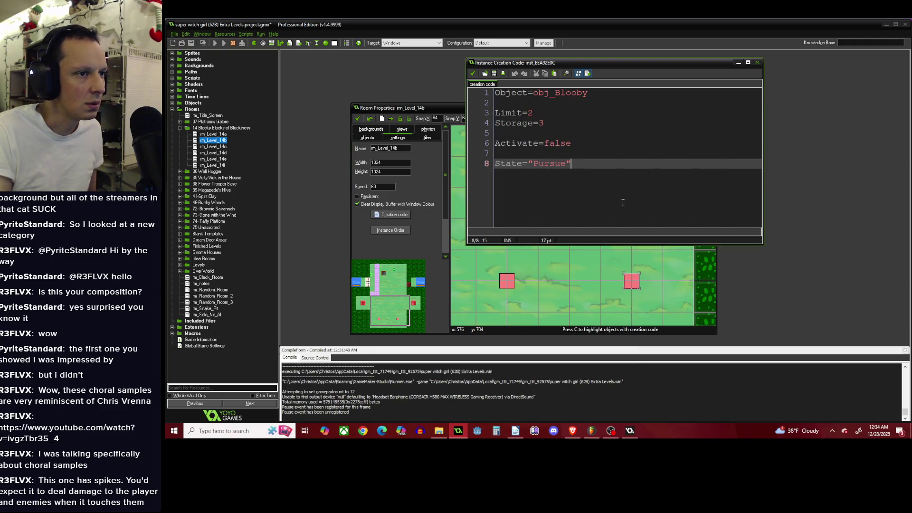
left_click(474, 73)
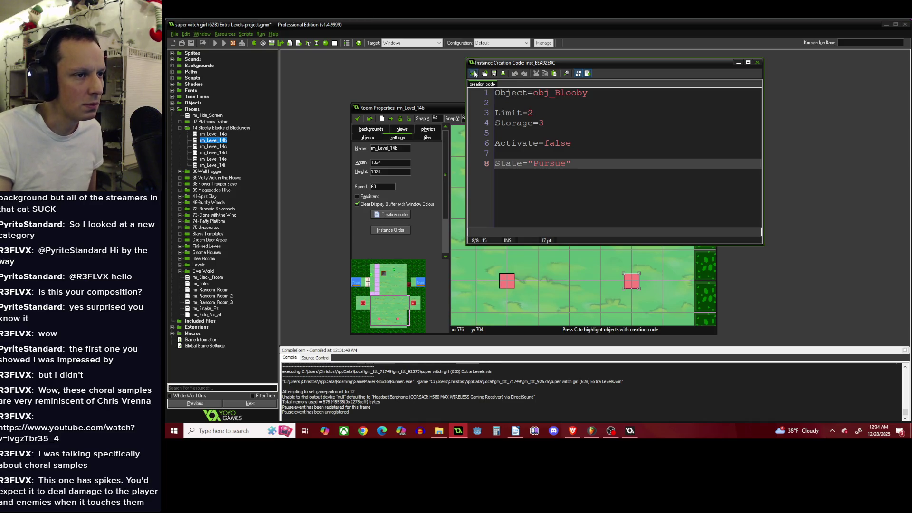
right_click(505, 285)
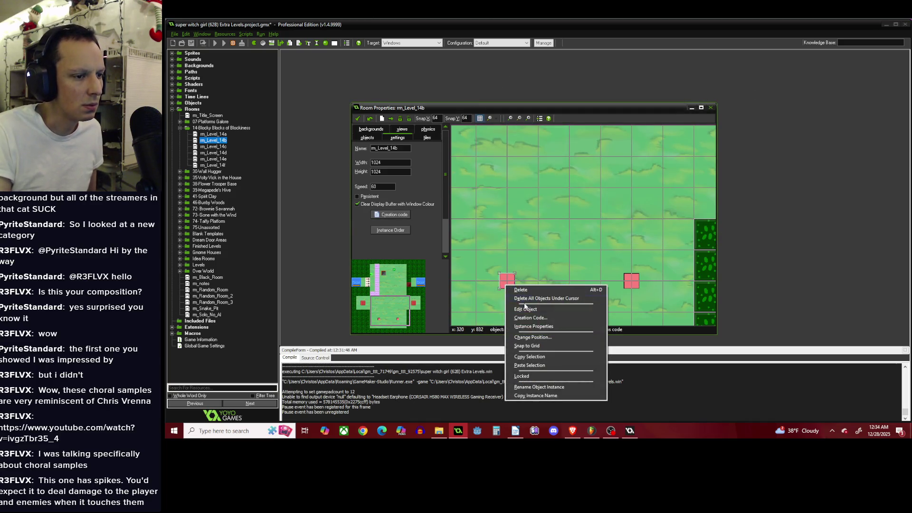
left_click(529, 317)
left_click(446, 188)
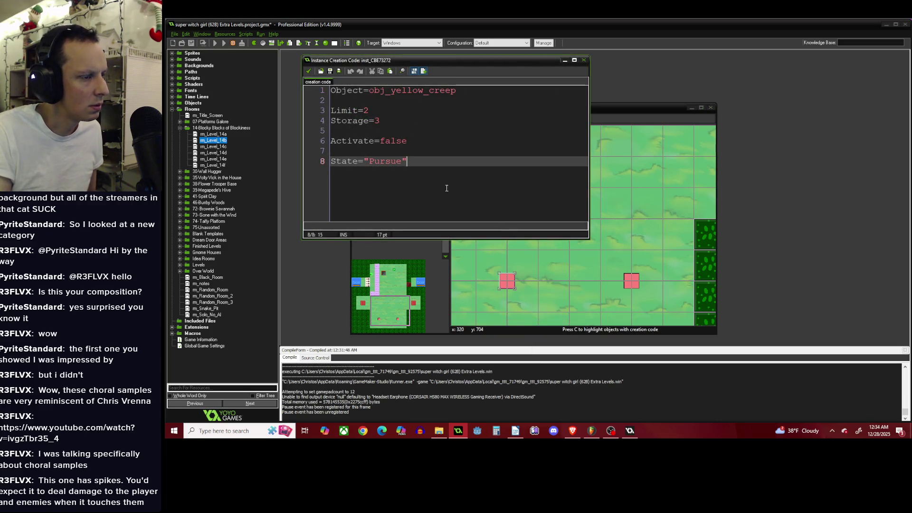
left_click(308, 71)
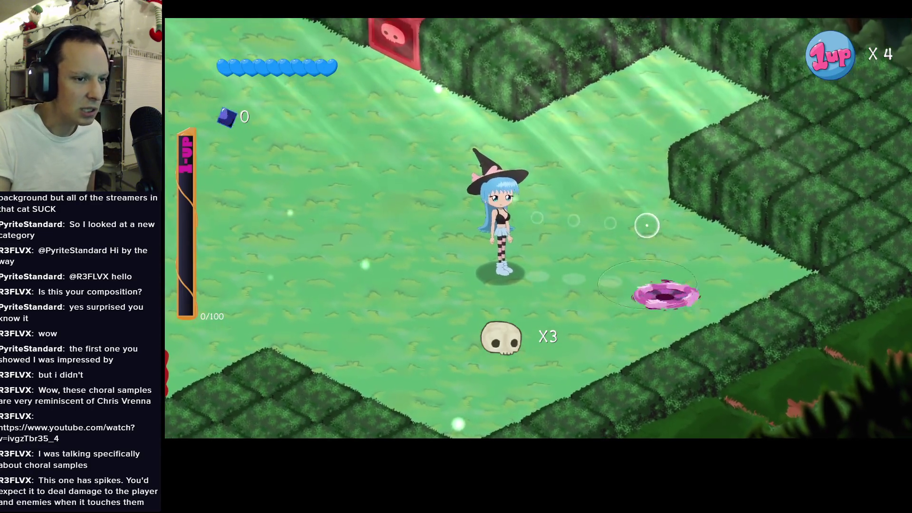
Resume the paused playtest and walk the witch left and right through the level.
key("a")
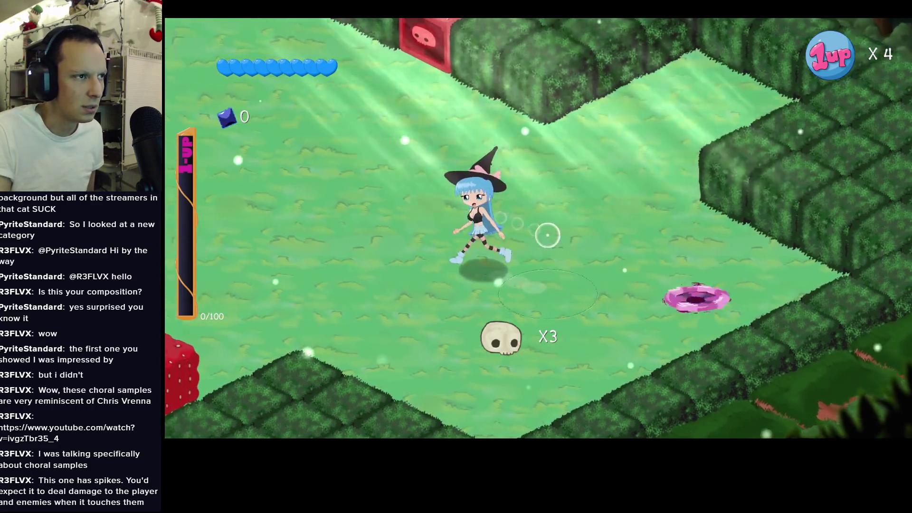
key("Escape")
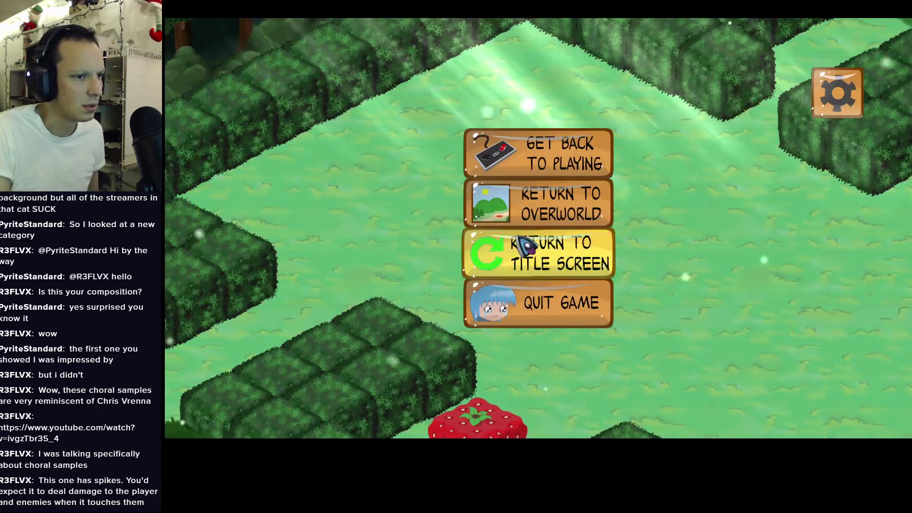
key("Escape")
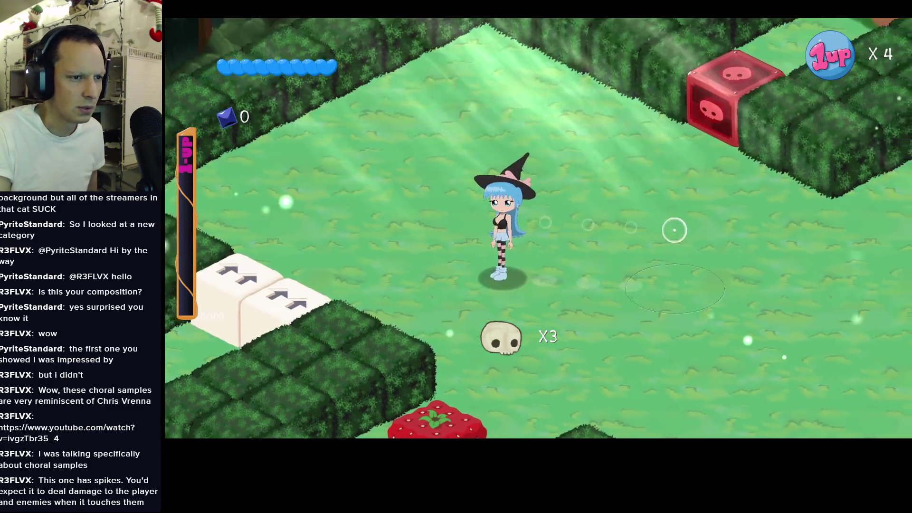
key("d")
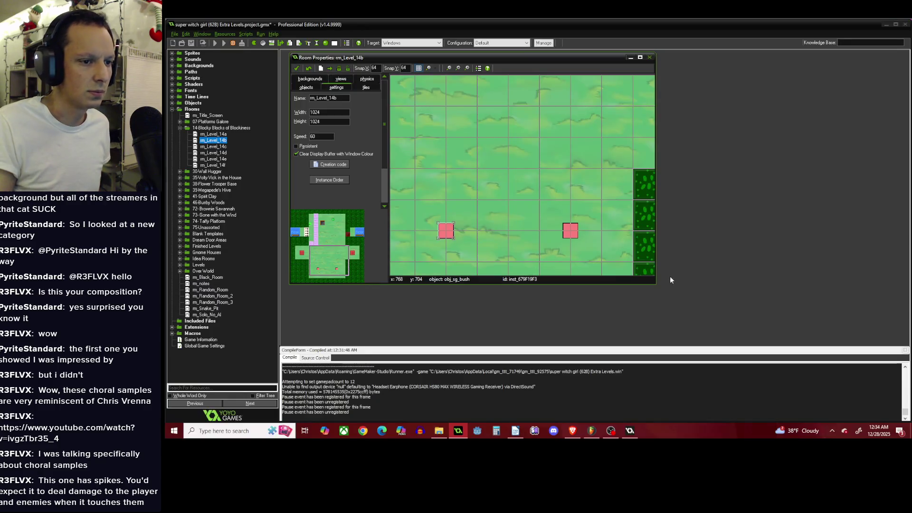
Copy the left pink spawner's entire creation code.
right_click(566, 231)
left_click(610, 262)
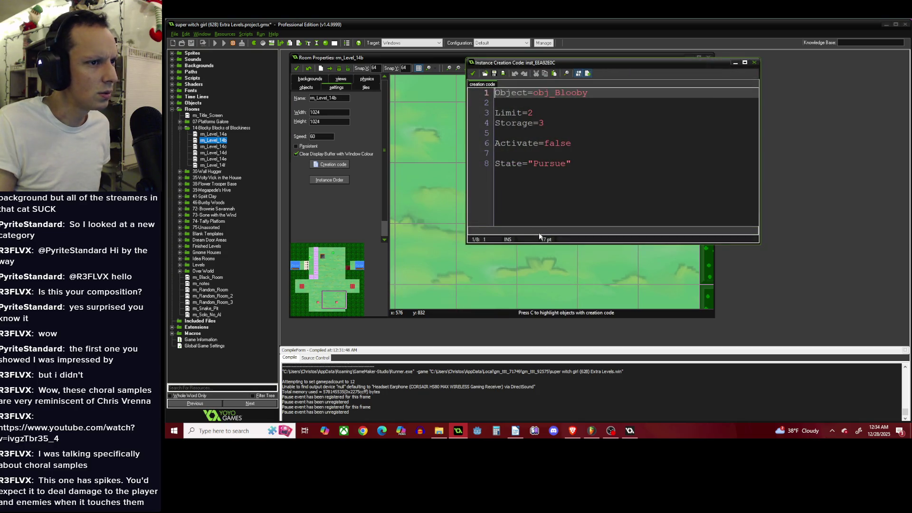
left_click(473, 74)
right_click(481, 207)
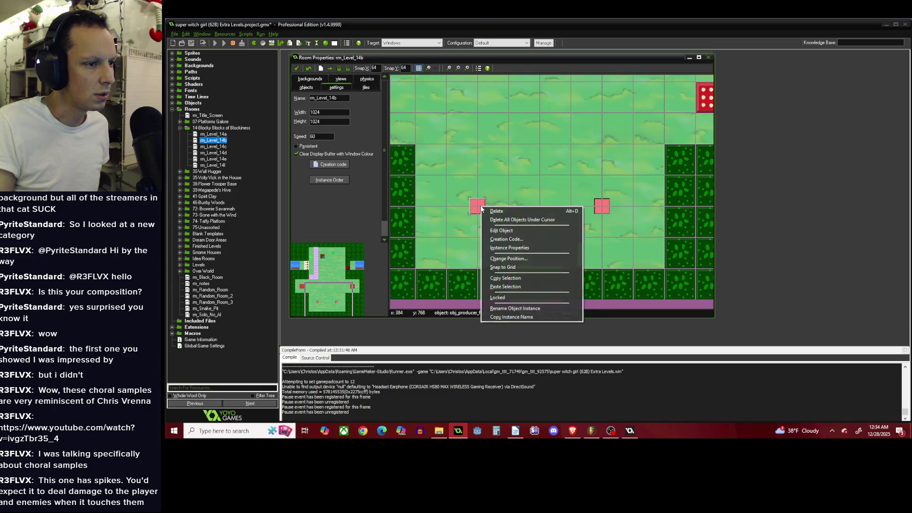
left_click(509, 238)
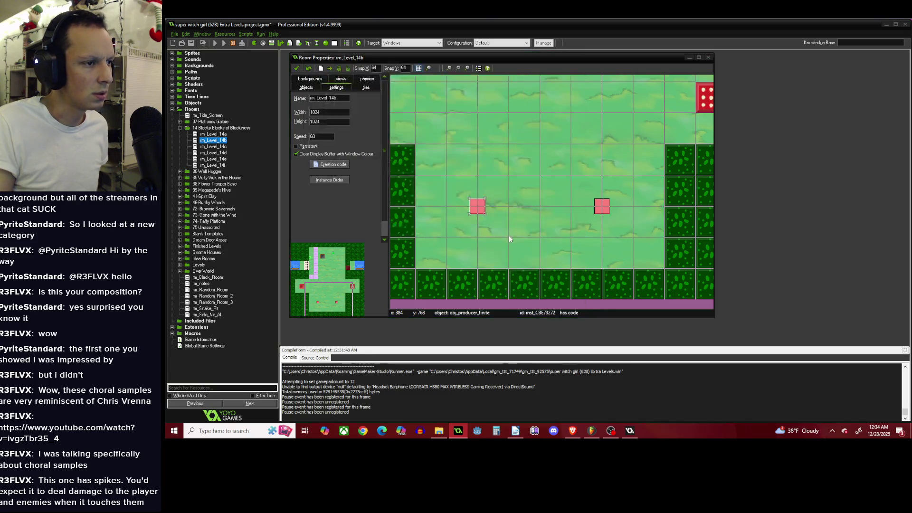
key("ctrl+a")
key("ctrl+c")
left_click(309, 71)
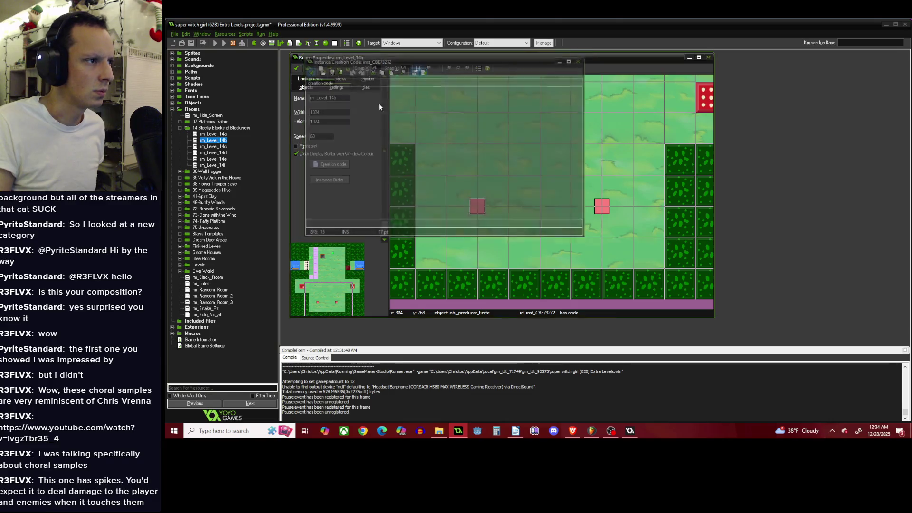
Paste it into the right spawner's code, changing yellow_creep to Blooby, and save.
right_click(603, 209)
left_click(627, 242)
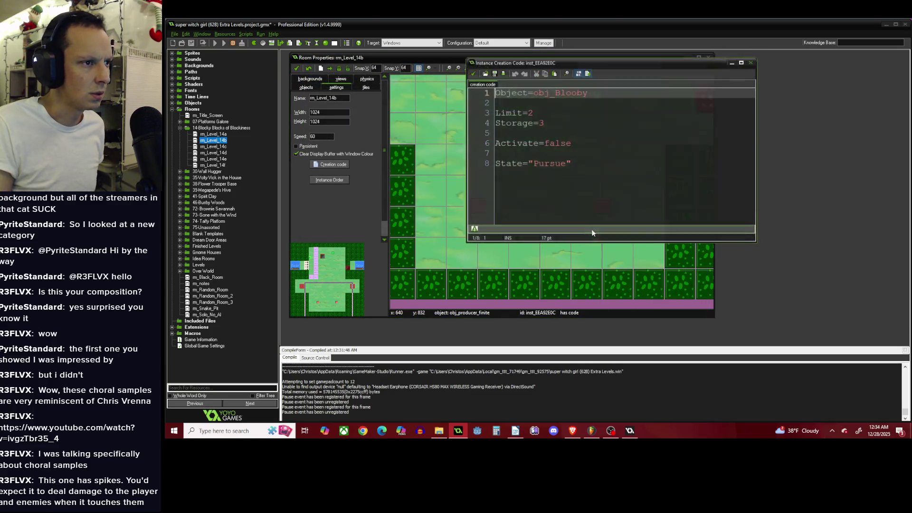
key("ctrl+a")
key("ctrl+v")
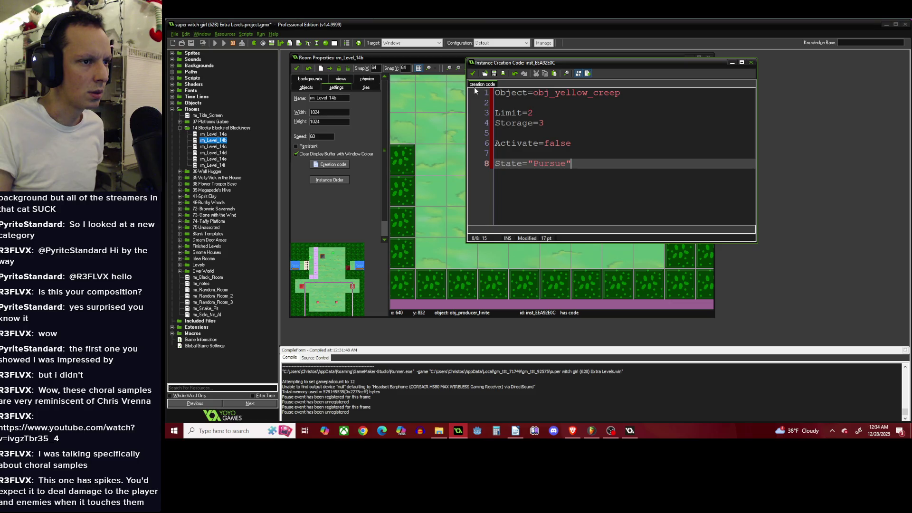
key("ctrl+a")
key("Right")
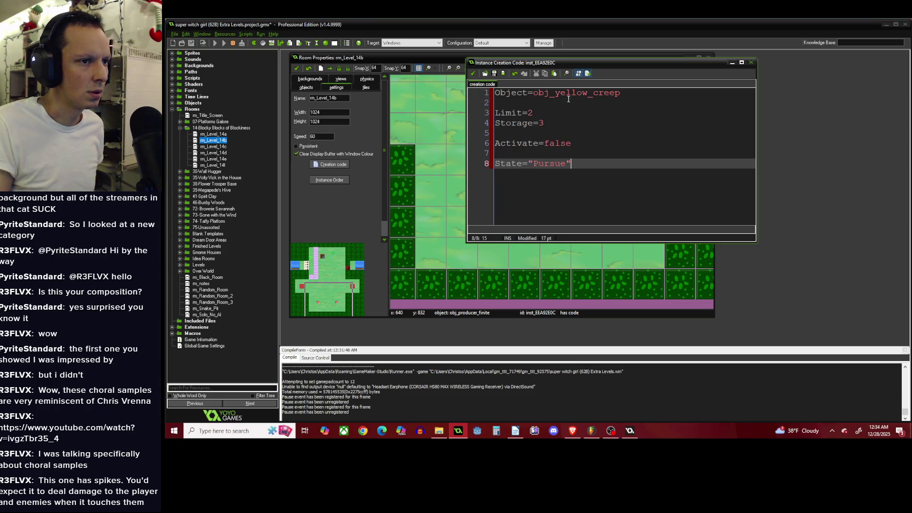
left_click_drag(556, 93, 620, 93)
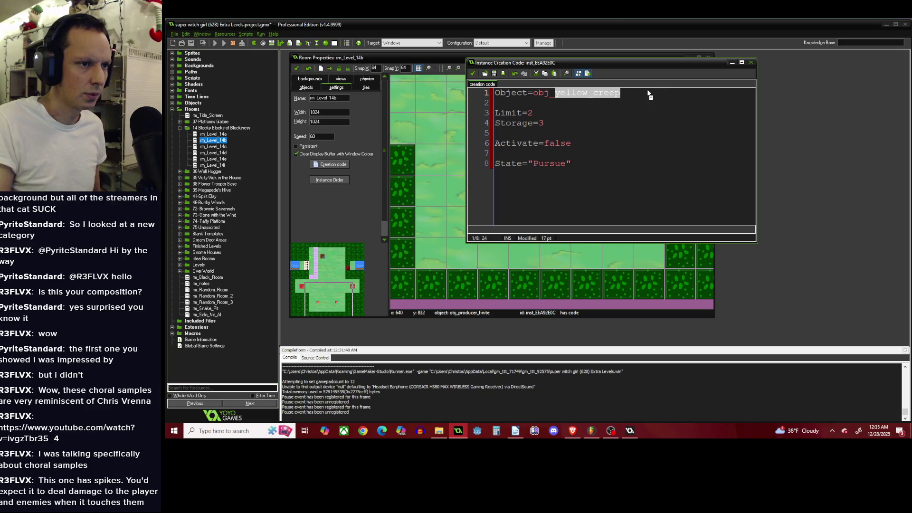
type("Blooby")
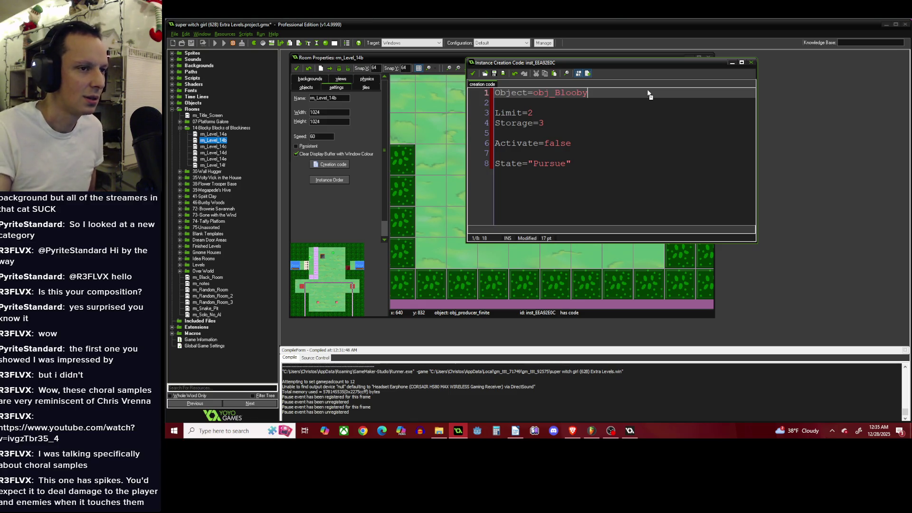
left_click(472, 74)
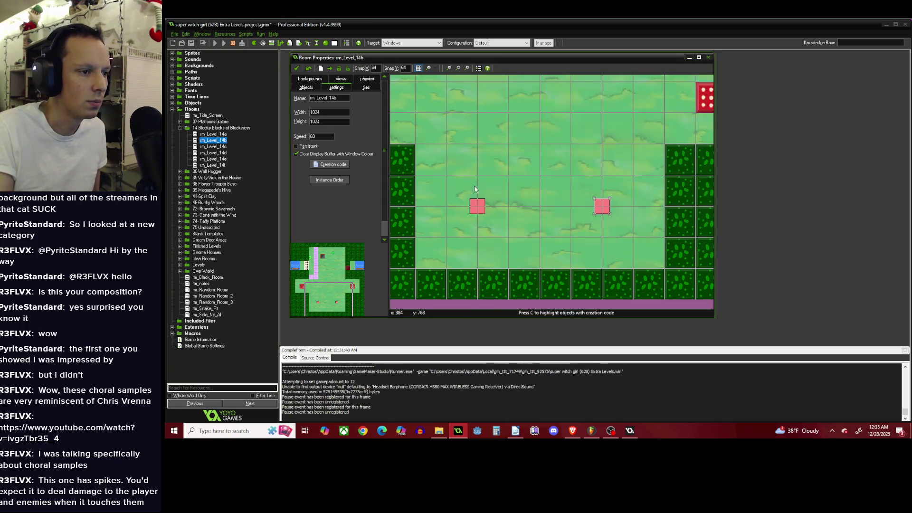
scroll(488, 177, "down", 2)
scroll(488, 176, "up", 1)
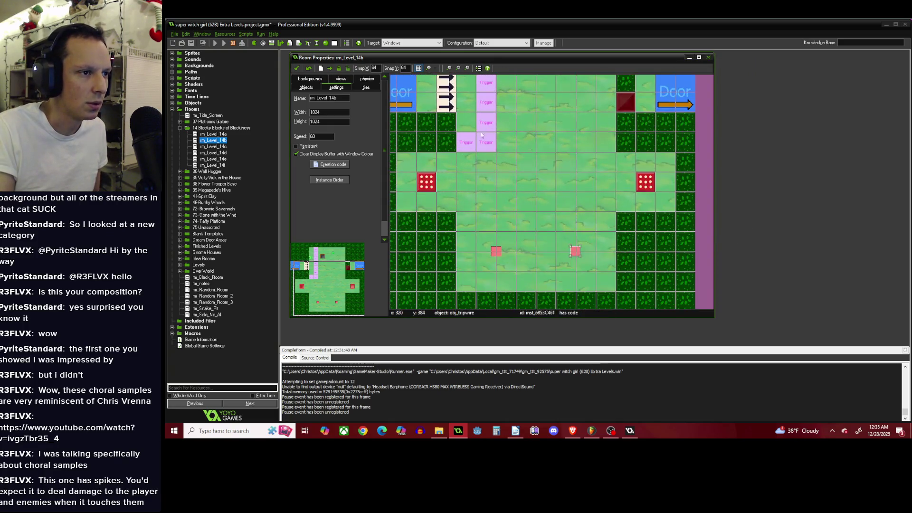
scroll(589, 257, "up", 2)
right_click(588, 259)
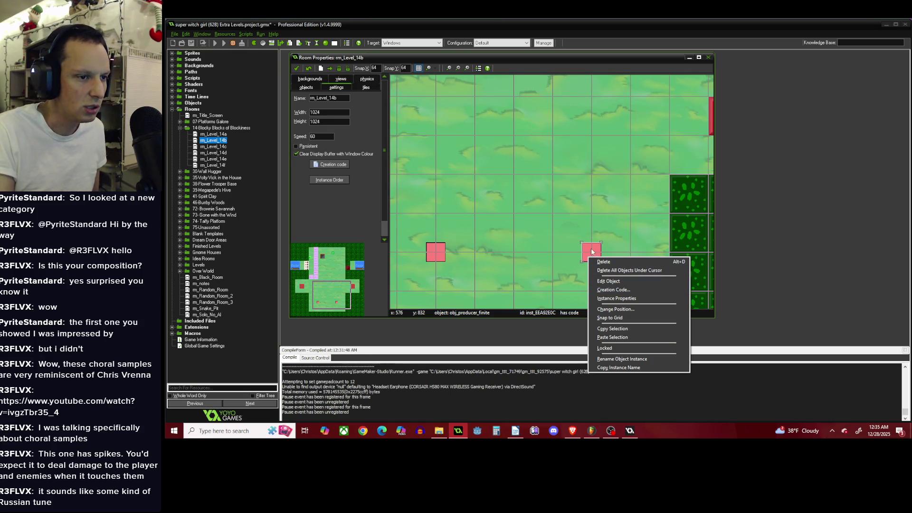
Change the right pink spawner's Limit from 2 to 1.
right_click(592, 250)
left_click(607, 281)
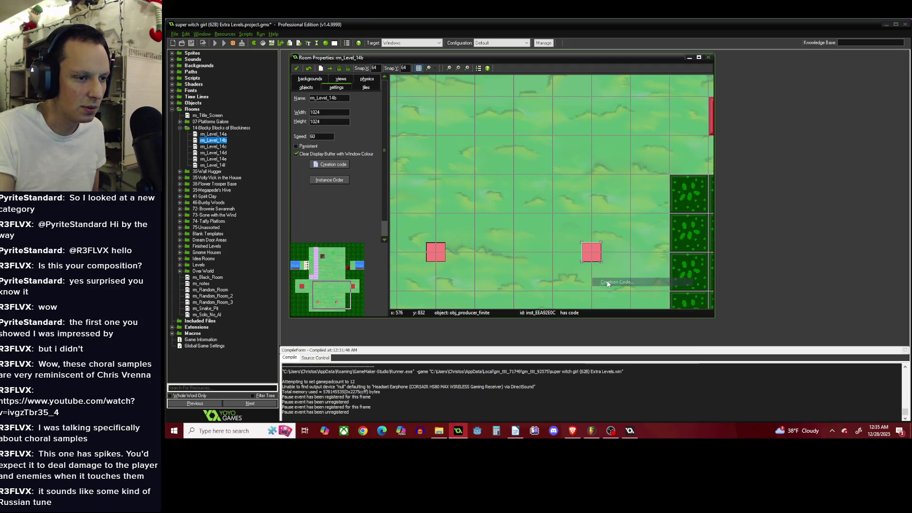
left_click(637, 184)
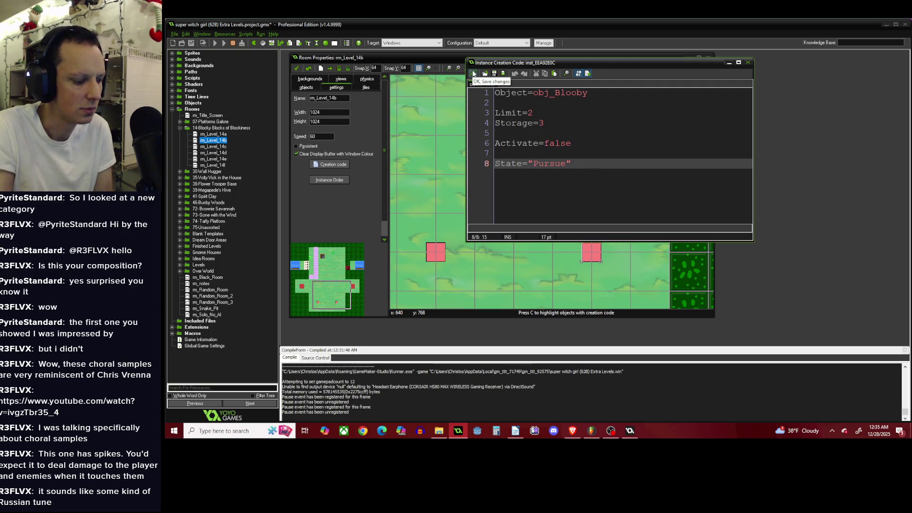
left_click(474, 74)
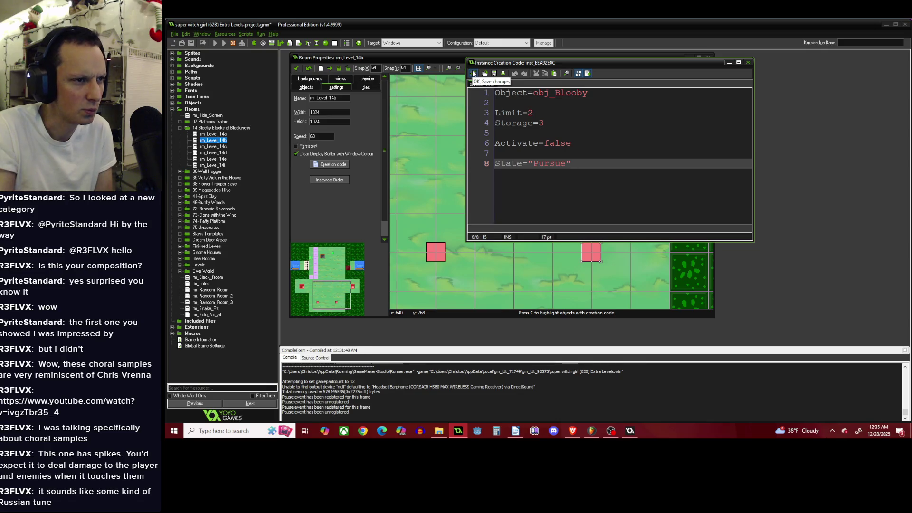
left_click(548, 106)
double_click(530, 113)
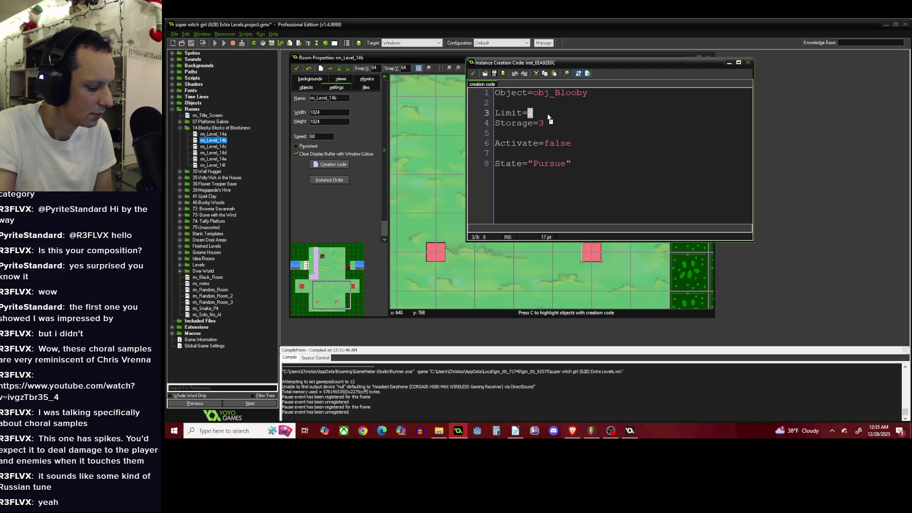
type("1")
Set the left obj_yellow_creep spawner's Limit to 1 and save its creation code.
right_click(437, 251)
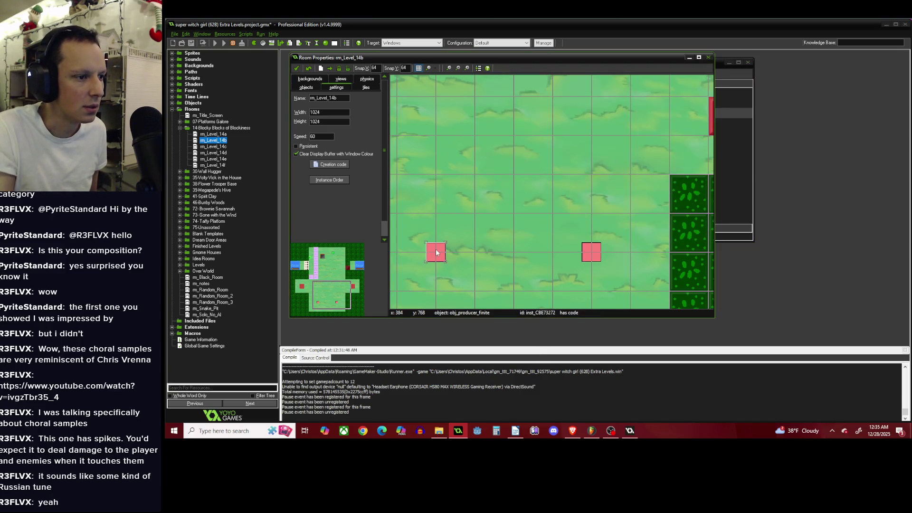
left_click(453, 283)
double_click(366, 111)
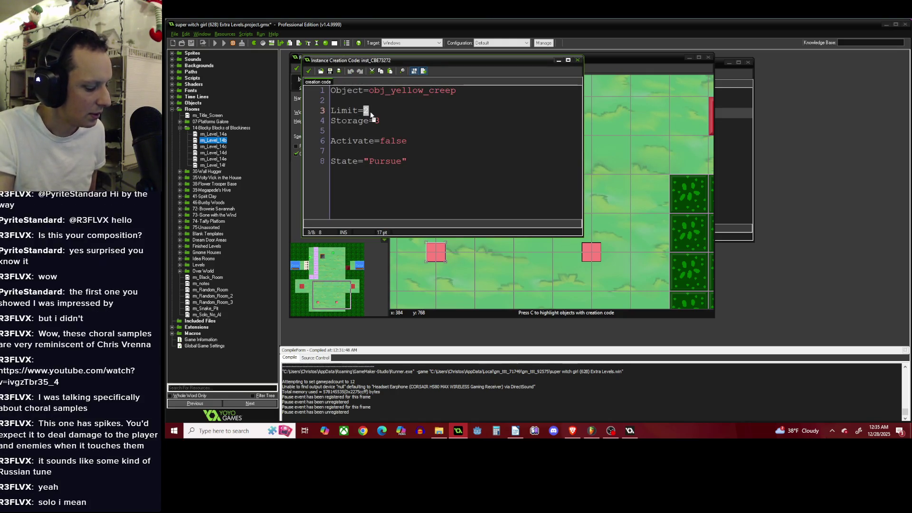
type("1")
left_click(390, 120)
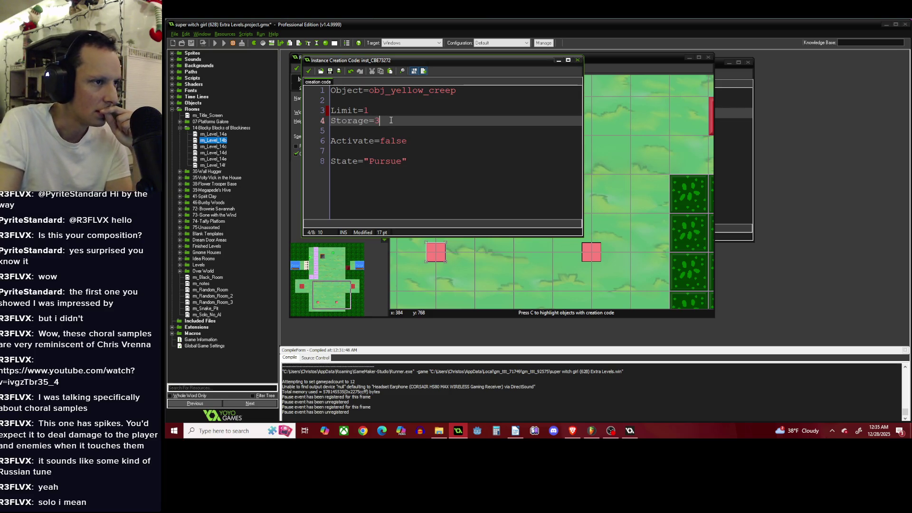
left_click(310, 70)
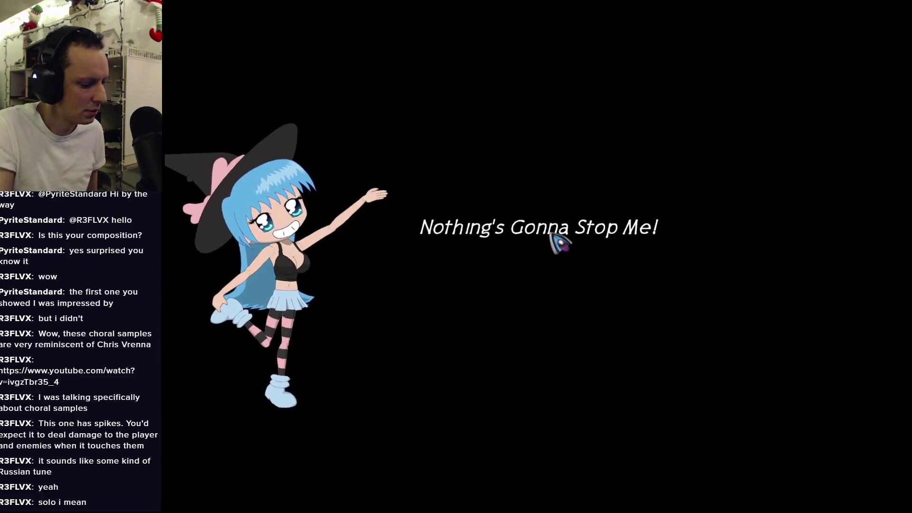
Walk the witch from the arena into the hedge maze, then pause and quit the game.
key("d")
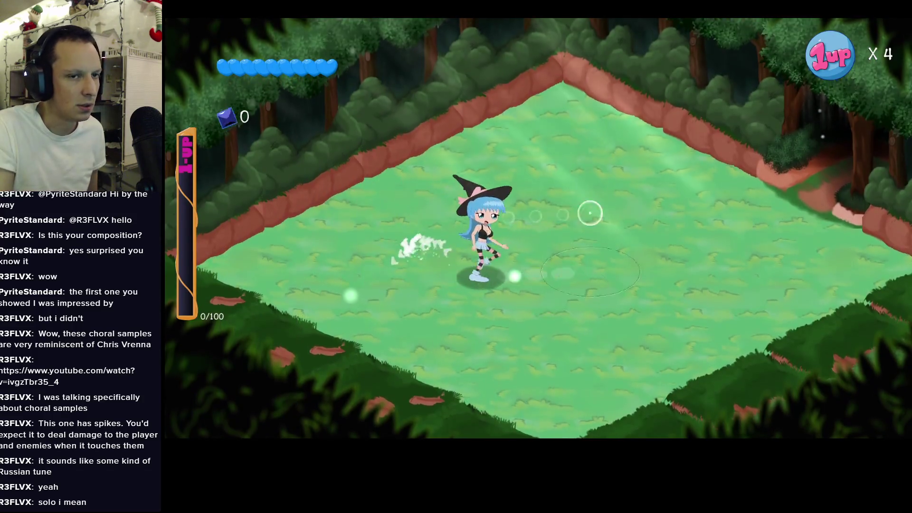
key("d")
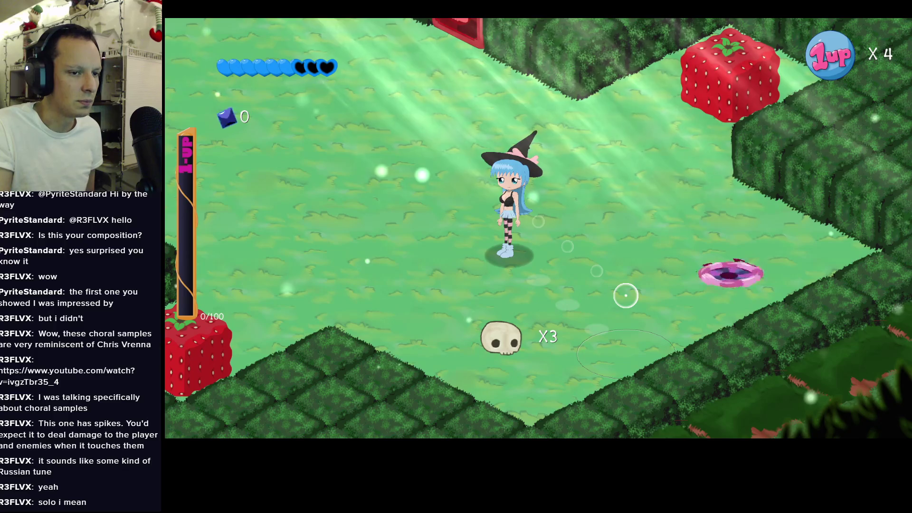
key("d")
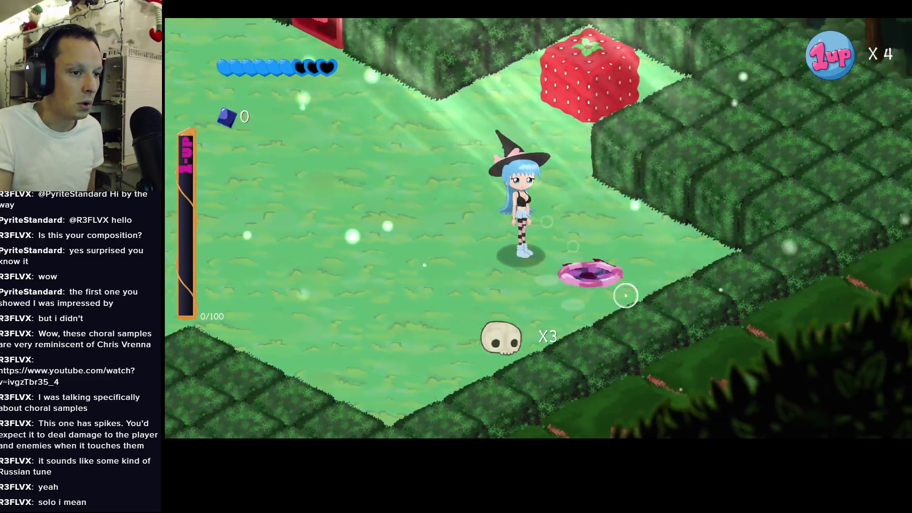
key("a")
key("Escape")
left_click(537, 300)
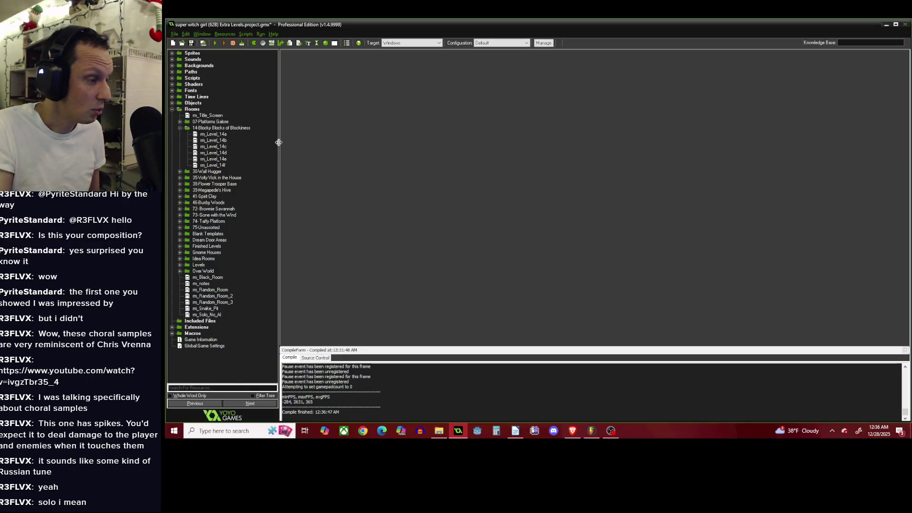
Open obj_Blooby's properties from Objects > Level Design > Bad Guys > Normal Enemies.
left_click(172, 103)
left_click(172, 140)
left_click(180, 115)
double_click(201, 129)
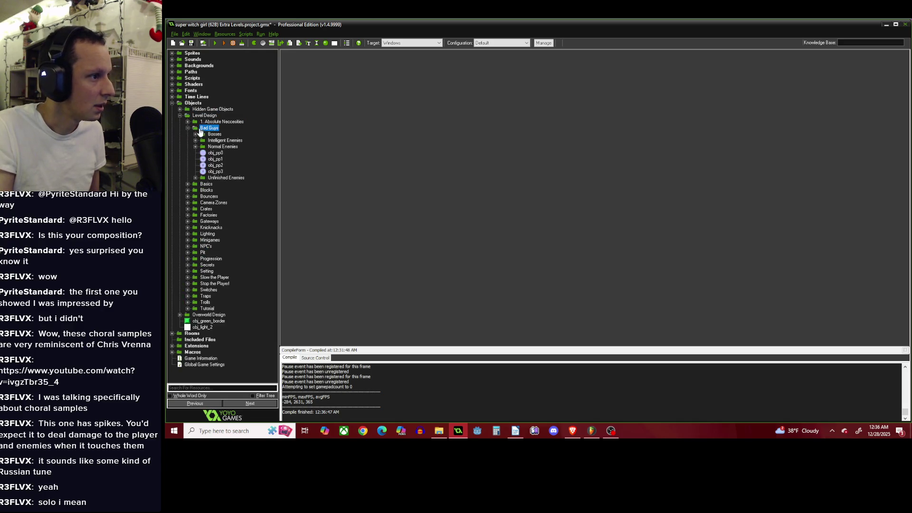
double_click(214, 134)
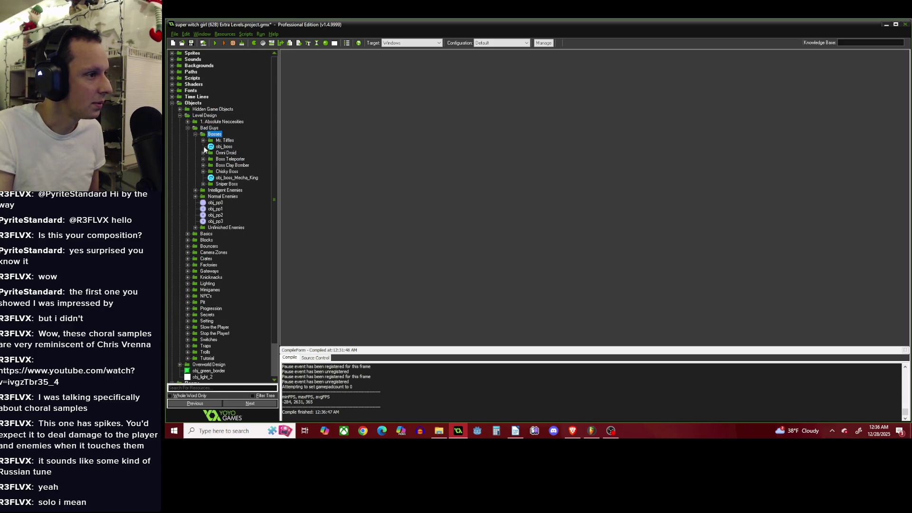
left_click(196, 134)
left_click(198, 147)
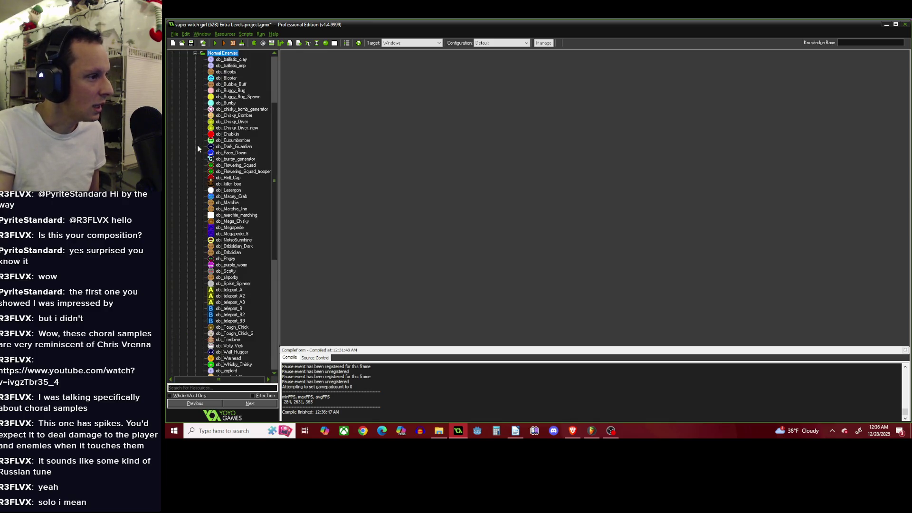
double_click(229, 72)
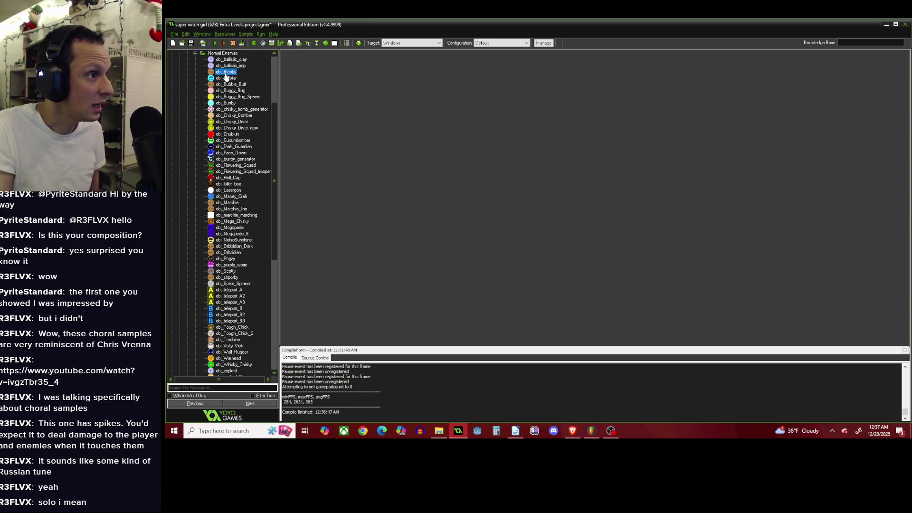
left_click_drag(434, 60, 535, 128)
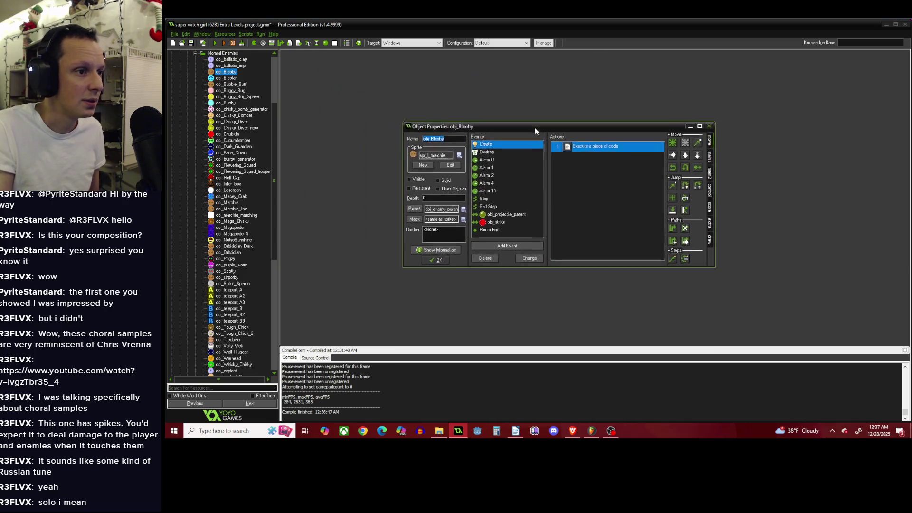
Open the obj_strike collision code and highlight State='Death' and the alarm[10]=50 timer.
left_click(520, 223)
left_click(599, 147)
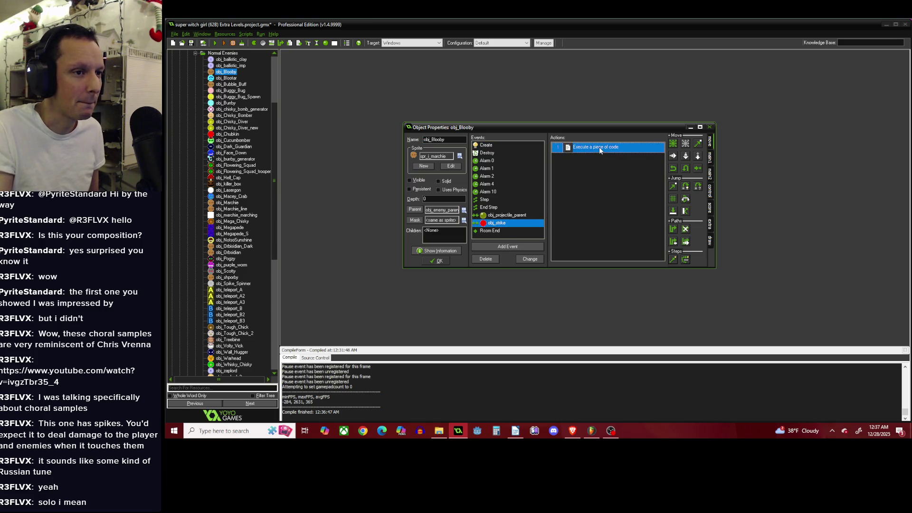
double_click(600, 146)
scroll(624, 169, "down", 14)
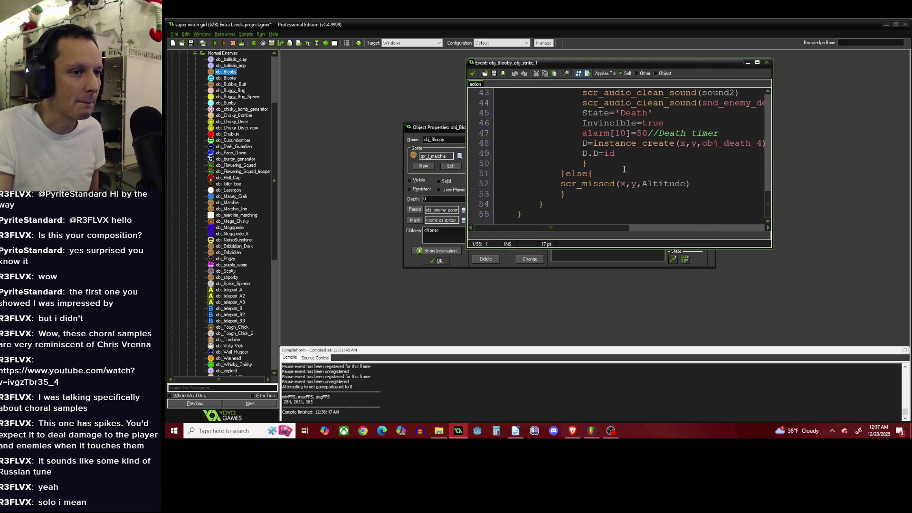
left_click_drag(771, 248, 855, 297)
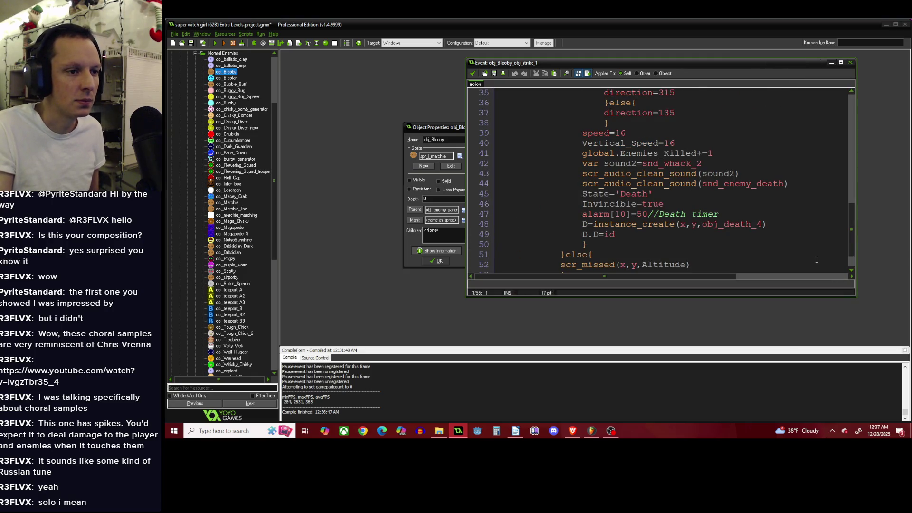
left_click(660, 197)
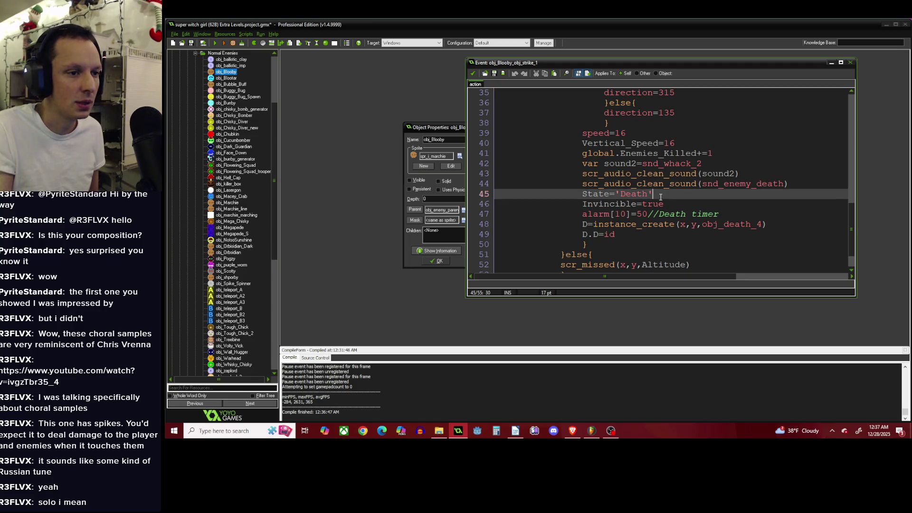
left_click_drag(584, 193, 666, 198)
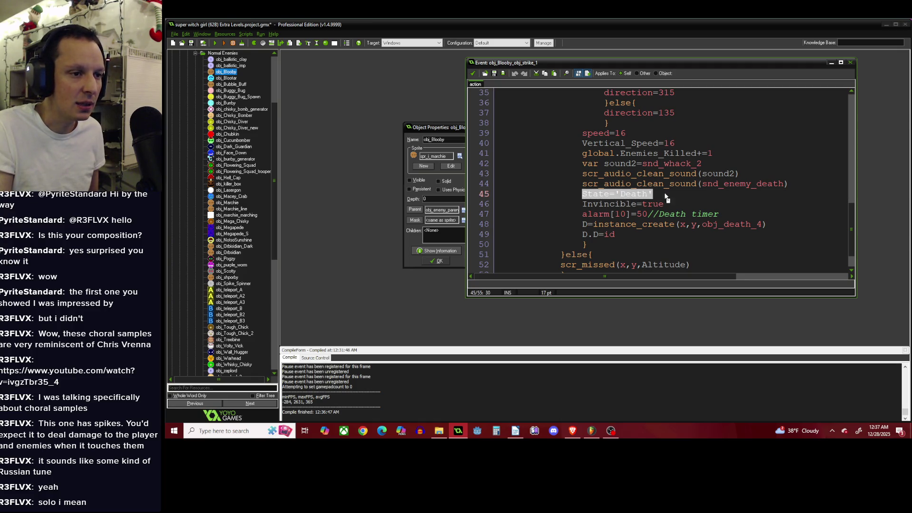
left_click_drag(583, 215, 748, 215)
left_click(748, 215)
Confirm the Alarm 10 Death Timer code holds only a comment, then select the Step event.
left_click(460, 129)
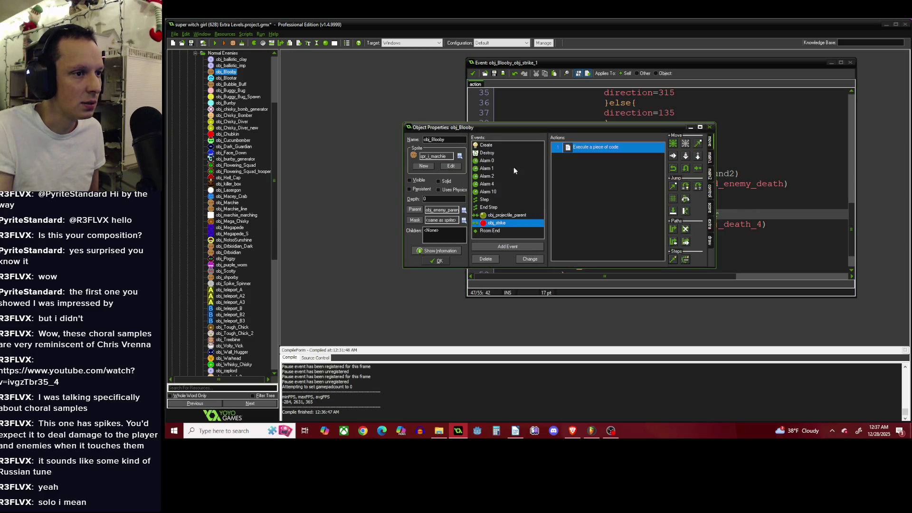
left_click(514, 191)
double_click(576, 149)
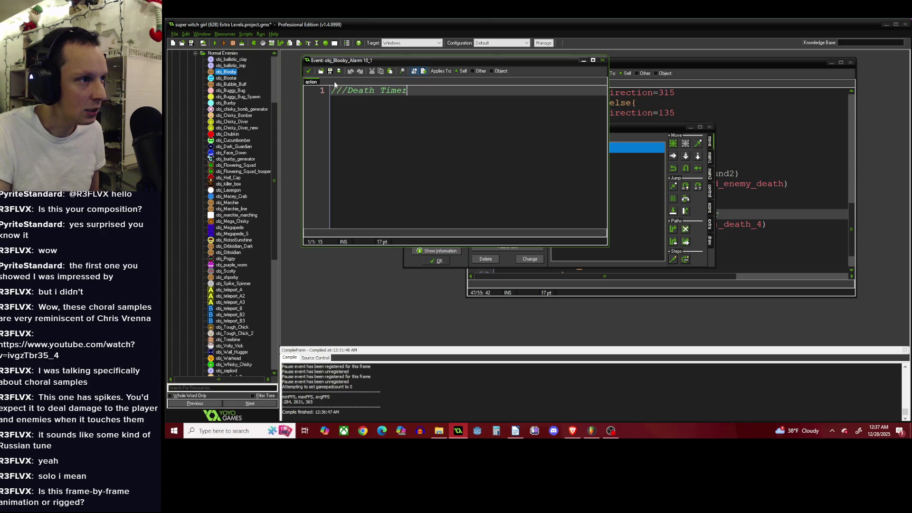
left_click(309, 71)
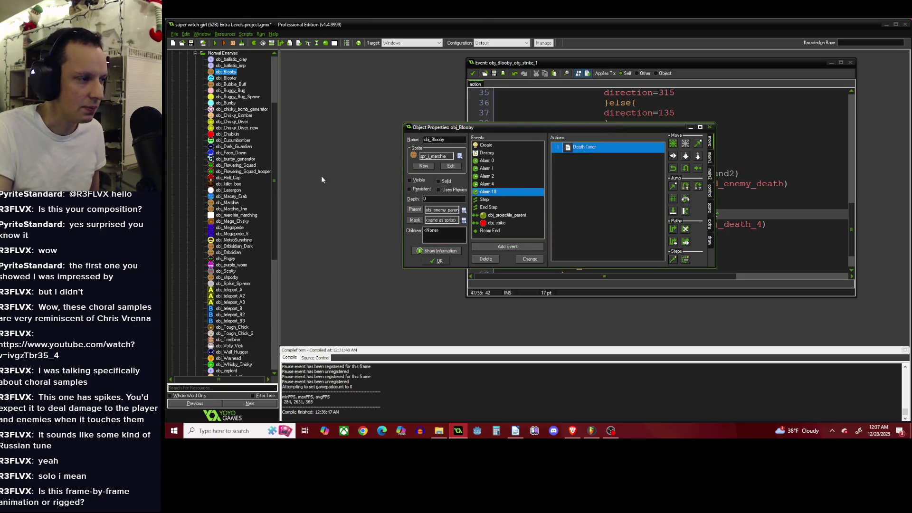
mouse_move(275, 95)
left_mouse_down()
mouse_move(278, 84)
mouse_move(280, 127)
left_mouse_up()
left_click(504, 200)
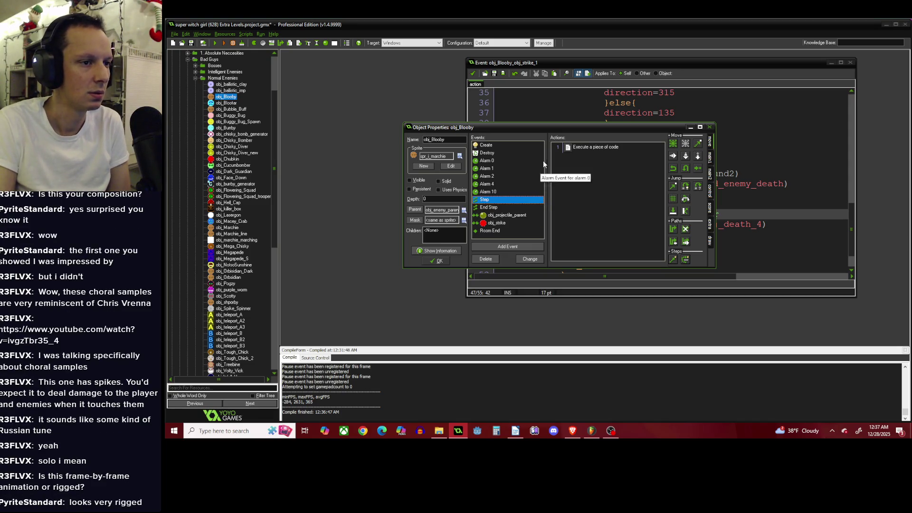
double_click(589, 147)
scroll(519, 150, "down", 8)
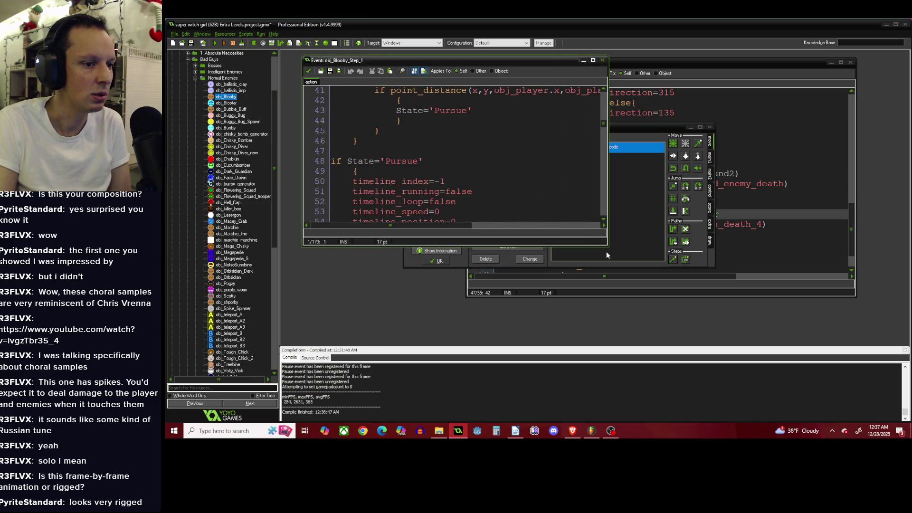
left_click_drag(607, 246, 803, 380)
scroll(506, 222, "down", 10)
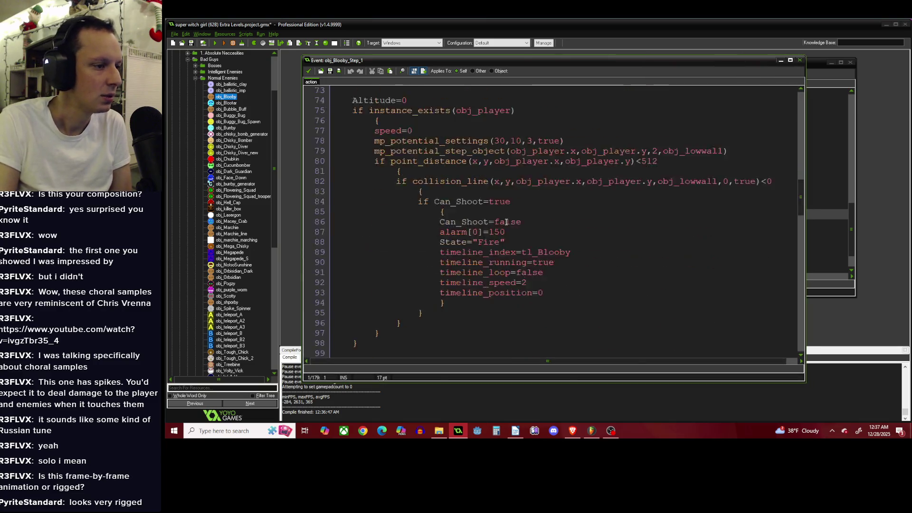
scroll(506, 222, "down", 8)
scroll(462, 168, "down", 13)
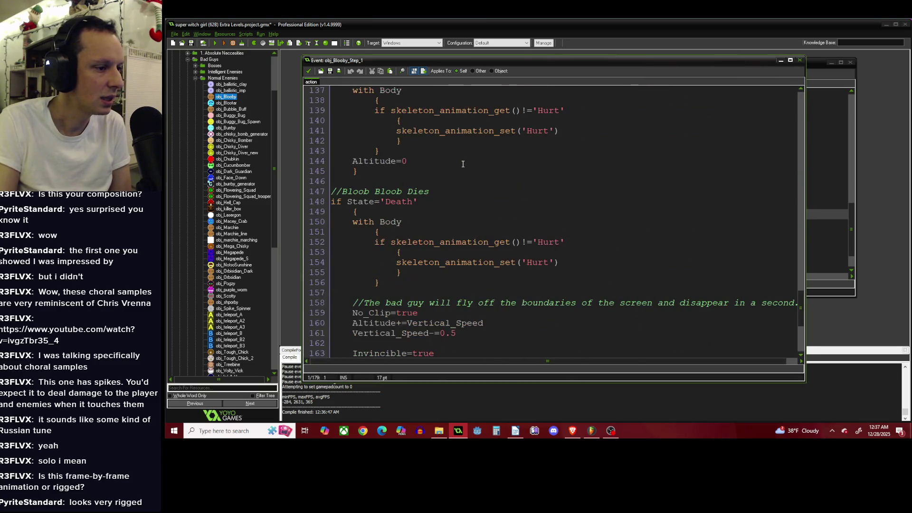
scroll(463, 163, "down", 4)
scroll(463, 163, "down", 1)
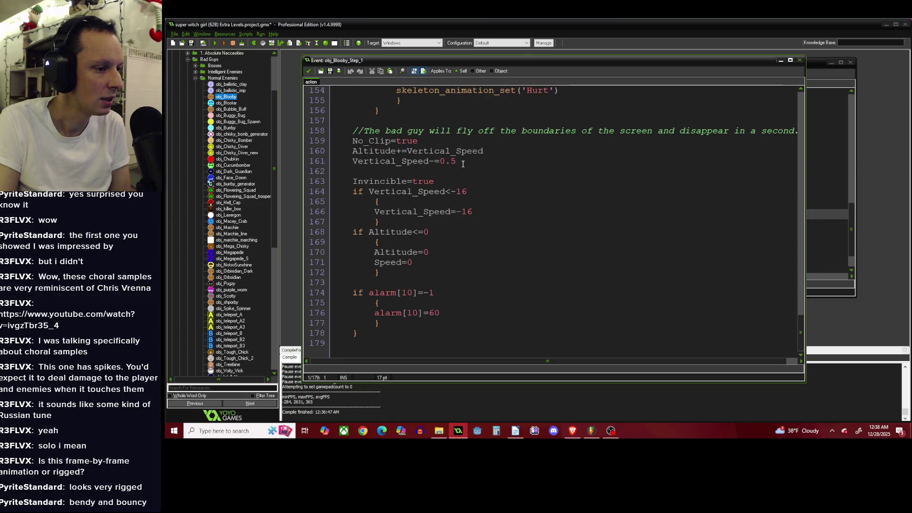
scroll(462, 163, "up", 5)
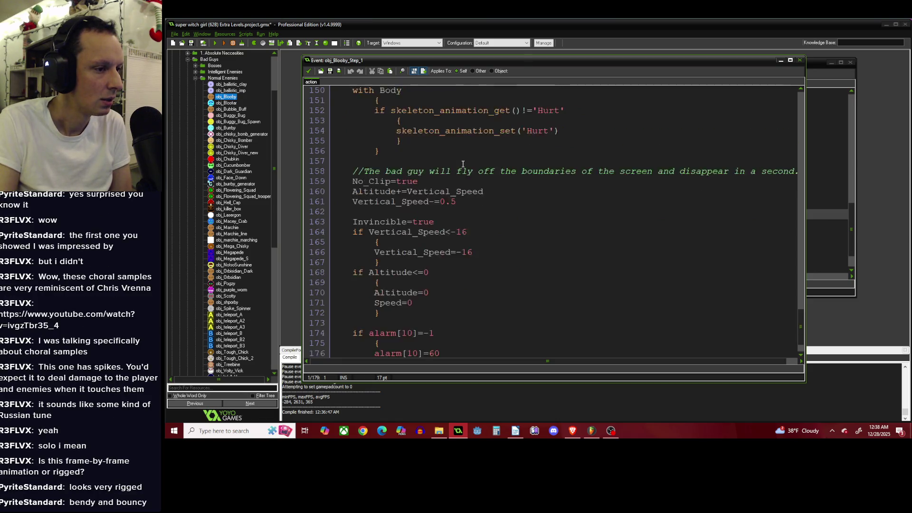
left_click(308, 71)
left_click(491, 191)
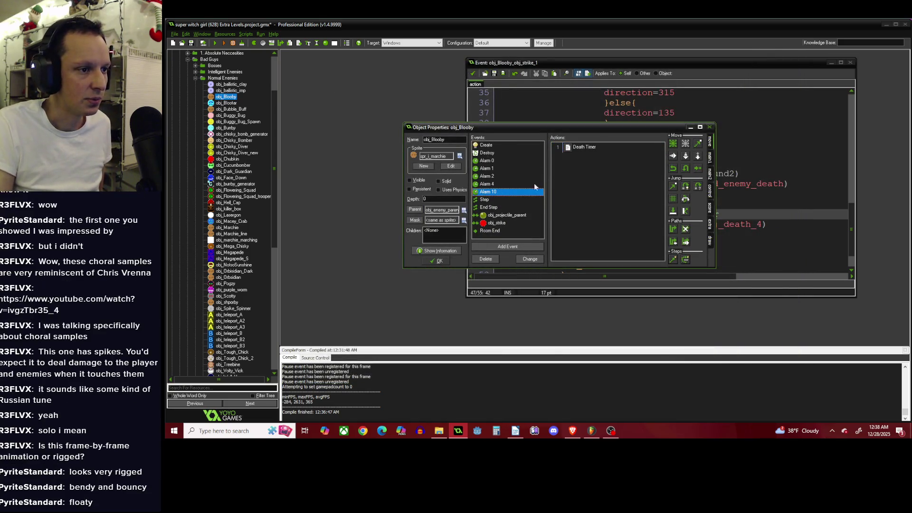
Add instance_destroy() to obj_Blooby's Alarm 10 Death Timer, close the editors, and run the game.
double_click(583, 148)
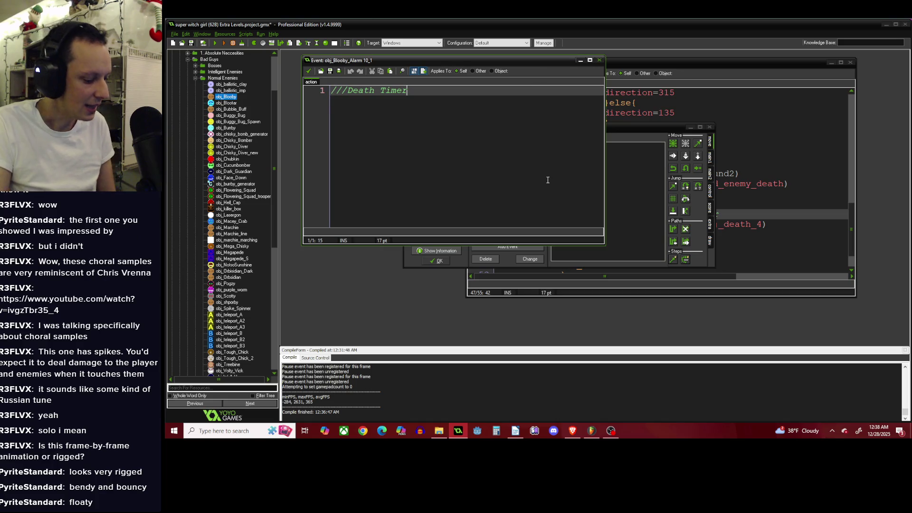
key("Return")
key("Return")
type("instance_destroy()")
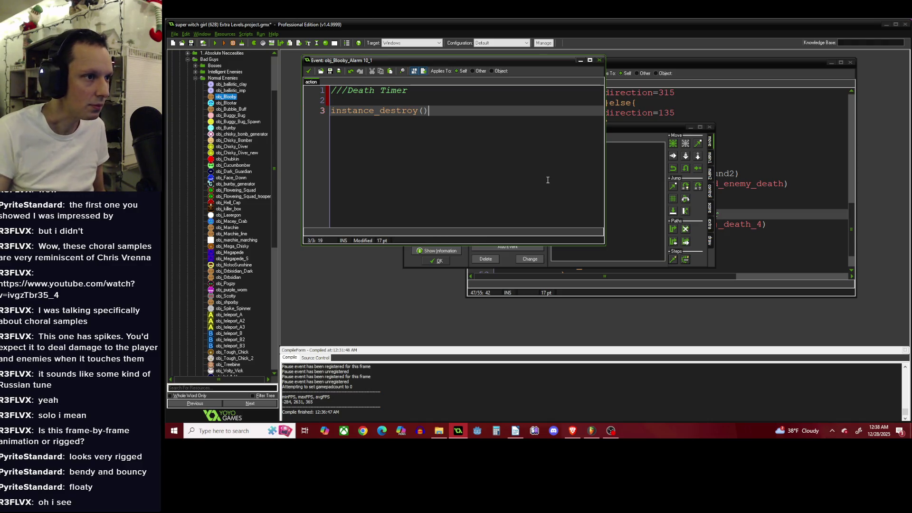
left_click(308, 71)
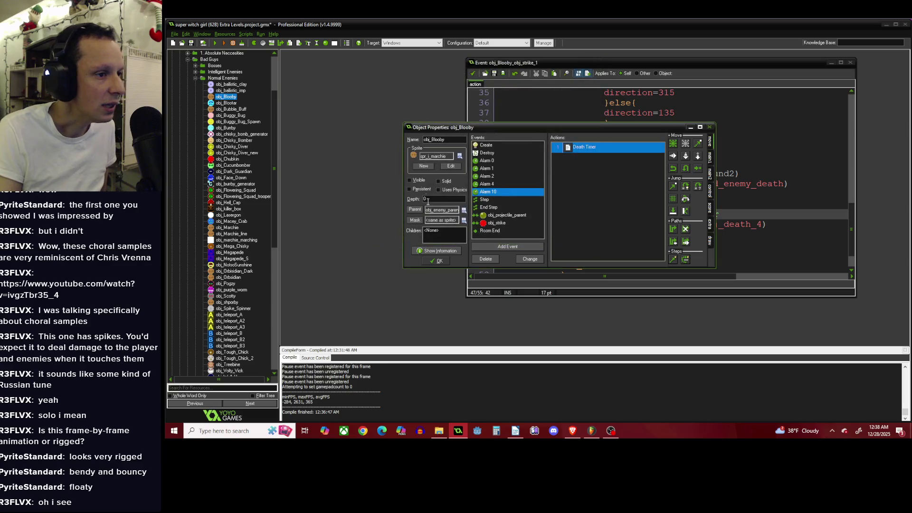
left_click(436, 261)
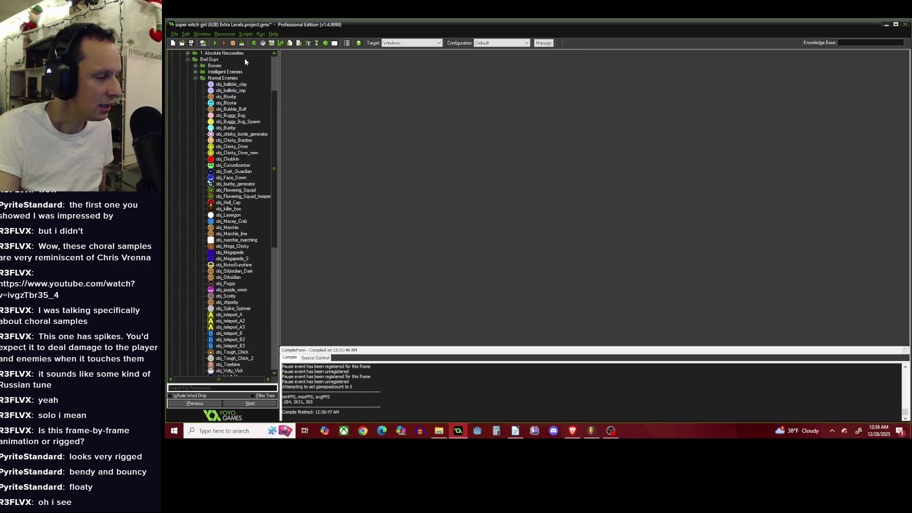
left_click_drag(272, 100, 272, 66)
left_click(215, 43)
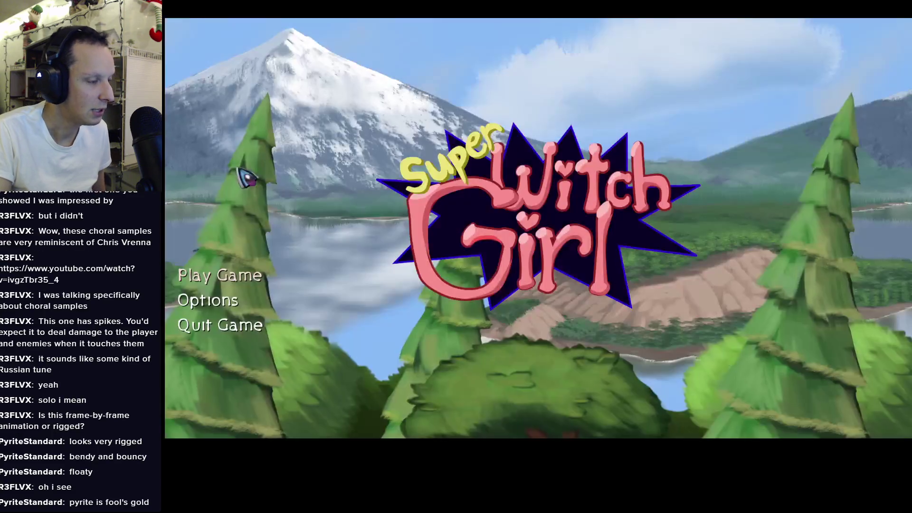
Choose Play Game from the Super Witch Girl title menu.
left_click(252, 272)
Load a save slot and fight the arena's enemies until the skull counter drops to X3.
left_click(252, 274)
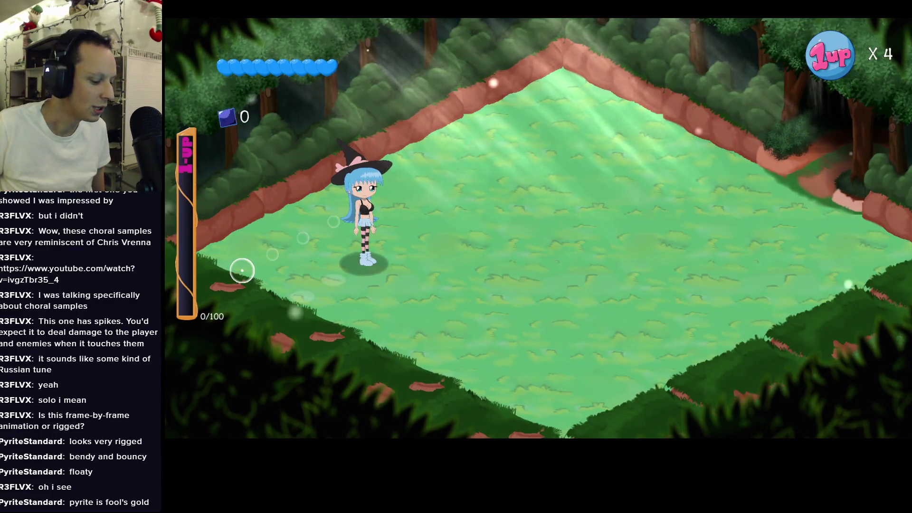
key("d")
key("w")
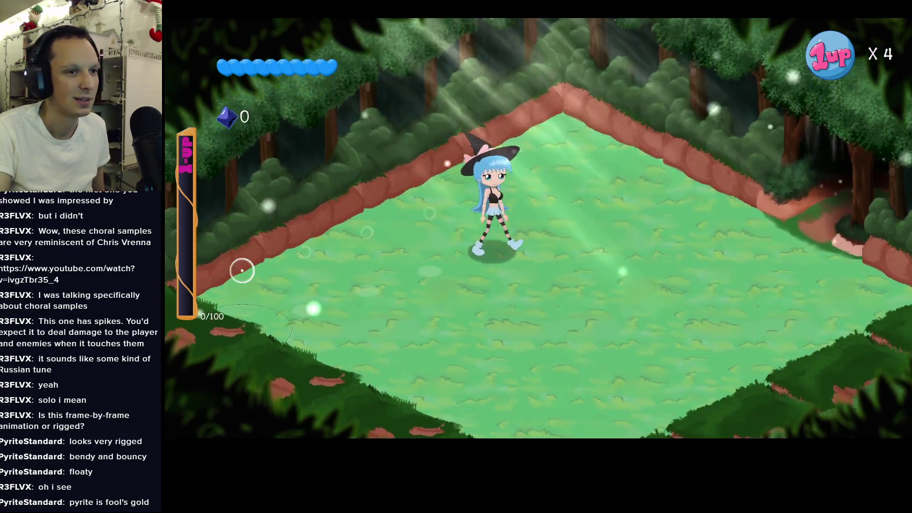
key("space")
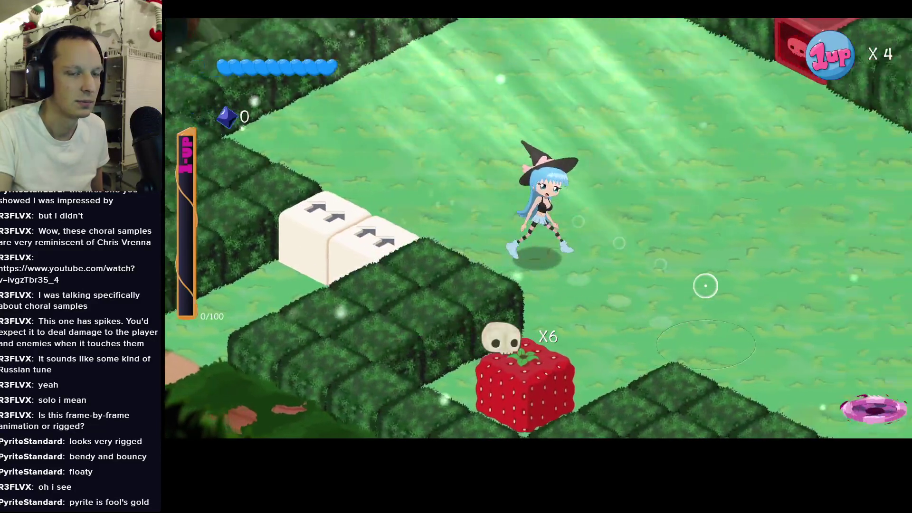
key("w")
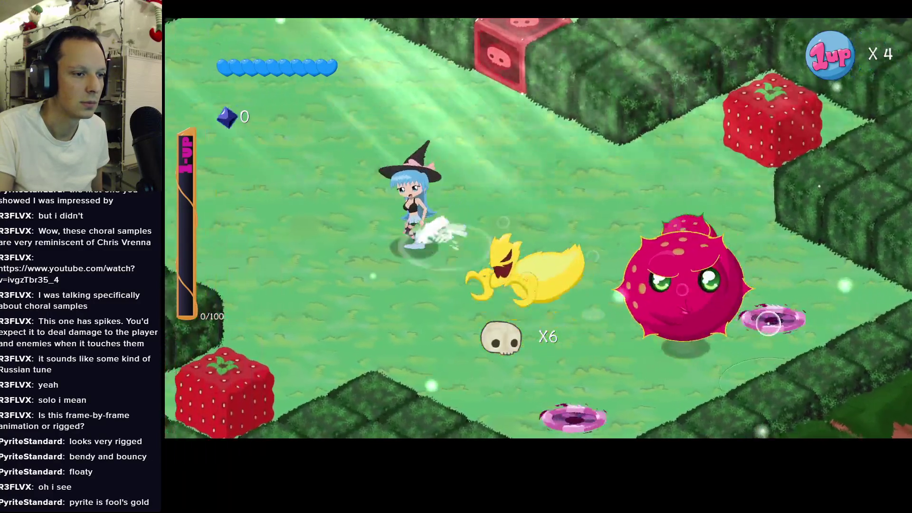
left_click(769, 323)
key("a")
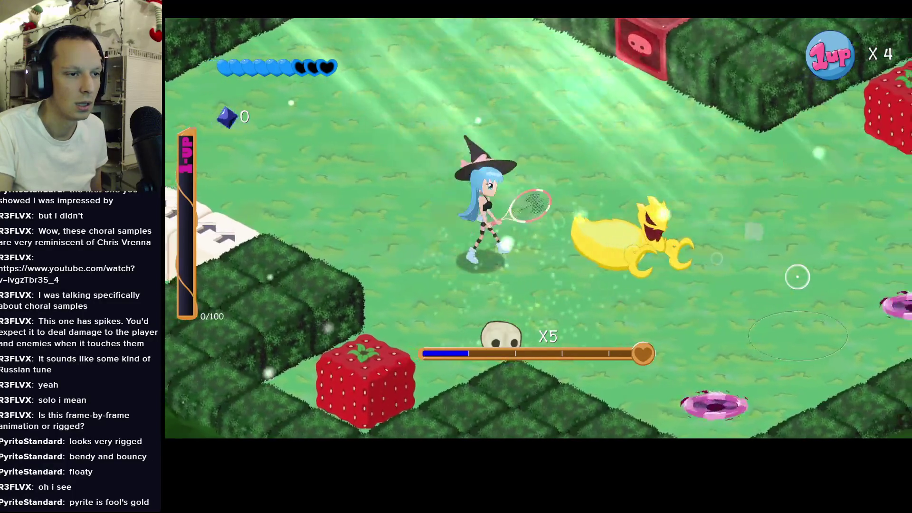
key("space")
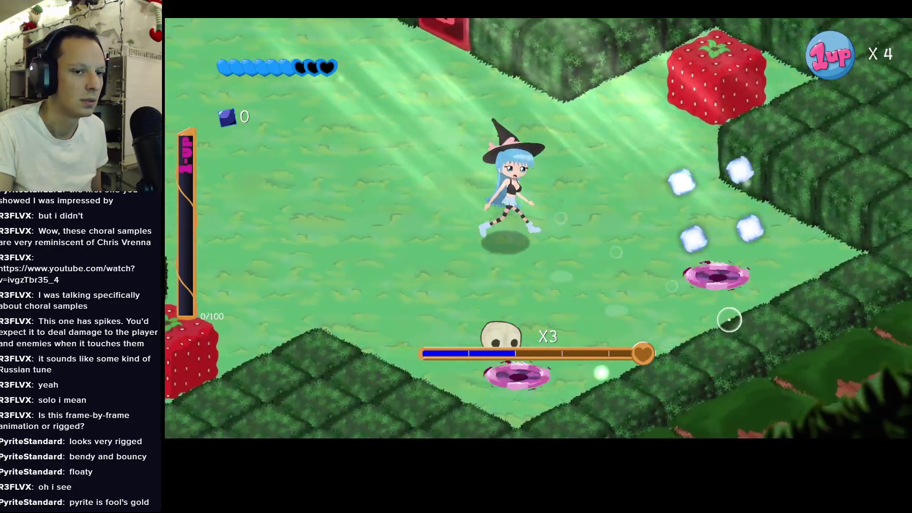
key("d")
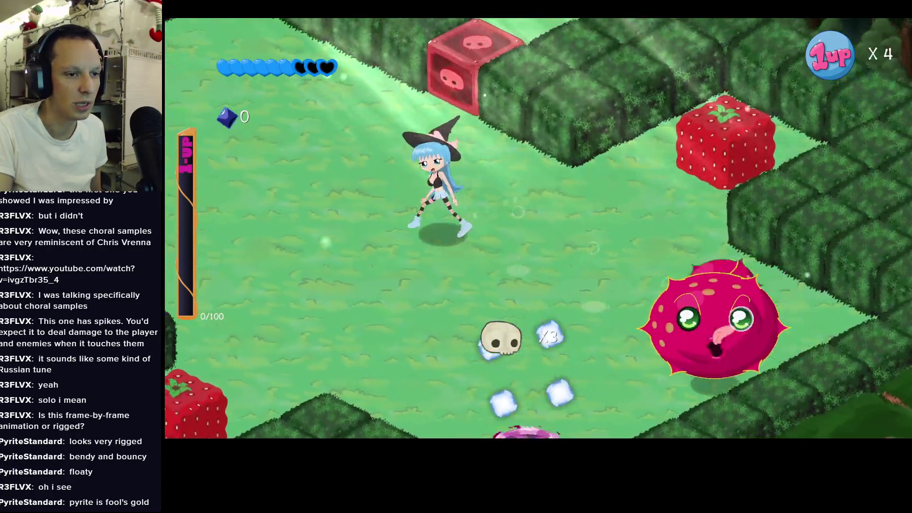
key("d")
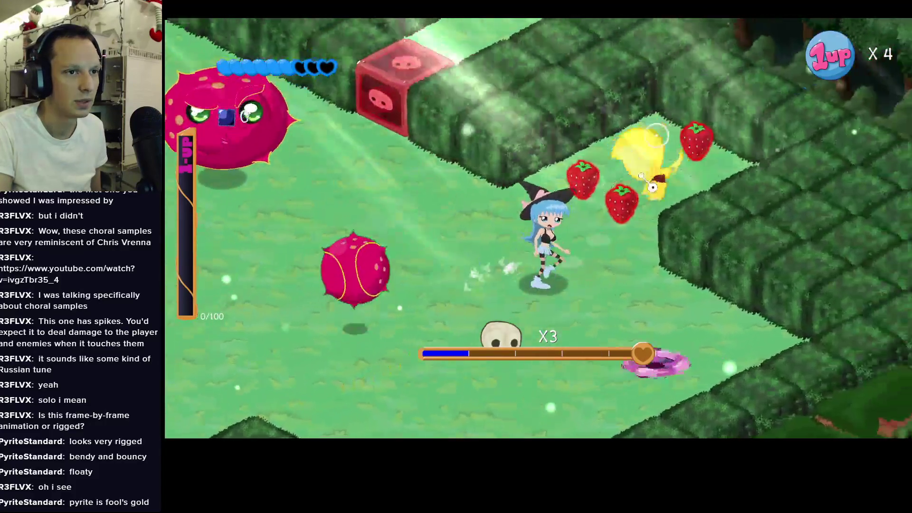
left_click(419, 204)
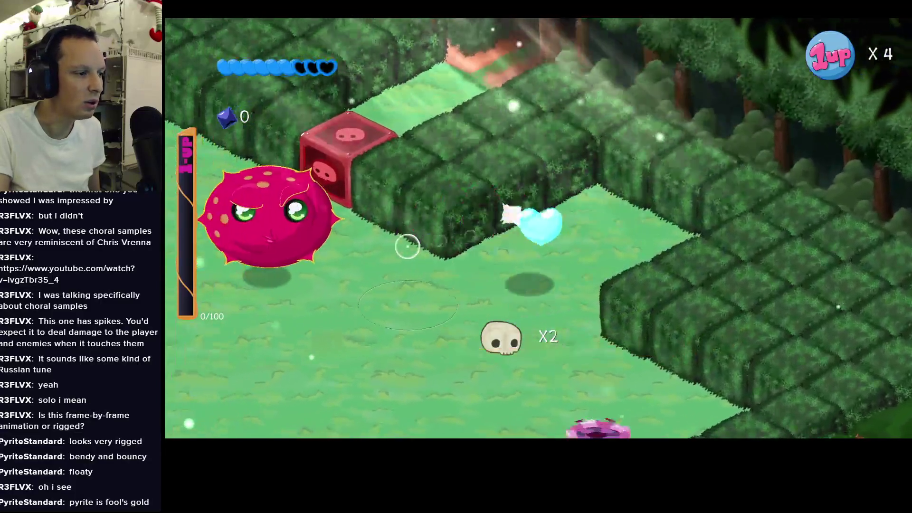
Run along the push-block path, bursting the yellow creature and the pink spiky Blooby.
key("w")
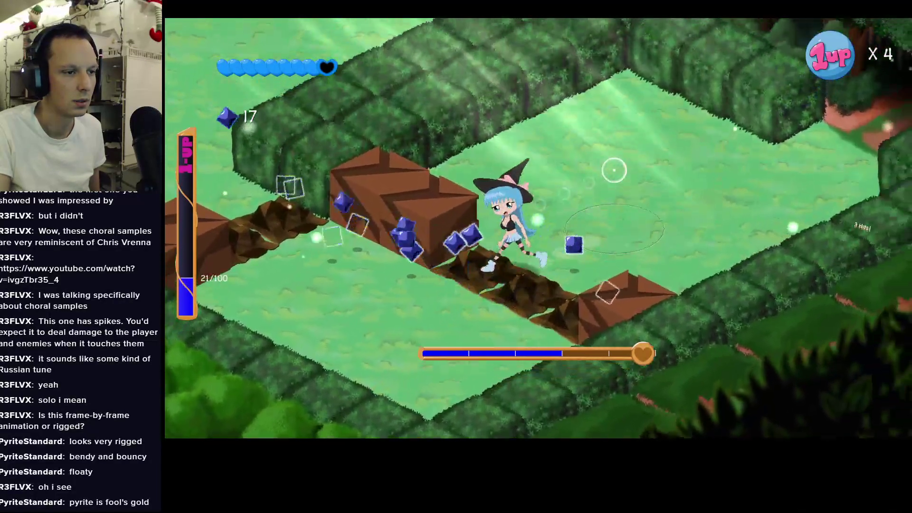
key("d")
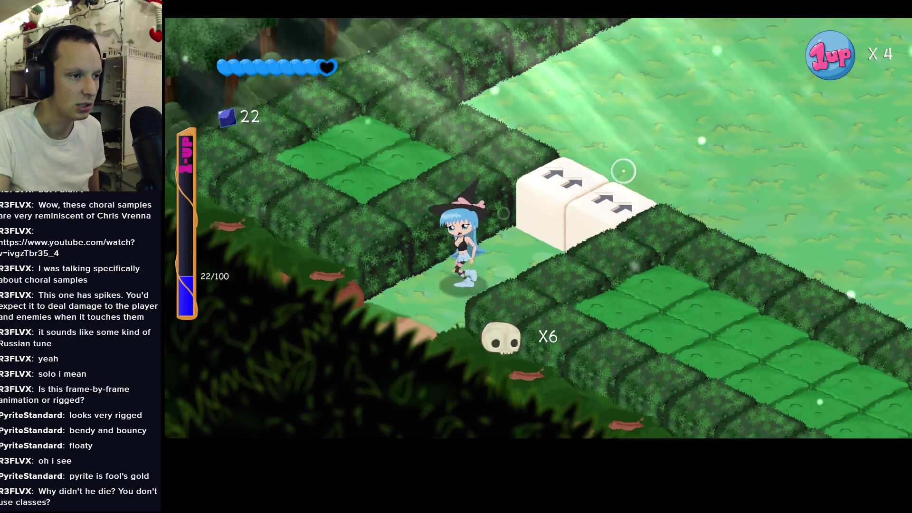
key("w")
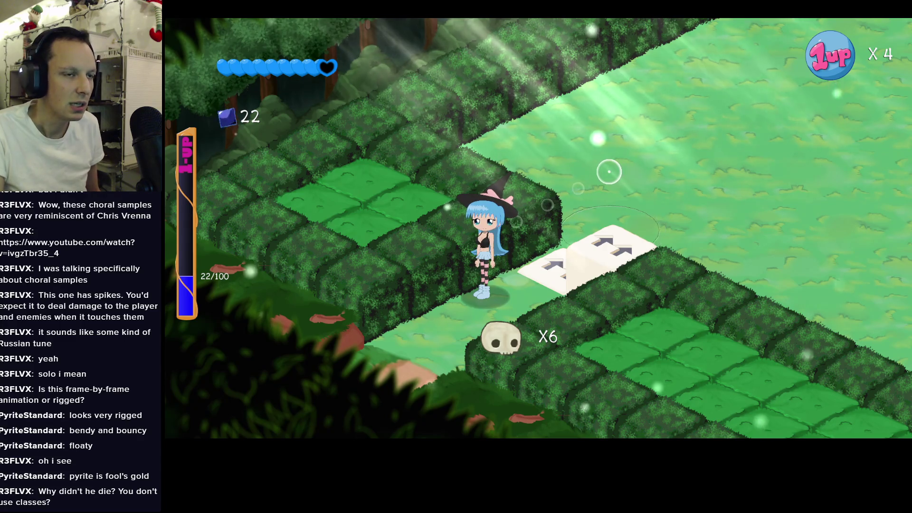
key("d")
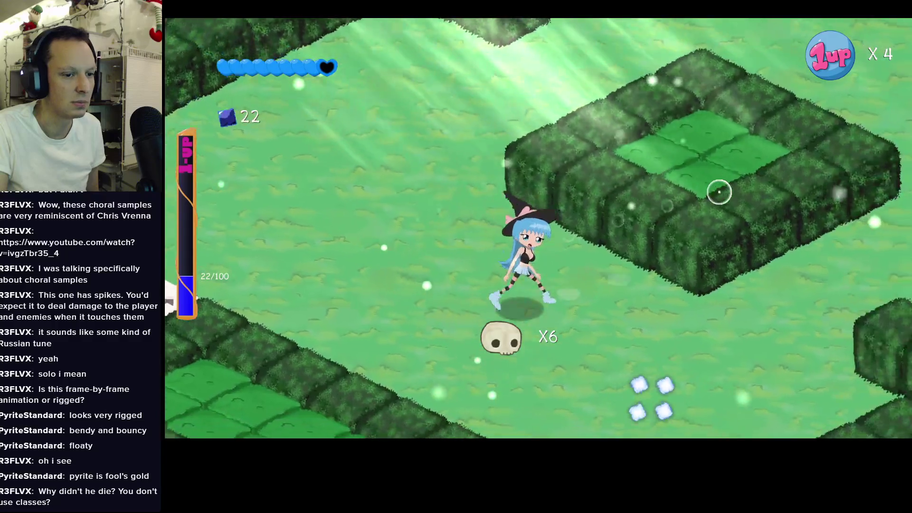
key("s")
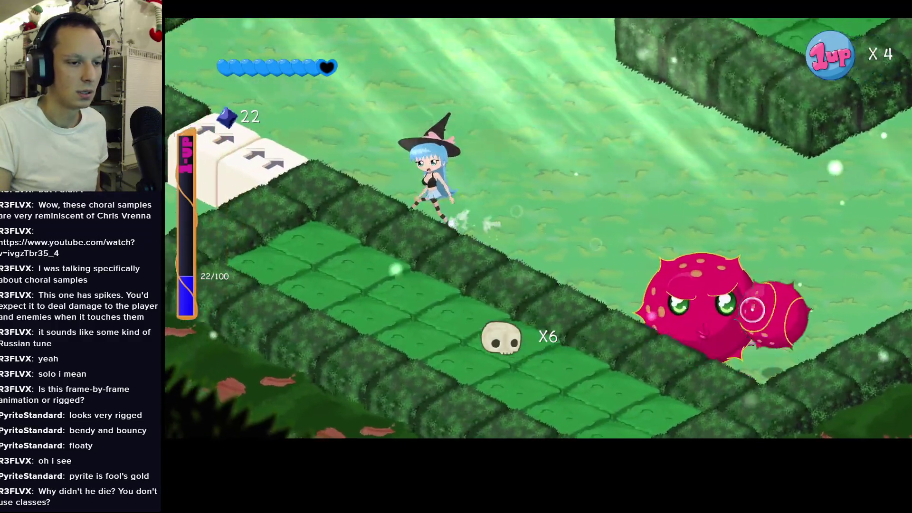
key("s")
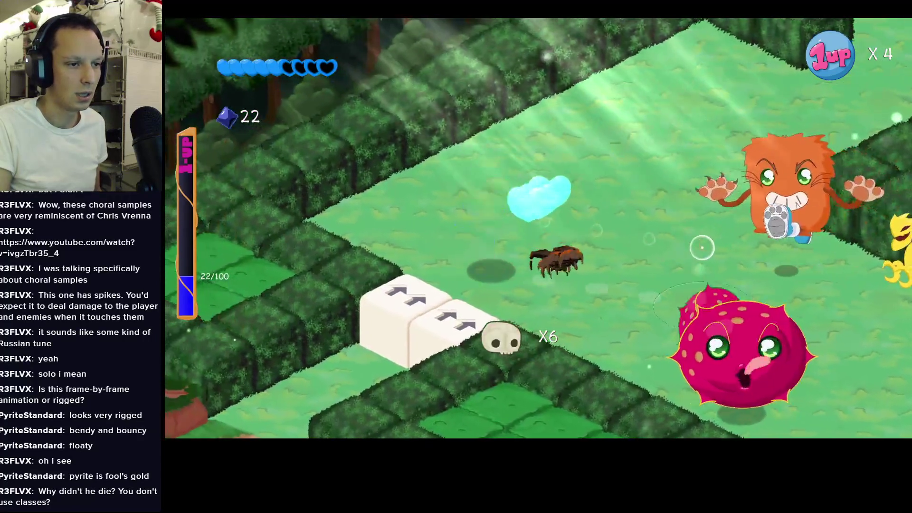
key("d")
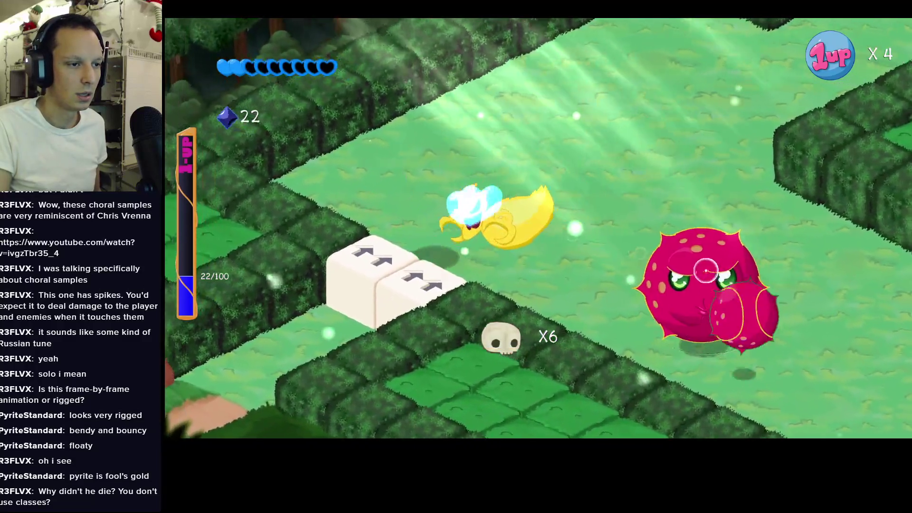
key("a")
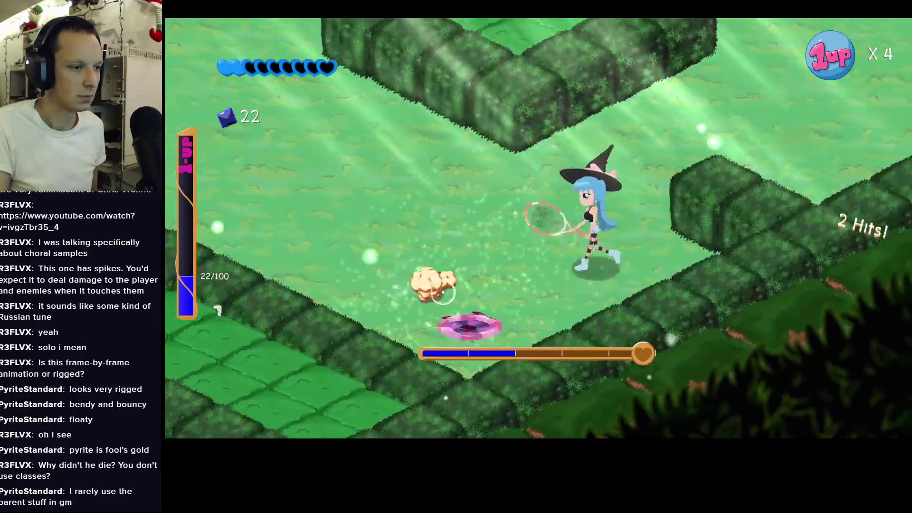
Run the witch up-right along the hedge path, past the stone block, to the ball enemies.
key("d")
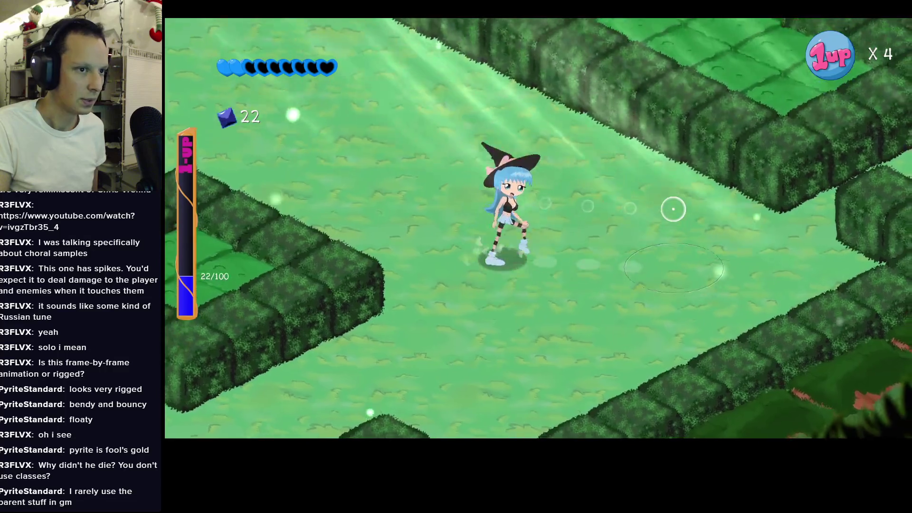
key("d")
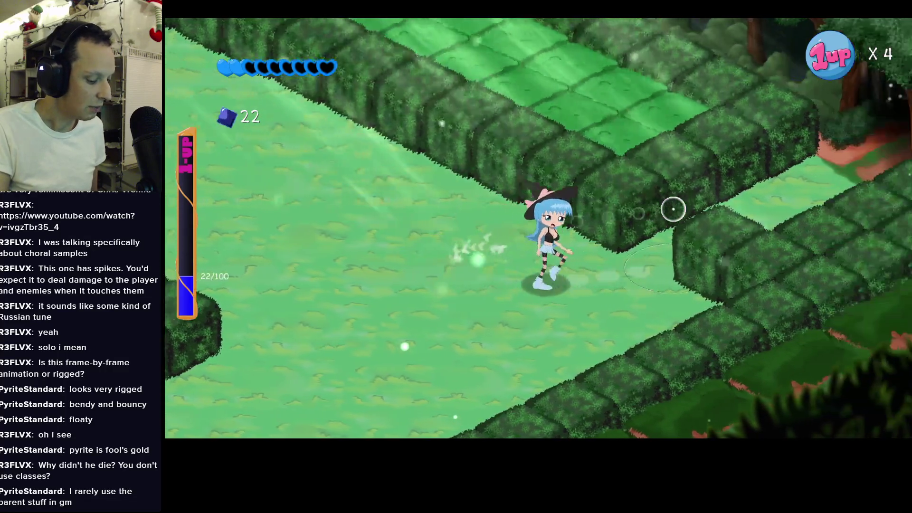
key("d")
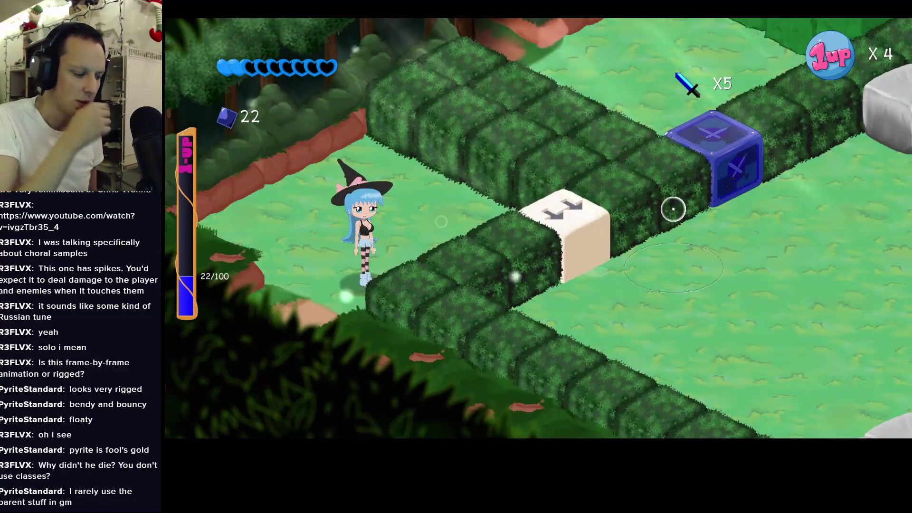
key("d")
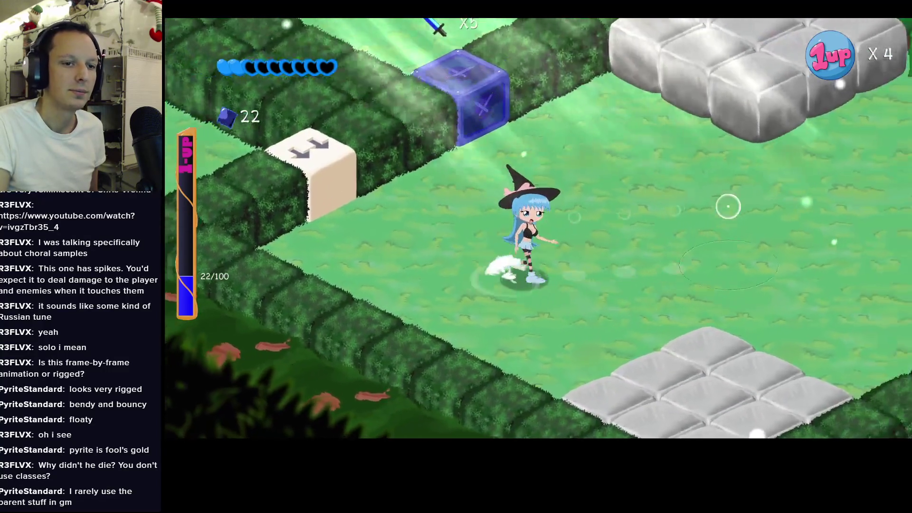
key("d")
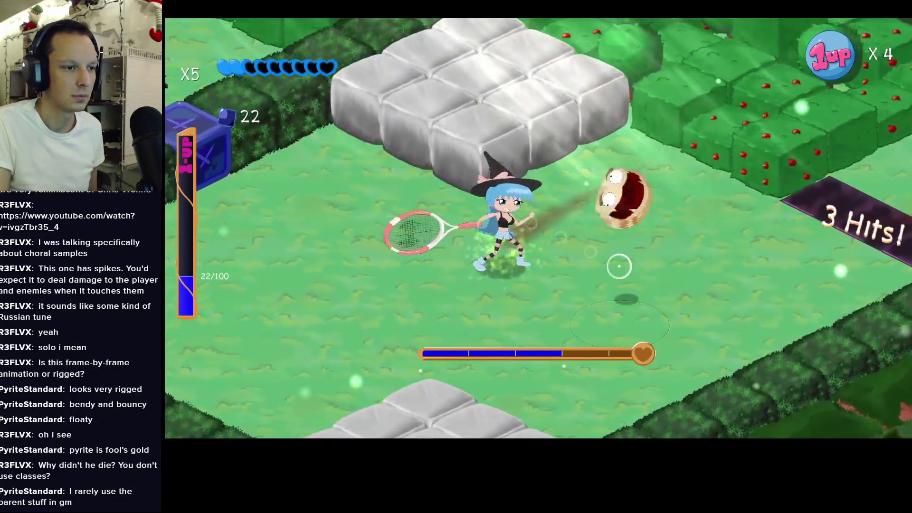
key("d")
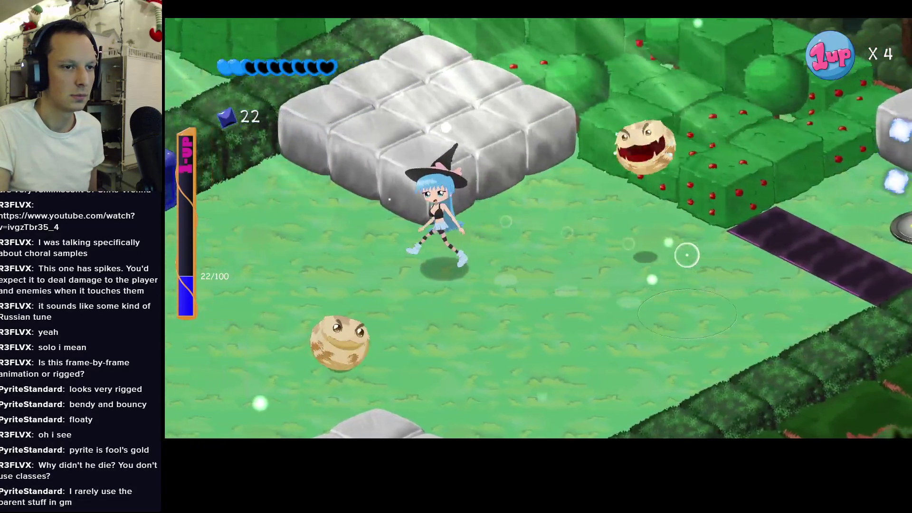
key("d")
Keep batting the ball enemy back and forth to build a 10-hit combo.
left_click(664, 273)
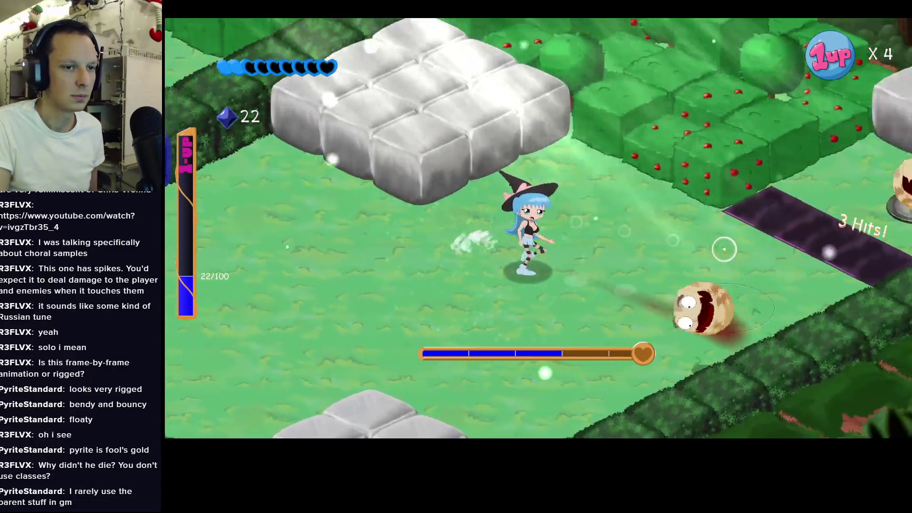
key("d")
left_click(615, 251)
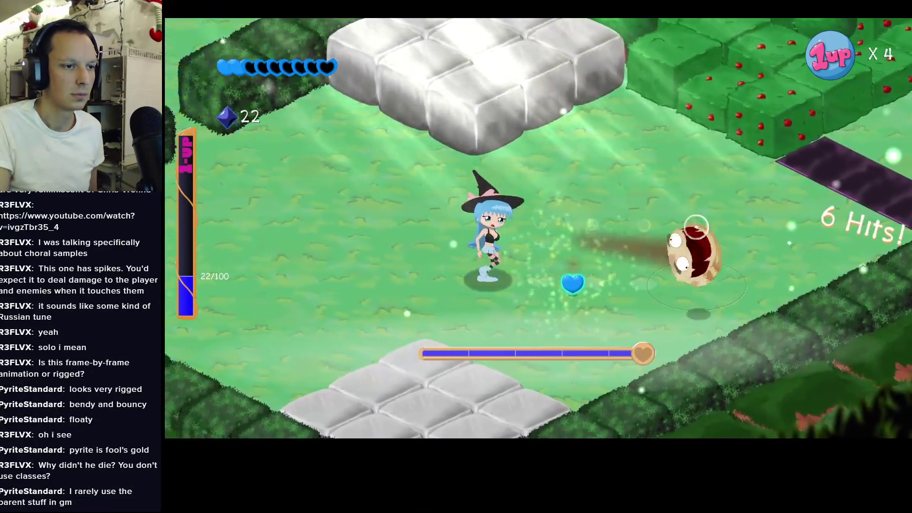
left_click(695, 225)
key("d")
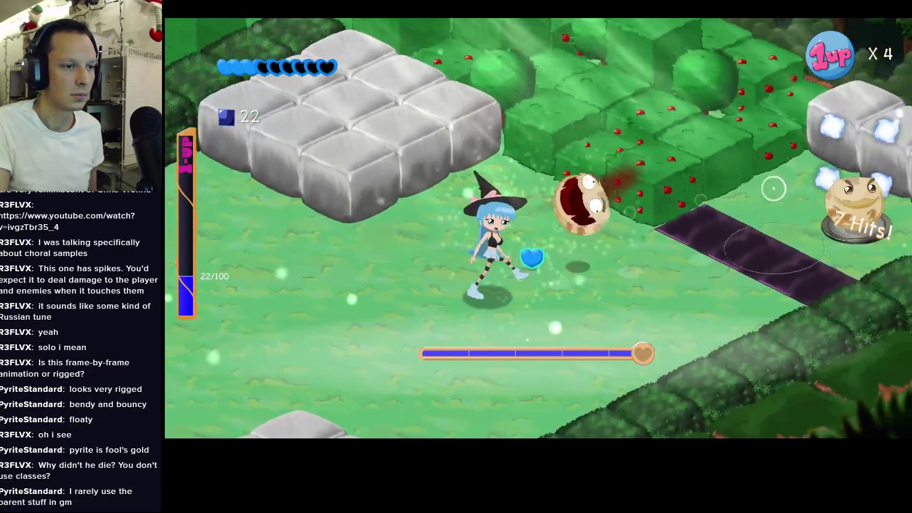
key("d")
left_click(304, 271)
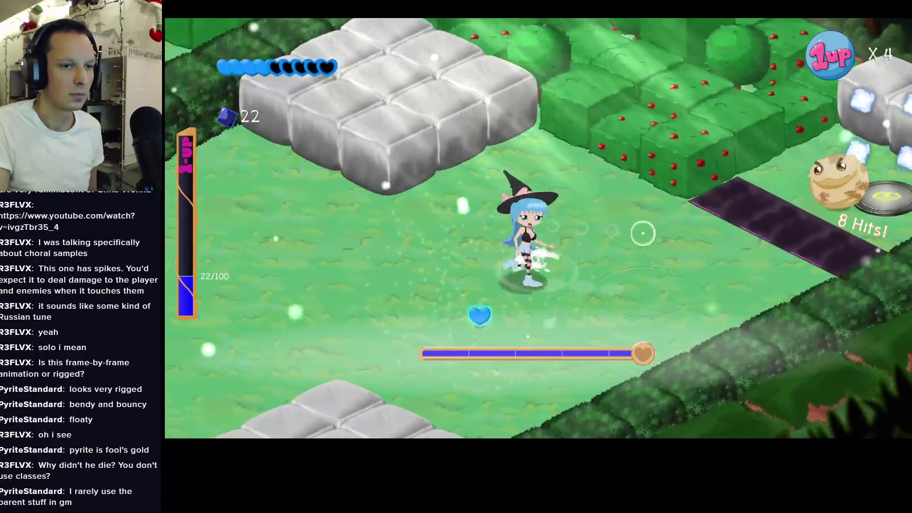
key("d")
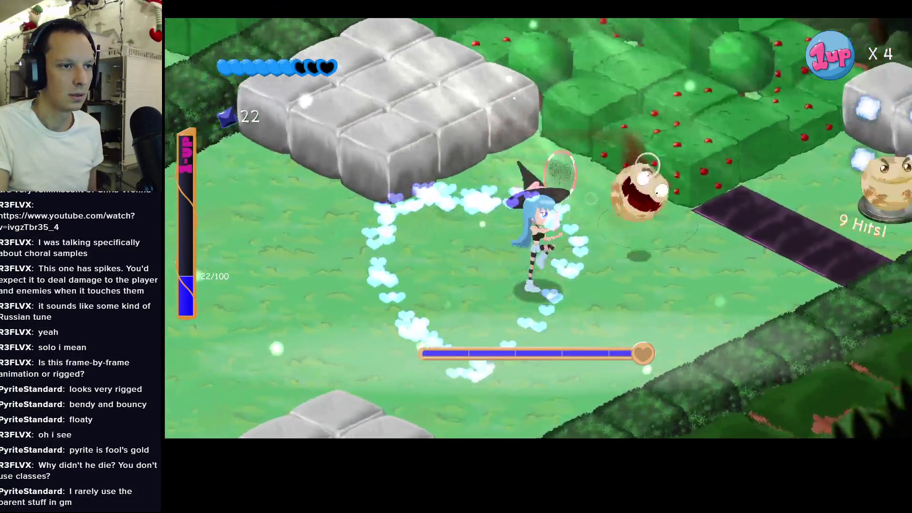
left_click(655, 204)
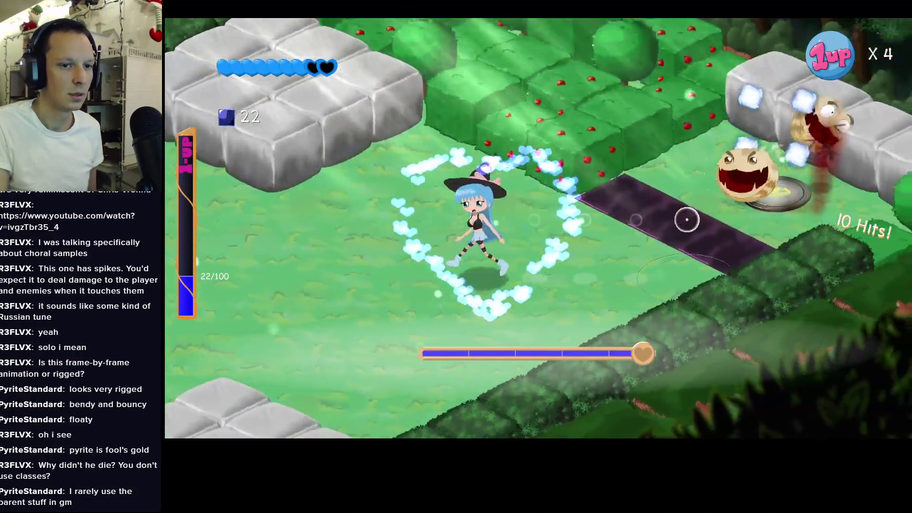
Head up-left through the hedge maze and exit through the hedge gap toward the top entrance.
key("a")
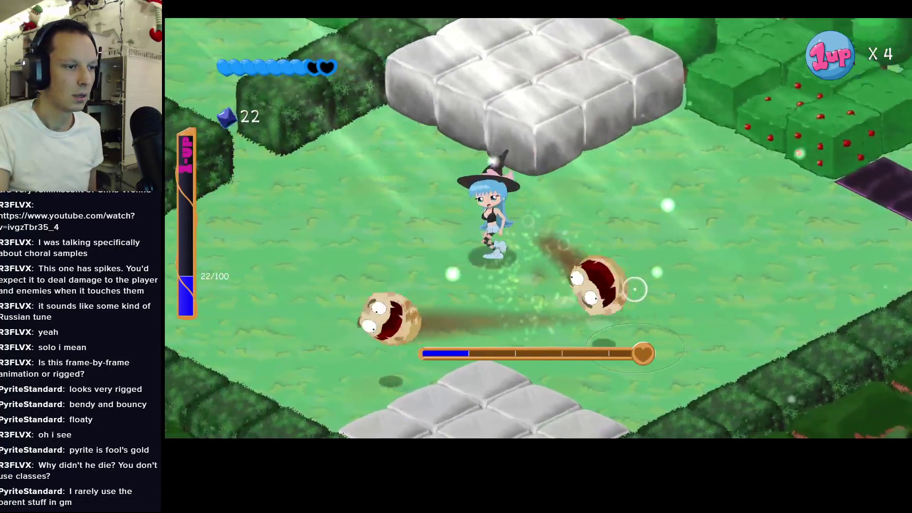
key("w")
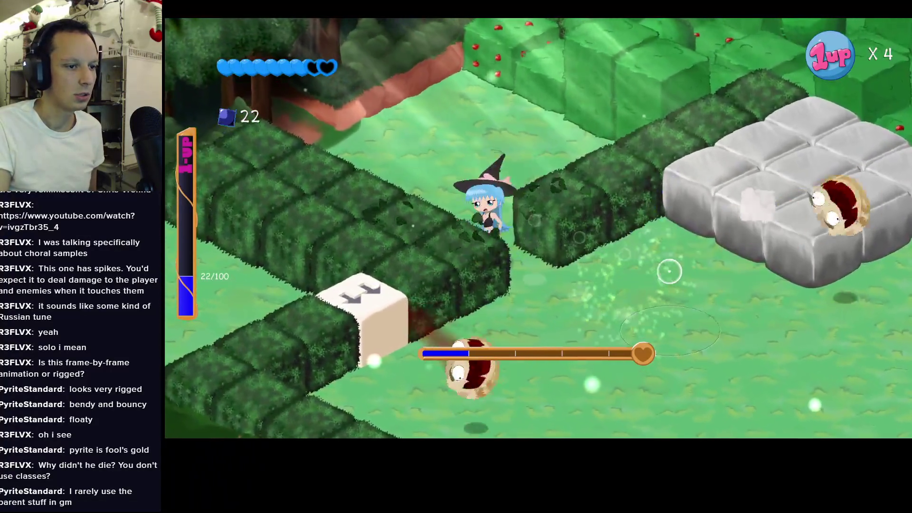
key("w")
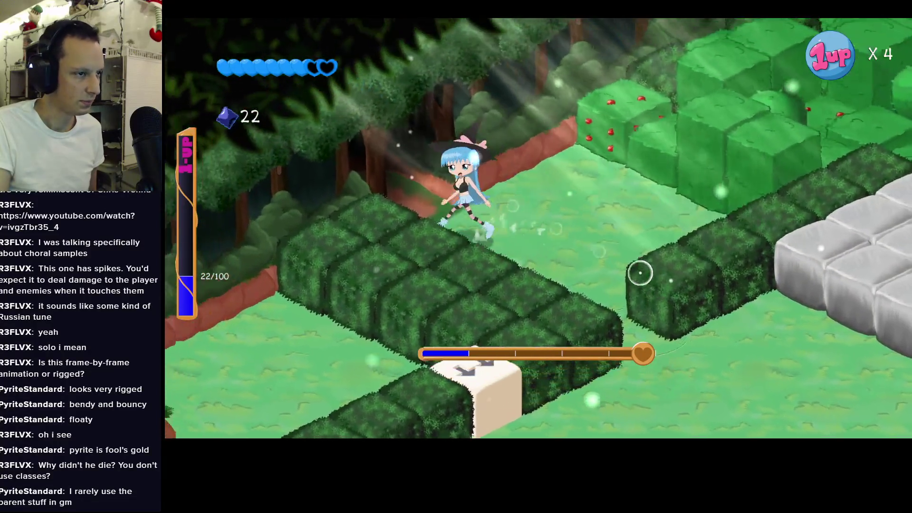
key("w")
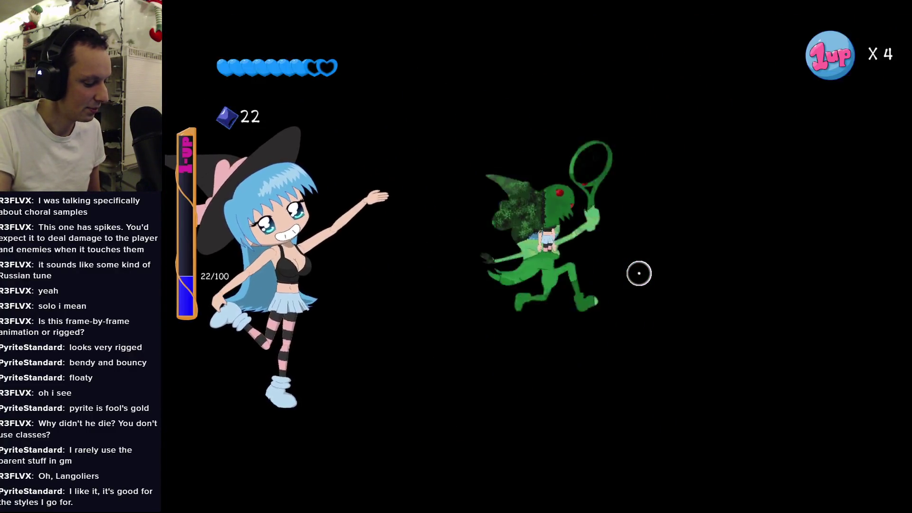
Walk the witch up-right along the stone forest path past the orange balls.
key("w")
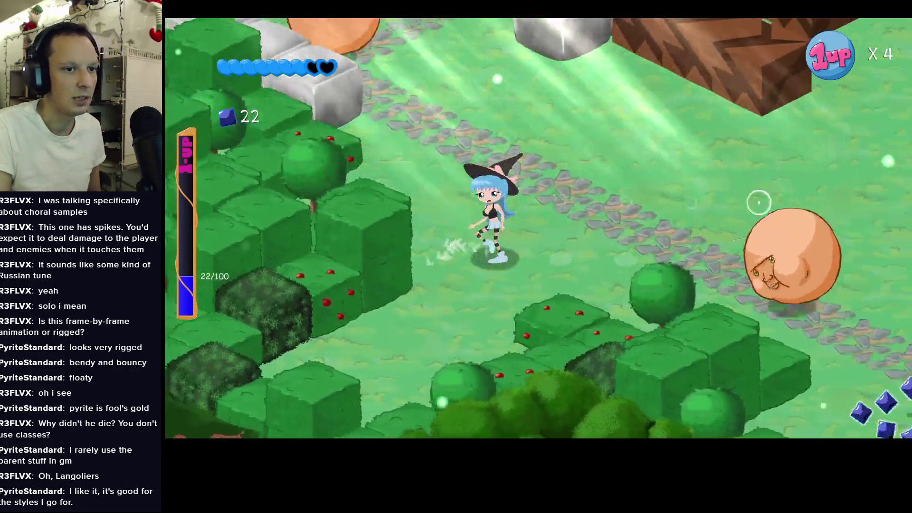
key("w")
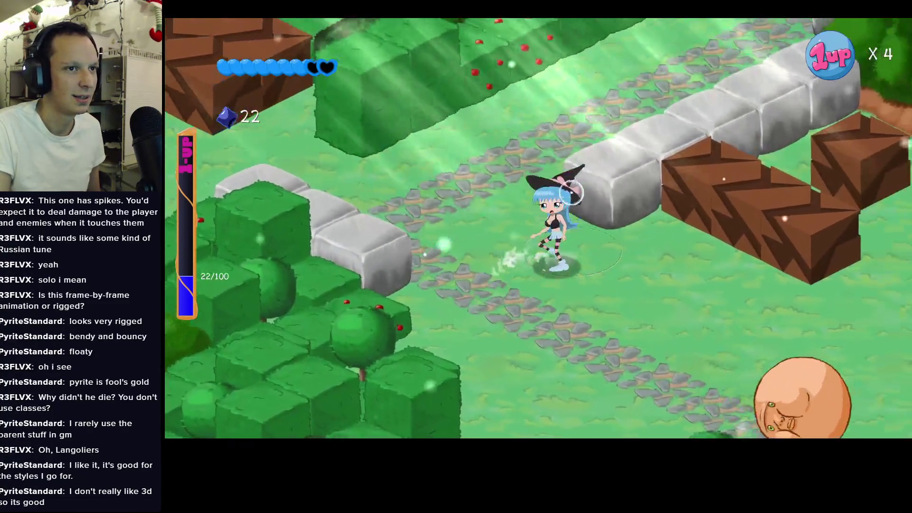
key("w")
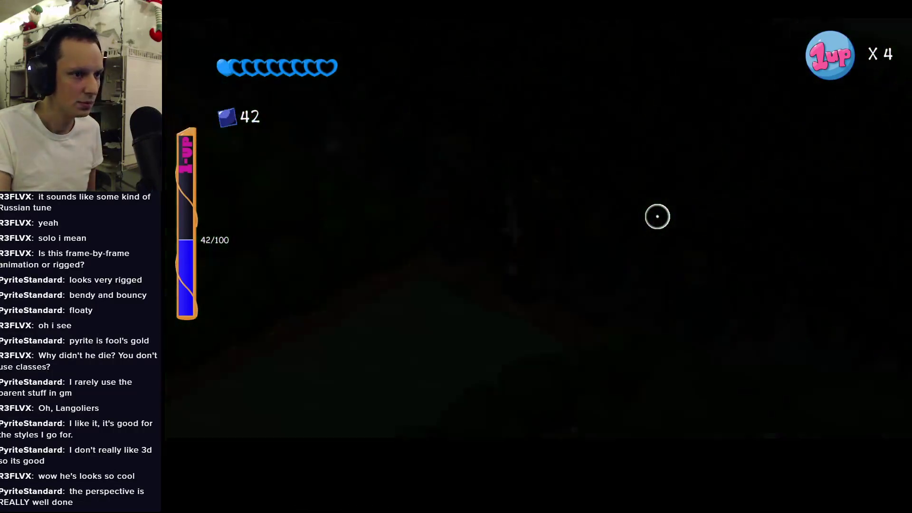
Run right through the dark area, picking up gems along the way.
key("d")
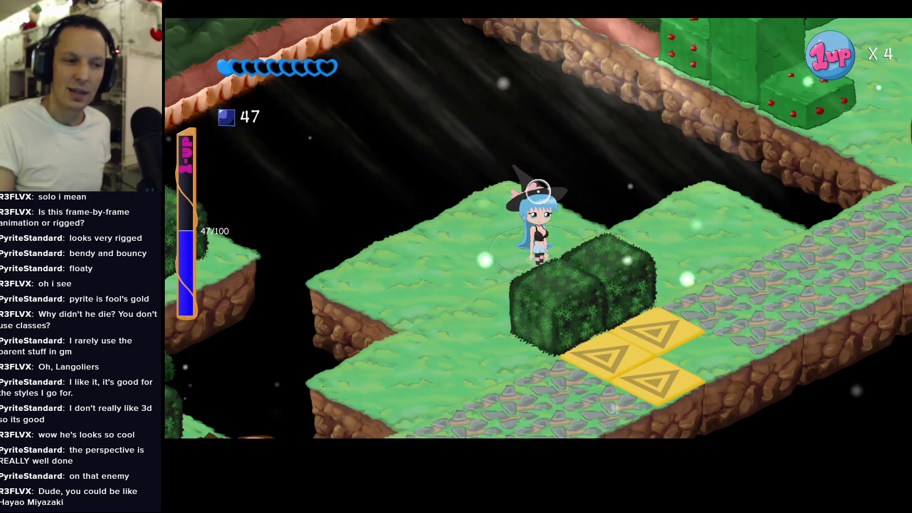
Walk right across the floating platform beside the yellow arrow tiles.
key("d")
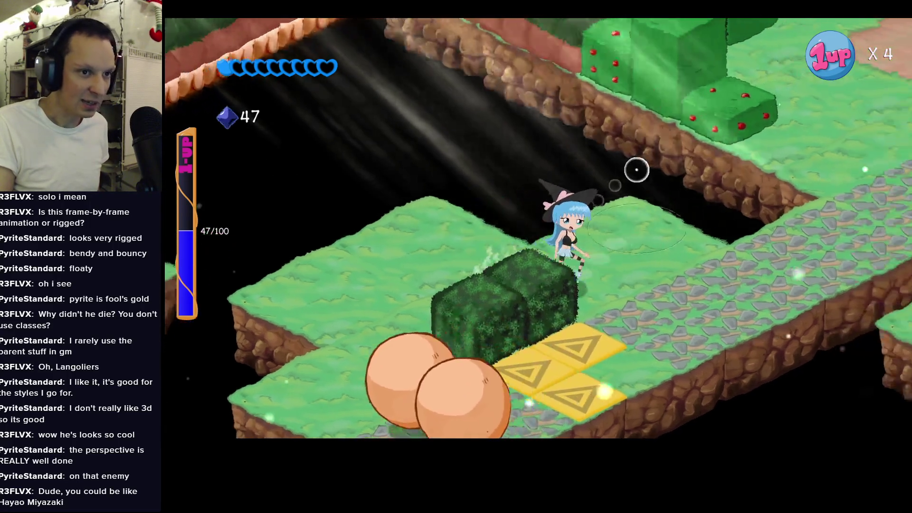
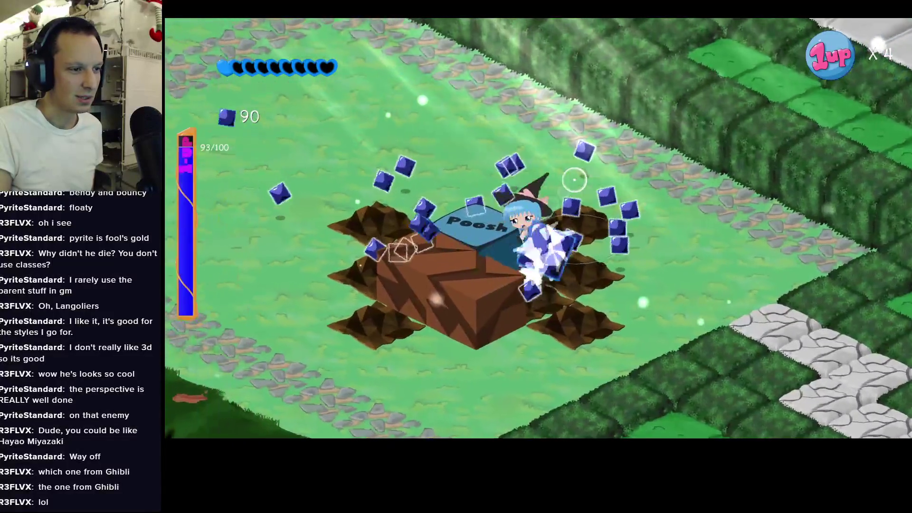
Push the Poosh block up-left past the spikes, collecting gems up to 111, then pause.
key("w")
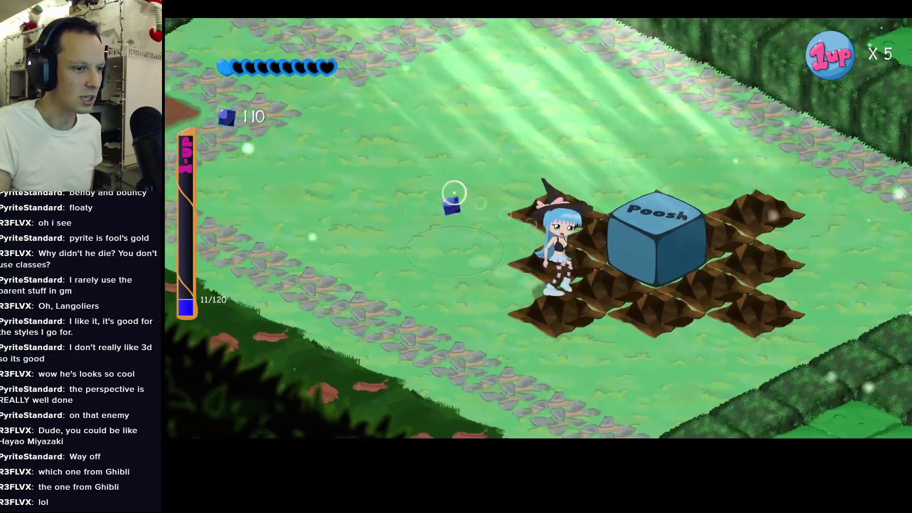
key("w")
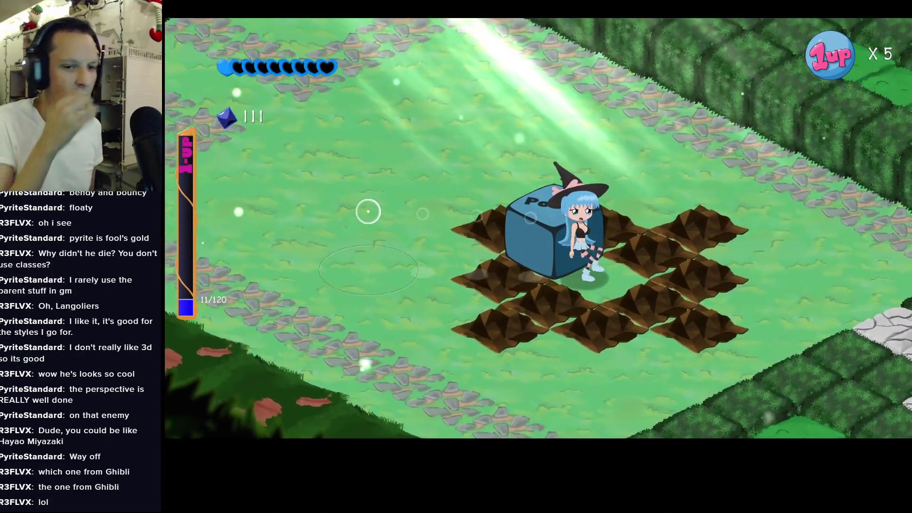
key("w")
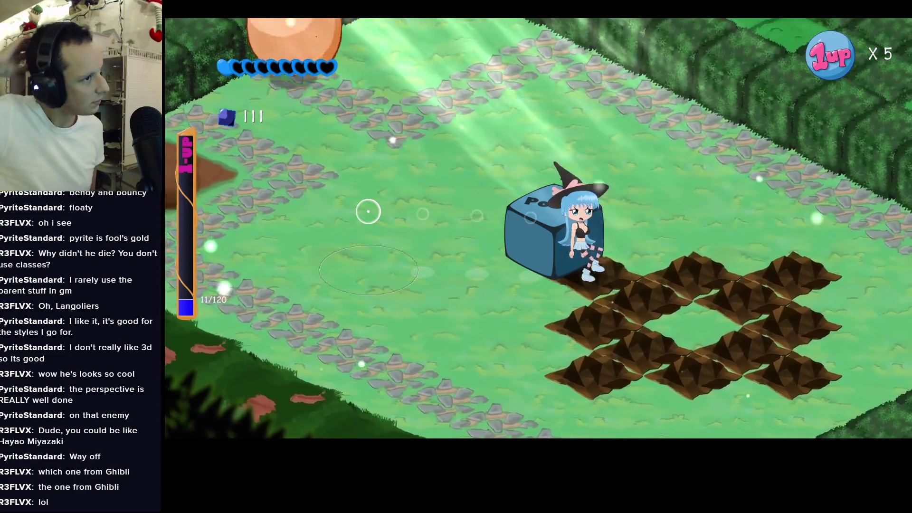
key("w")
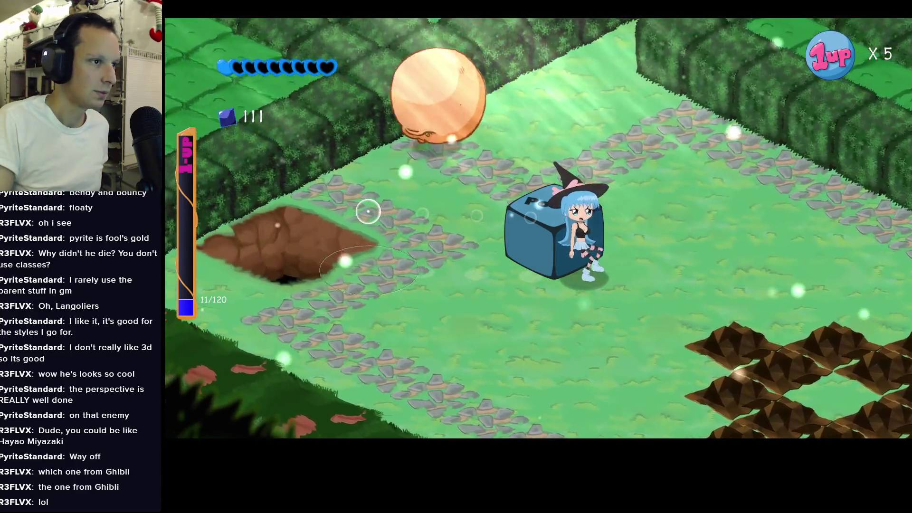
key("w")
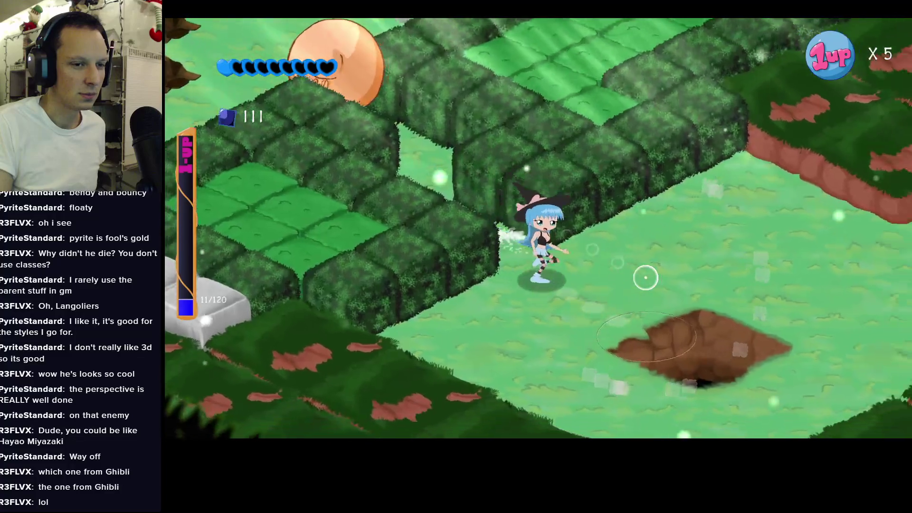
key("Escape")
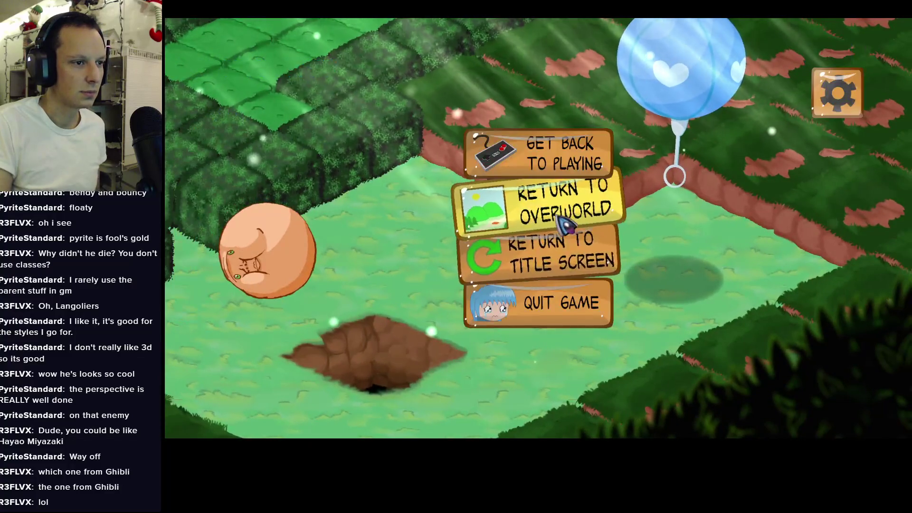
Return to the overworld map and walk via Ireland to the Autumn Ambush level.
left_click(555, 205)
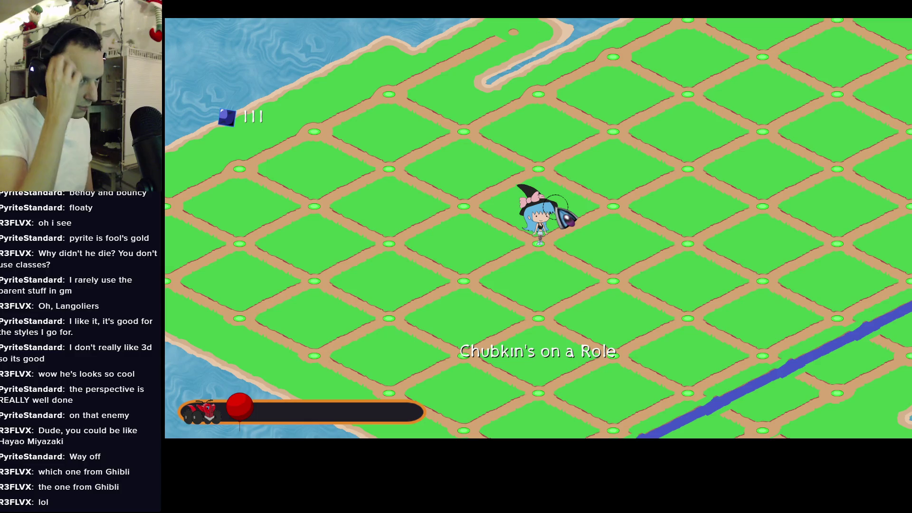
key("Right")
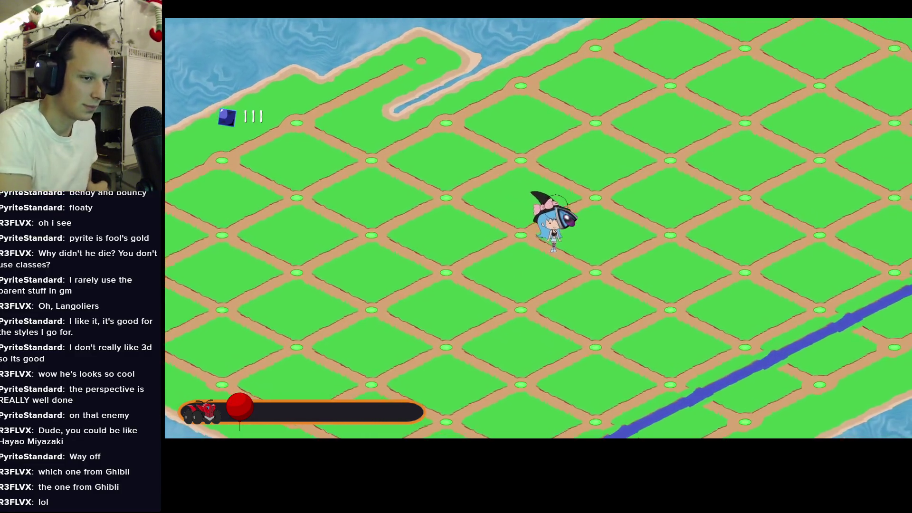
key("Down")
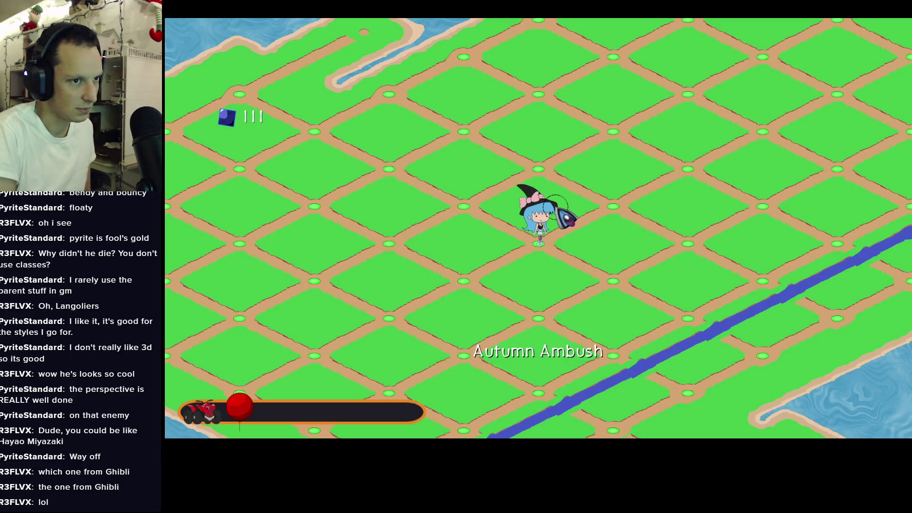
Walk on to The Sniper Boss level, then quit the game from the pause menu.
key("Right")
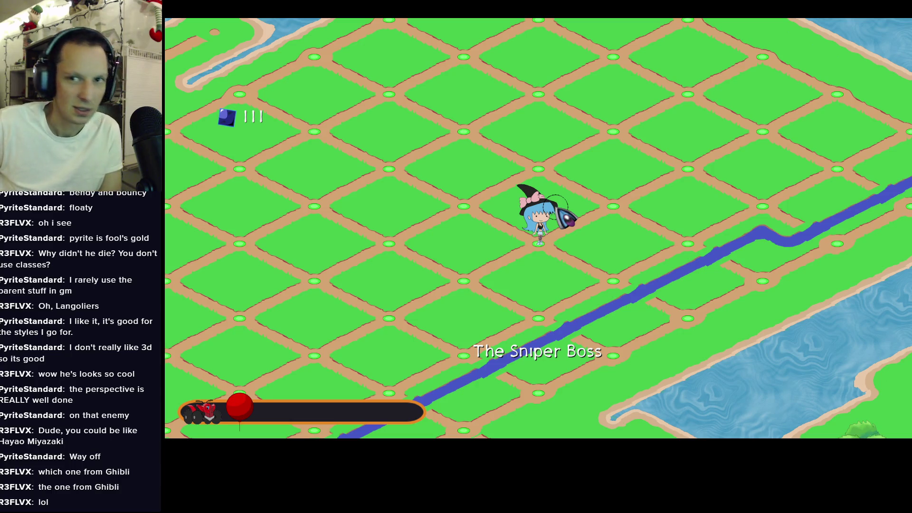
key("Escape")
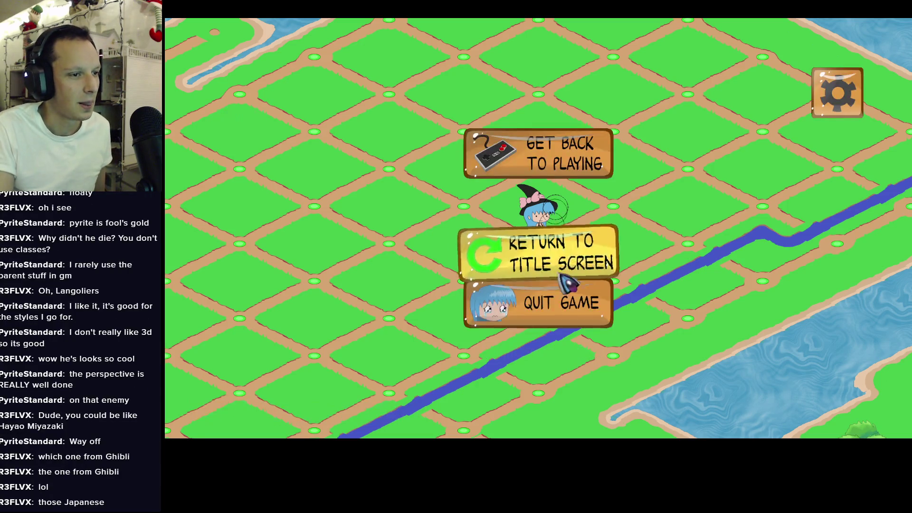
left_click(542, 254)
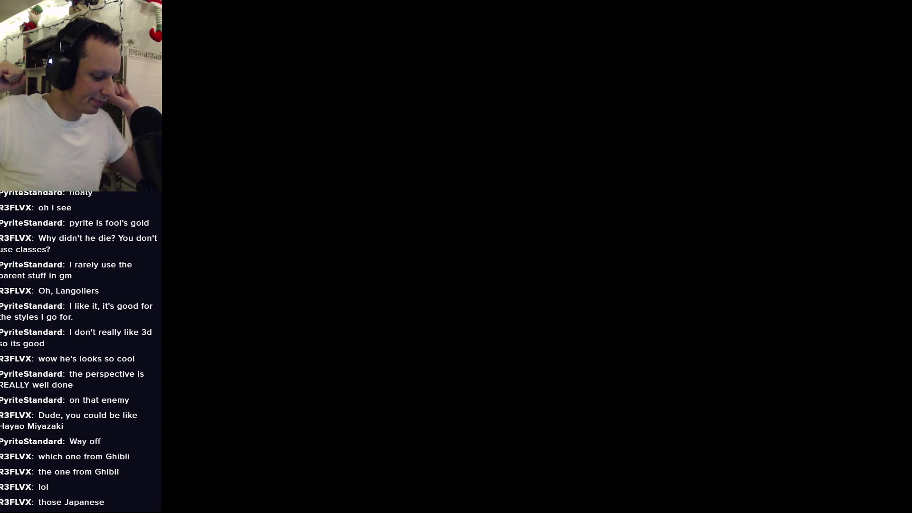